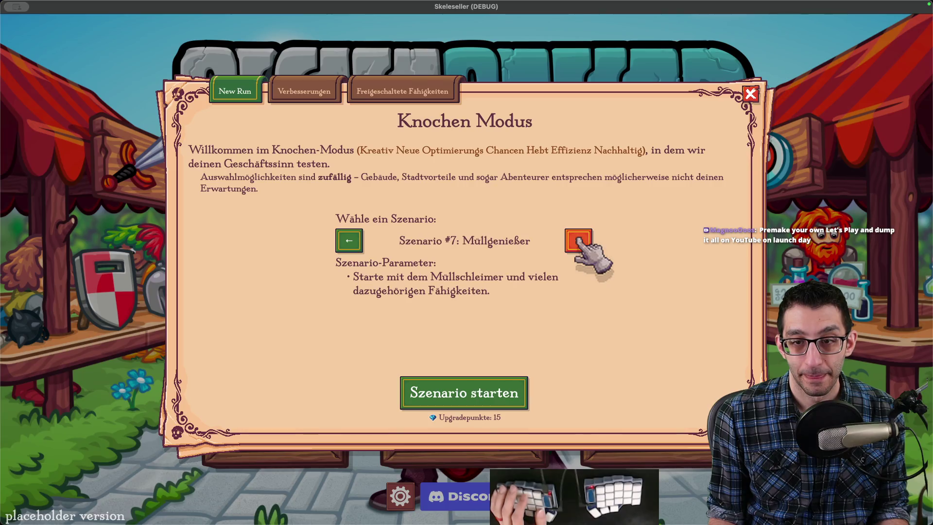
left_click(579, 240)
left_click(578, 240)
left_click(579, 240)
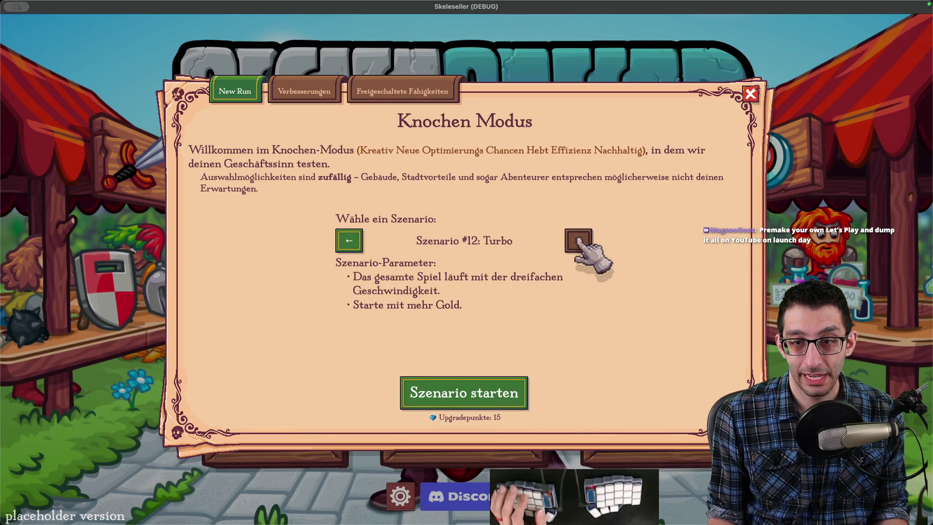
Step: Step forward through the Knochen Modus scenarios, then back to #8 Fischen
left_click(360, 246)
left_click(360, 246)
left_click(359, 246)
left_click(359, 245)
Step: Step back to #3 Abenteuern, then close and reopen Knochen Modus on Scenario #1: Erste Schritte
left_click(359, 245)
left_click(359, 246)
left_click(360, 245)
left_click(360, 246)
left_click(360, 245)
left_click(360, 245)
left_click(360, 245)
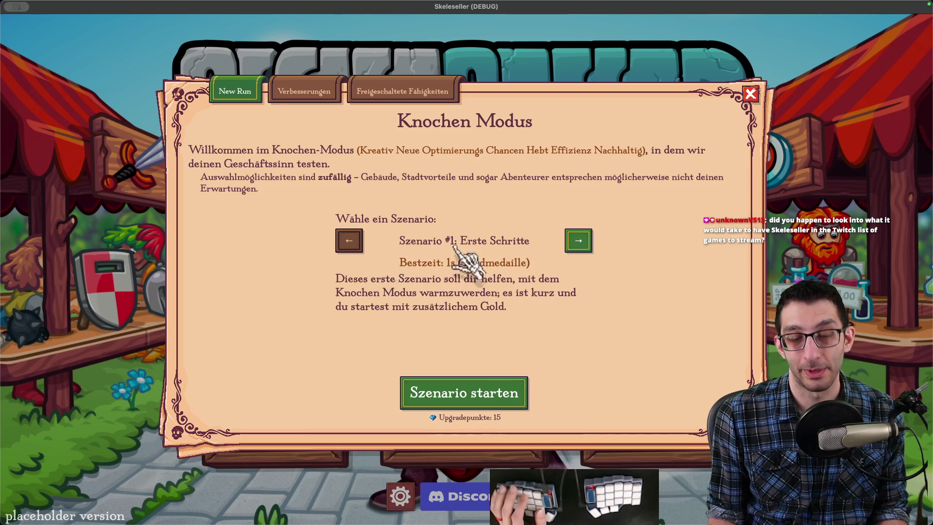
key("Escape")
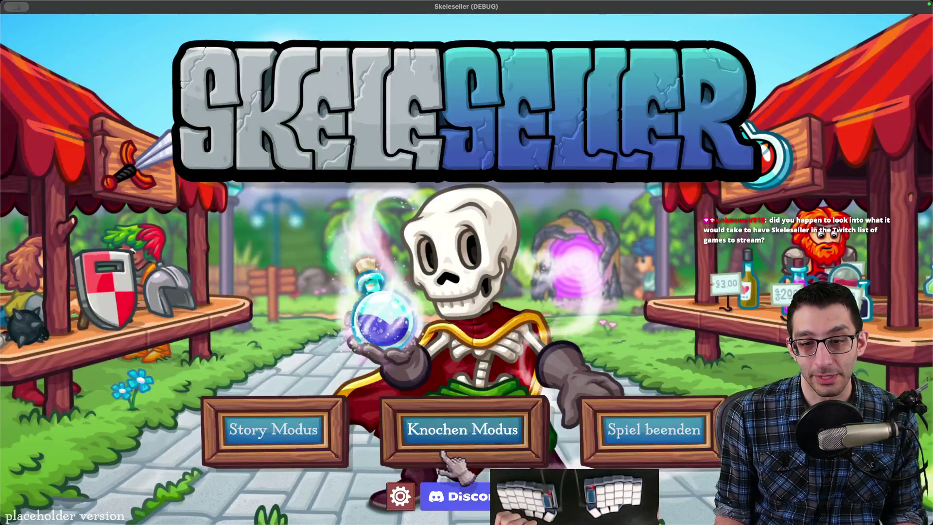
left_click(443, 453)
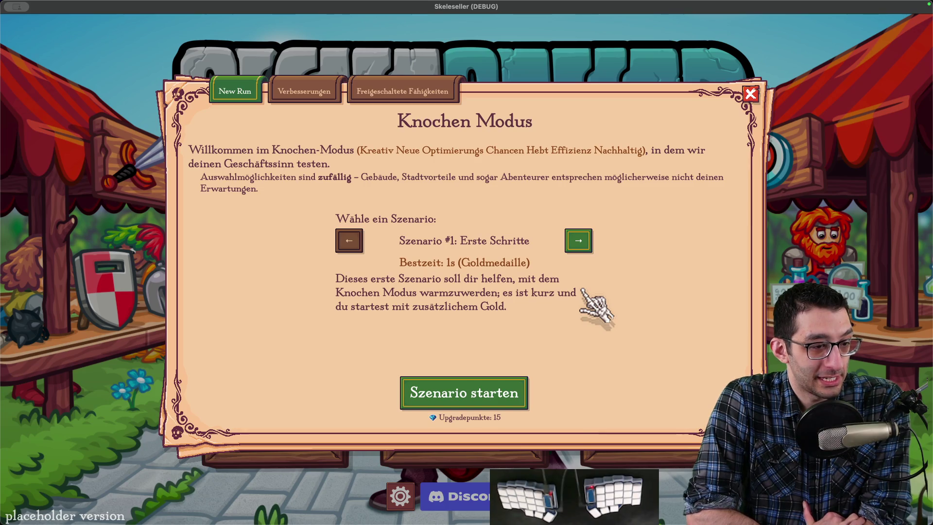
Step: On Twitch, browse followed categories, then search skeleseller and open its category page
key("super+Tab")
key("super+t")
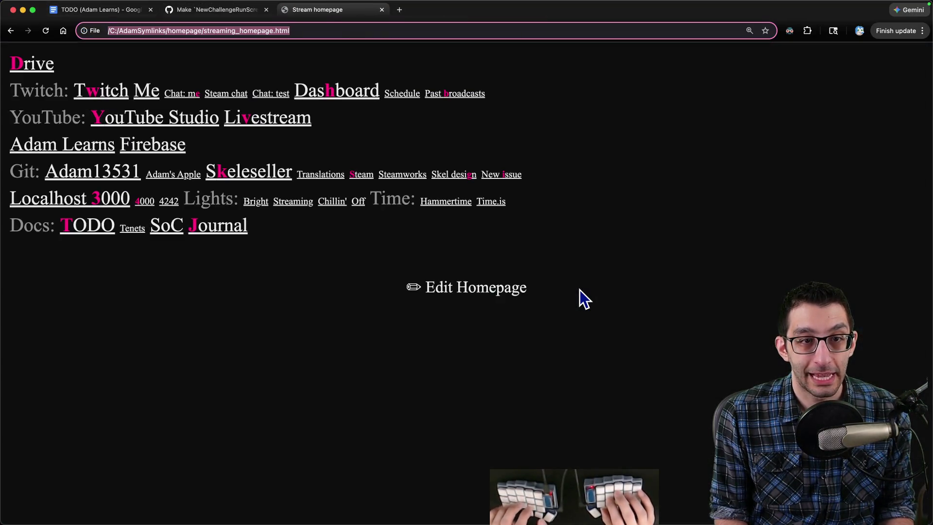
key("w")
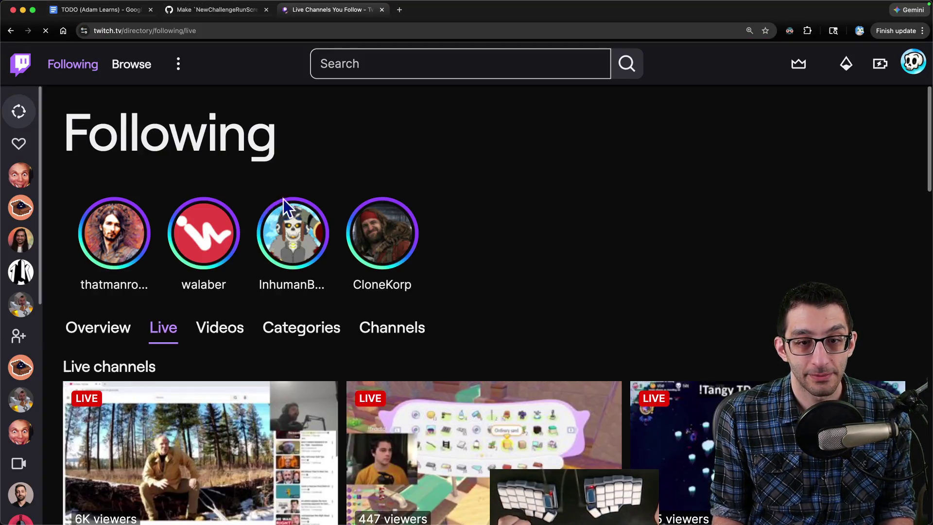
scroll(346, 224, "down", 5)
scroll(344, 221, "down", 10)
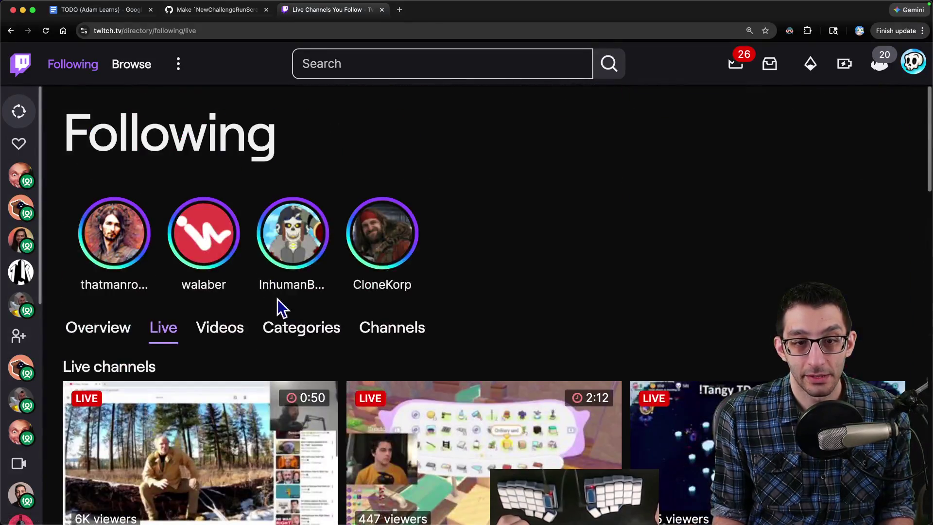
left_click(302, 325)
scroll(316, 301, "down", 10)
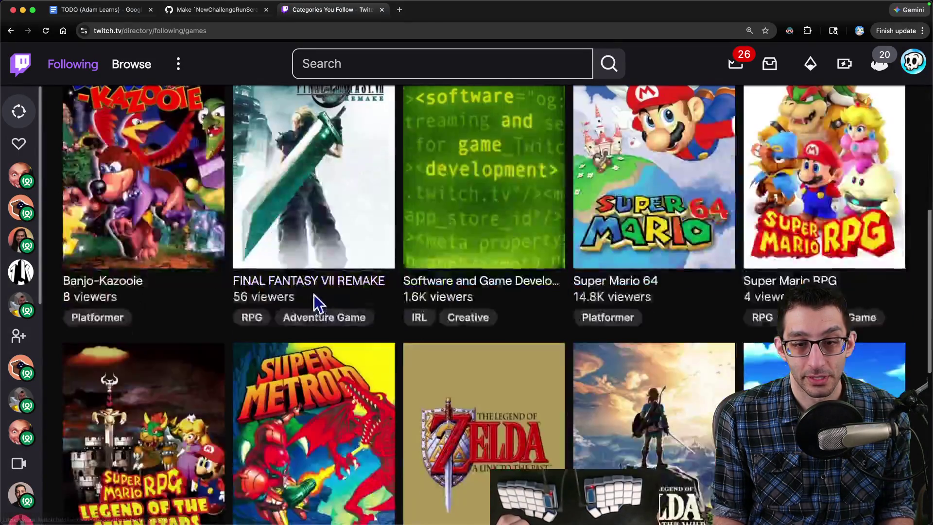
scroll(364, 292, "up", 15)
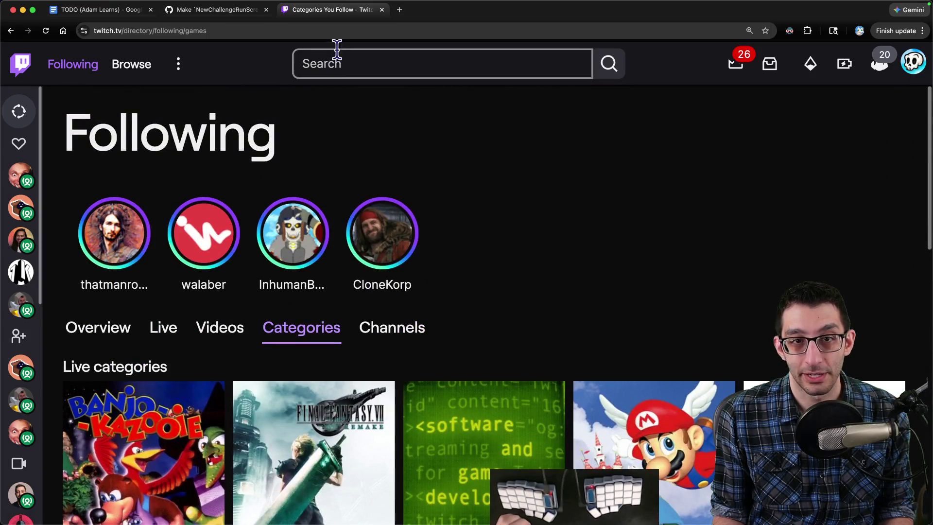
left_click(361, 71)
left_click(359, 141)
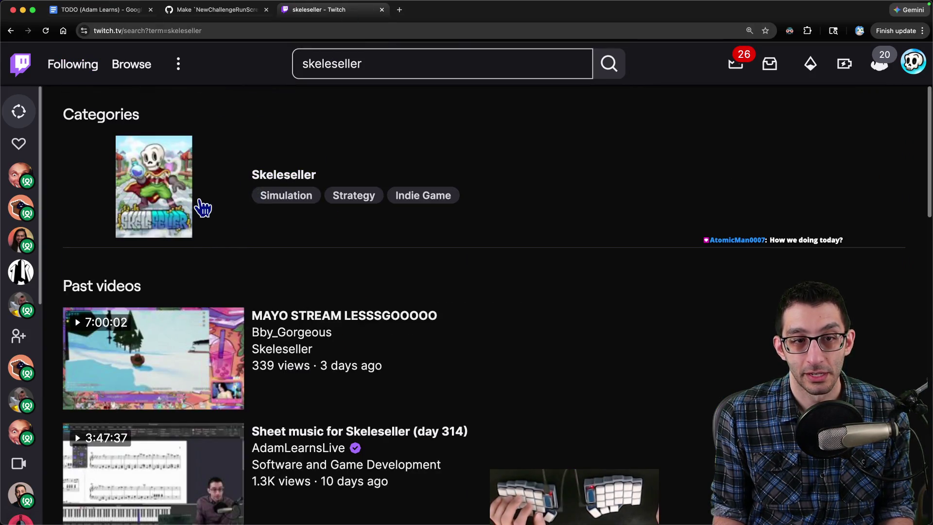
left_click(208, 221)
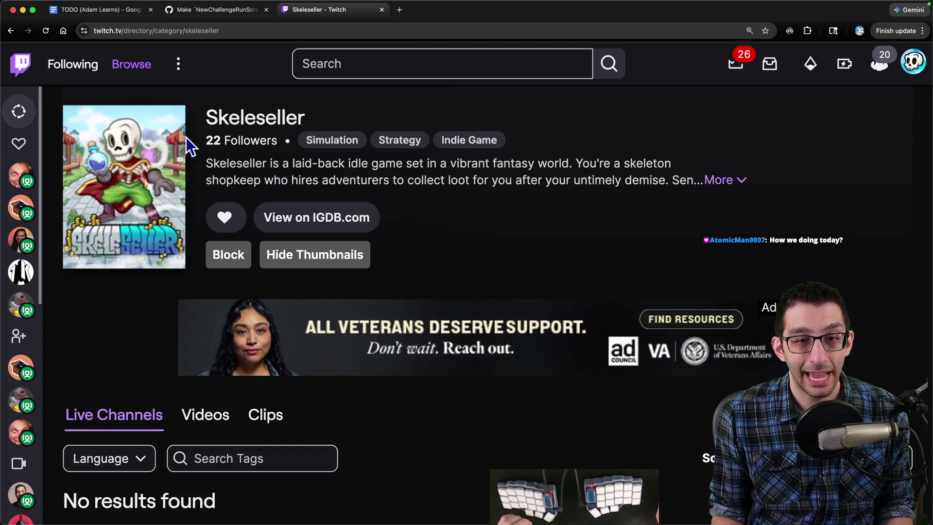
Step: Copy the Skeleseller category page link, then close that Twitch tab
left_click_drag(205, 140, 272, 143)
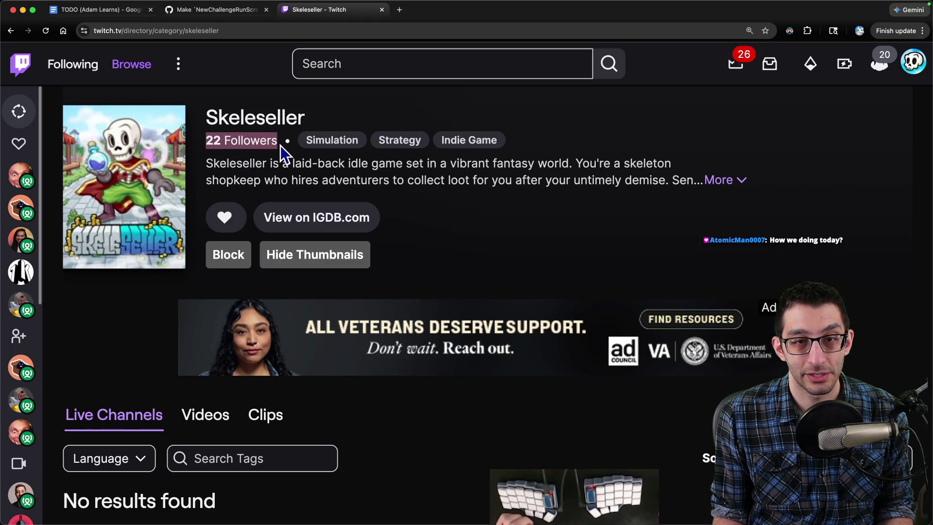
left_click(246, 30)
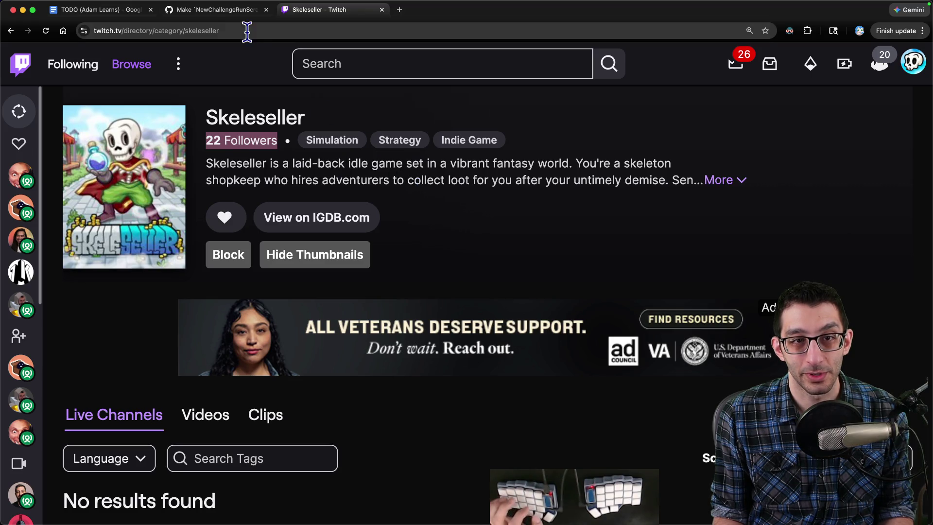
key("super+c")
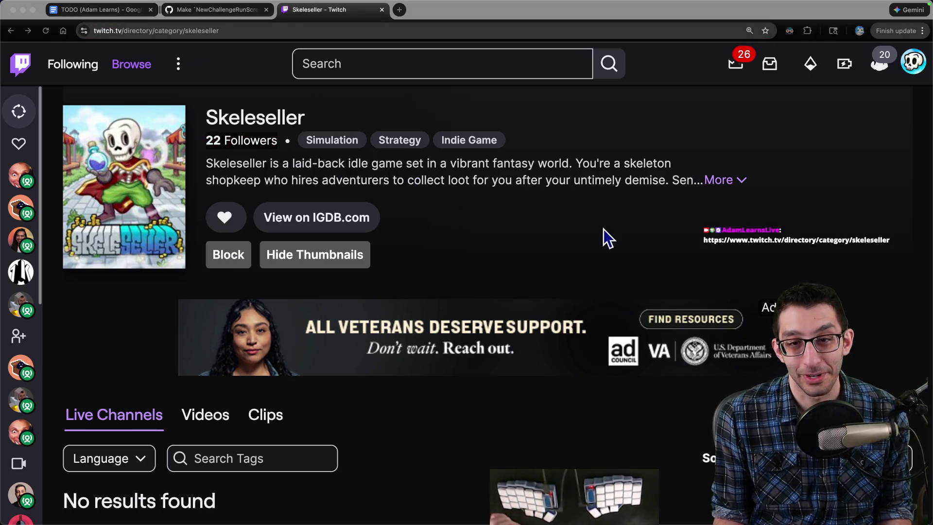
key("super+Tab")
left_click(499, 215)
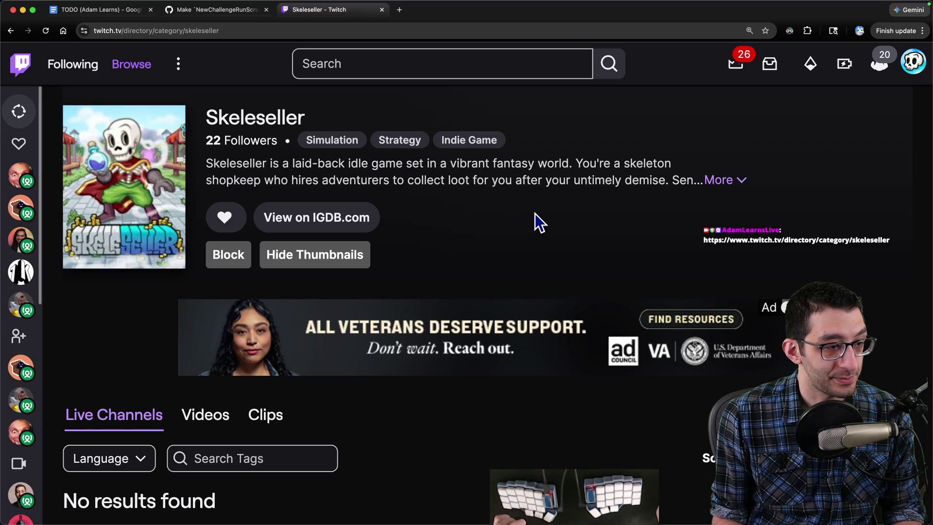
key("super+w")
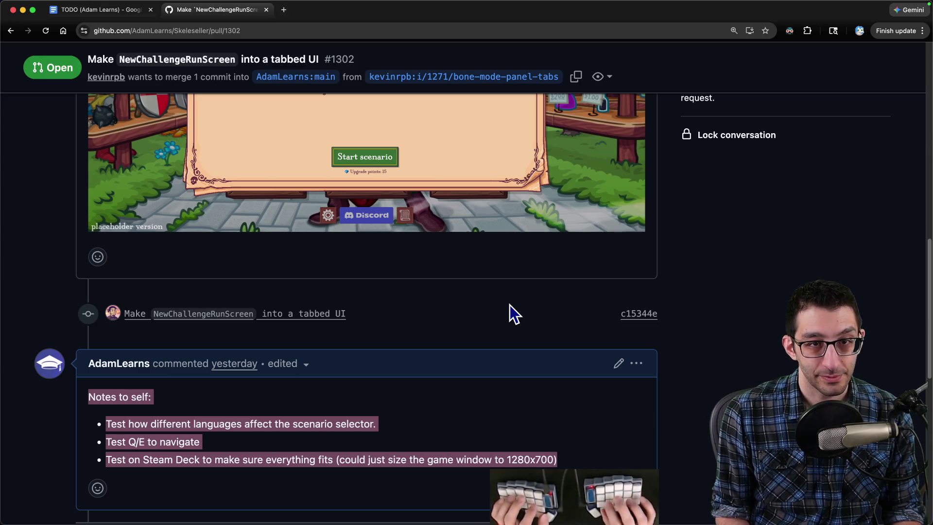
Step: Scroll pull request #1302's screenshot and NewChallengeRunNewRunTab.tscn diff, then start a new stream-homepage tab
key("super+Tab")
left_click(230, 510)
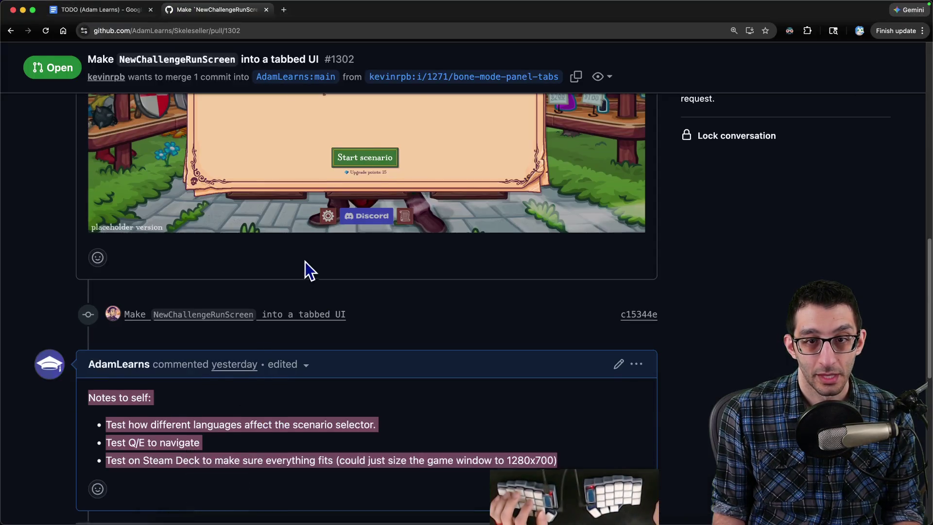
scroll(306, 268, "up", 4)
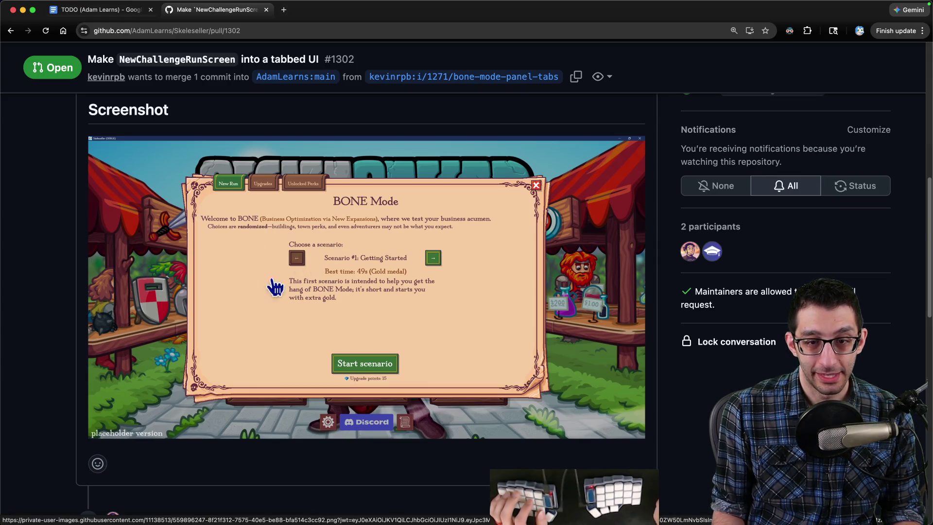
scroll(292, 282, "up", 10)
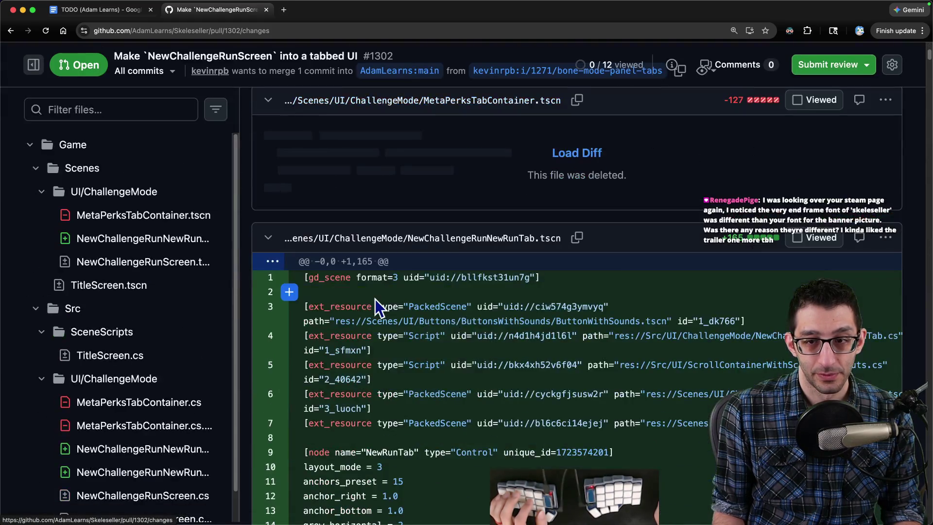
scroll(375, 298, "down", 15)
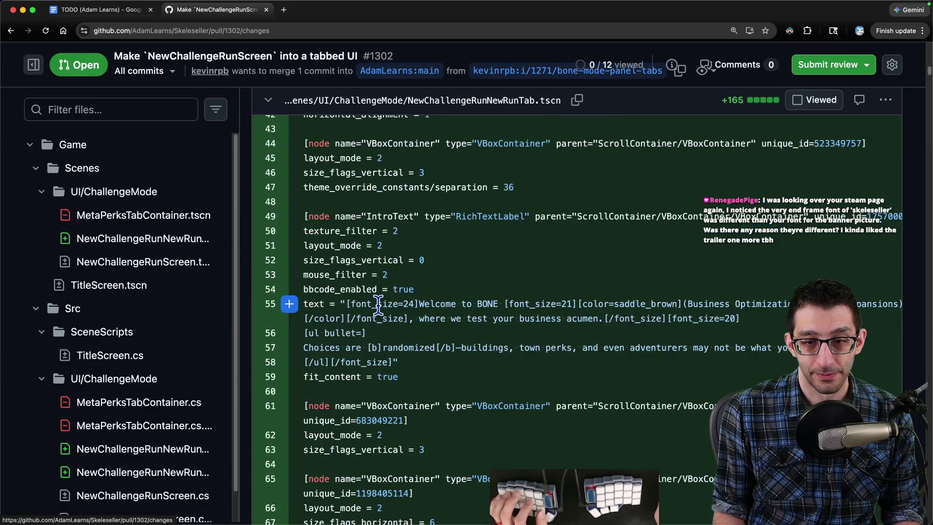
scroll(379, 298, "down", 10)
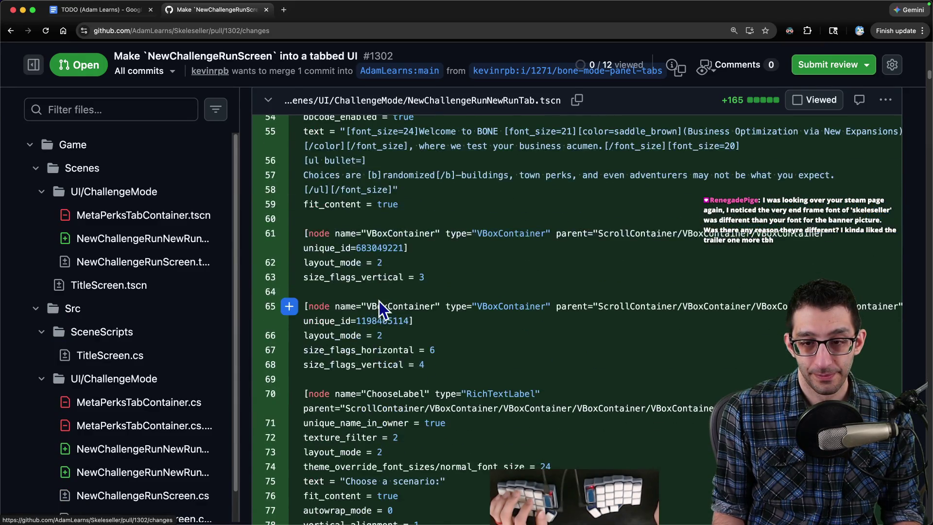
scroll(381, 307, "down", 6)
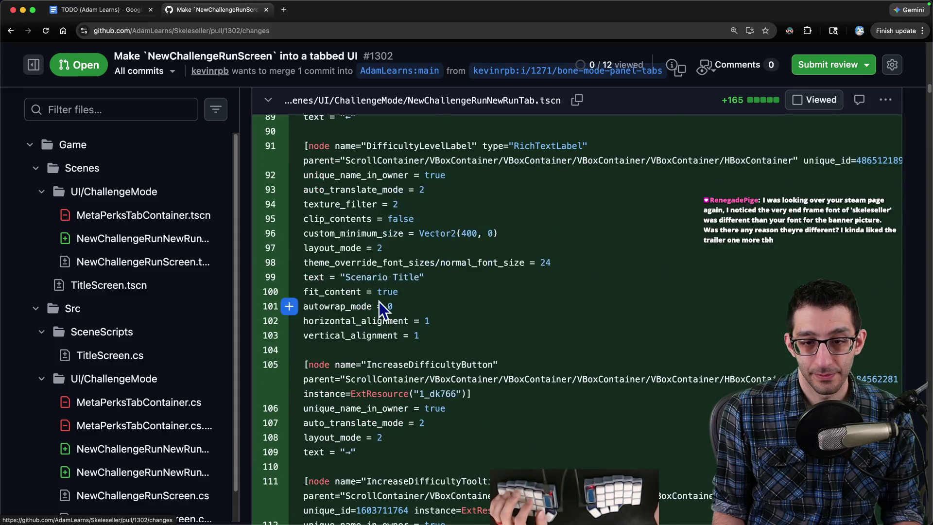
scroll(381, 308, "down", 15)
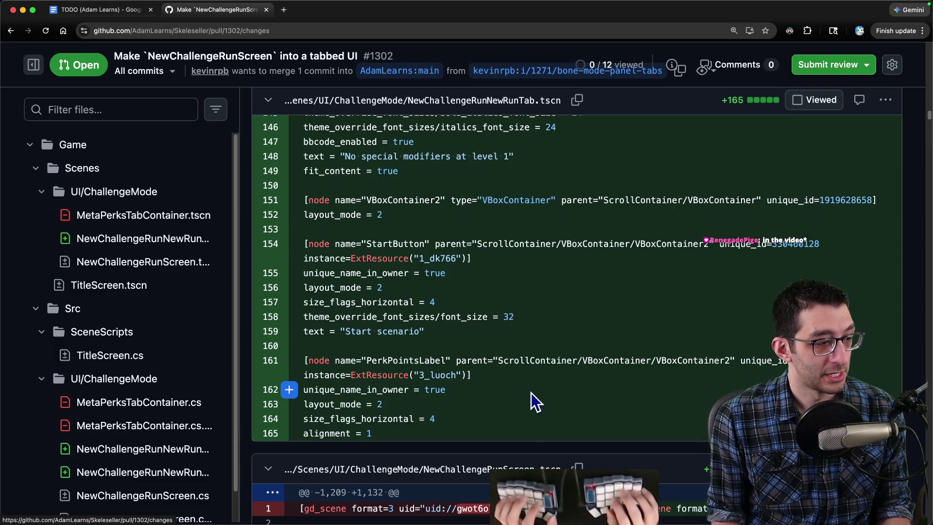
key("ctrl+t")
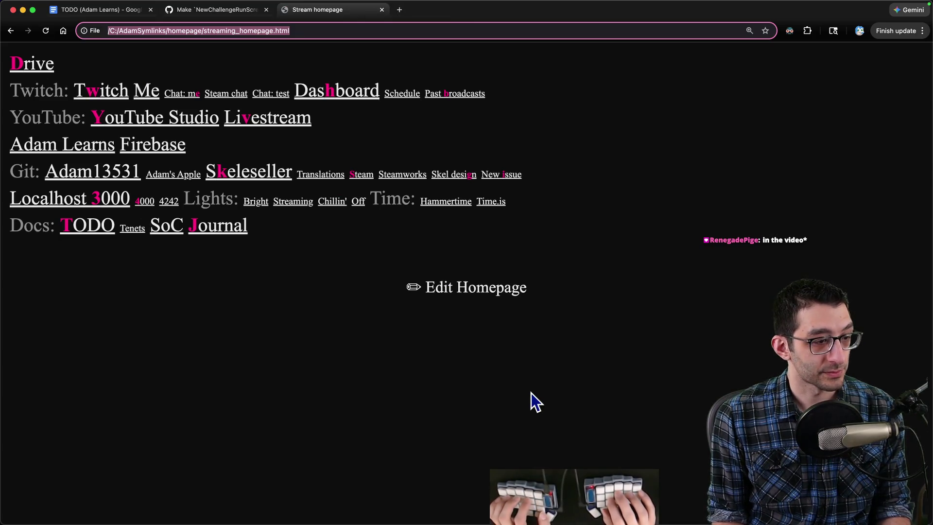
Step: Jump to Skeleseller's Steam store page and play its trailer near the end
key("s")
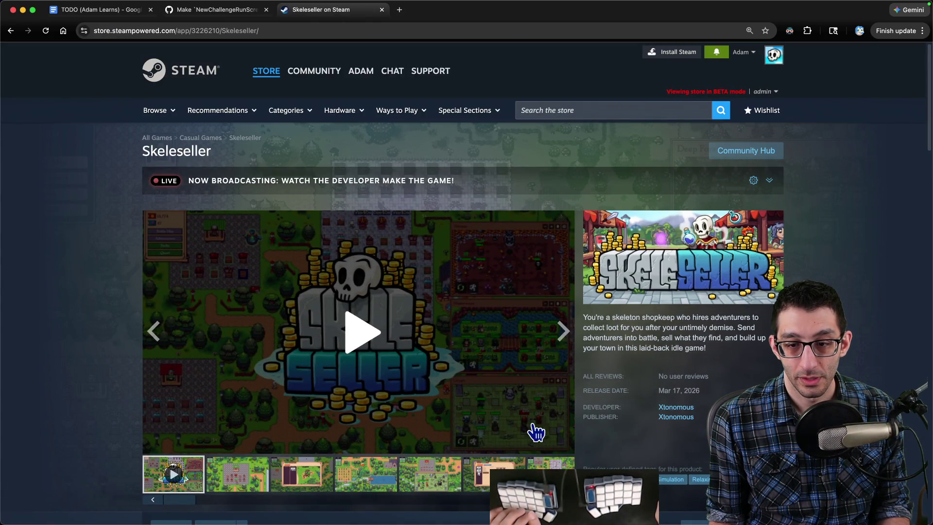
left_click(535, 453)
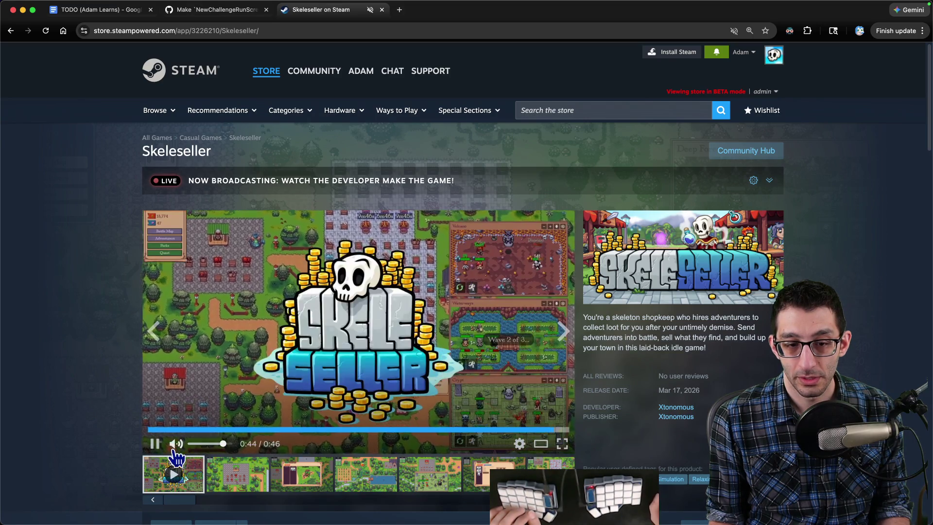
scroll(262, 364, "down", 2)
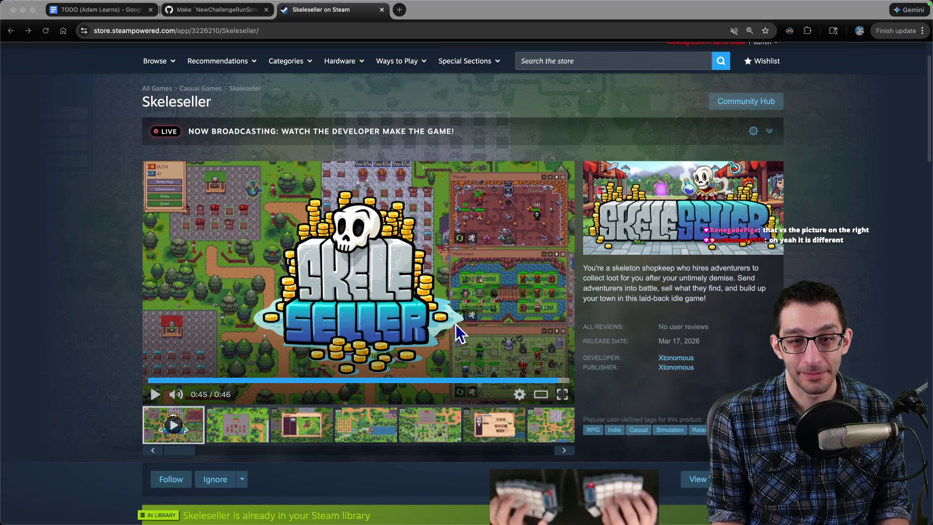
key("super+Tab")
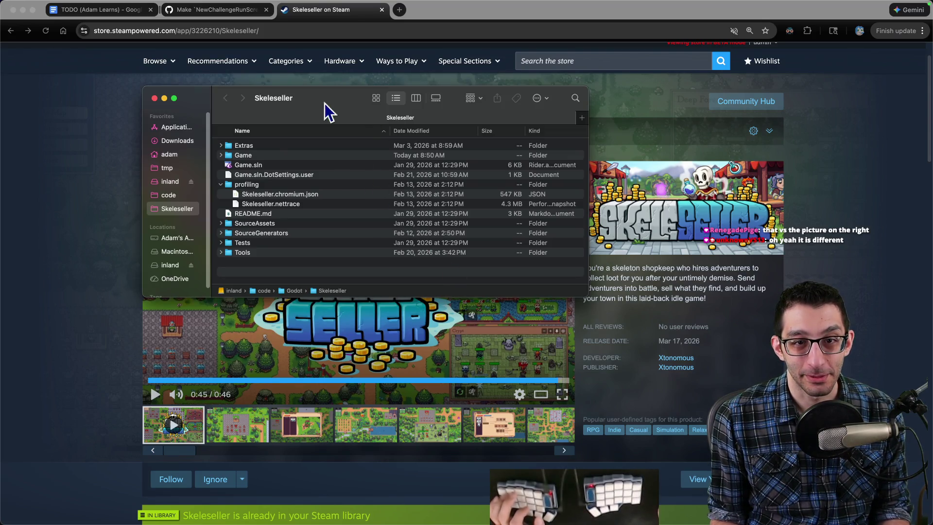
Step: In Finder, go through Game > Assets > Logos and Quick Look Logo.png
double_click(245, 155)
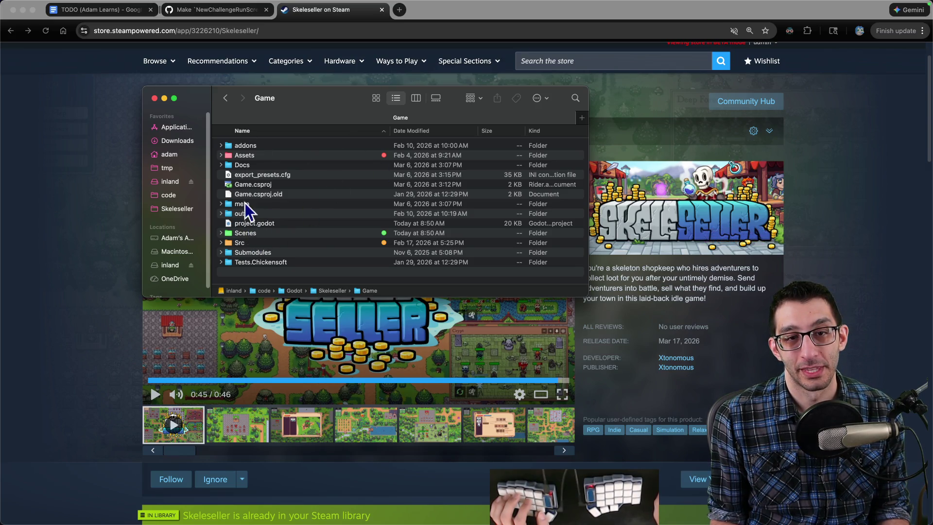
double_click(242, 155)
double_click(266, 243)
key("super+Up")
double_click(270, 246)
key("Down")
key("Down")
key("Down")
key("space")
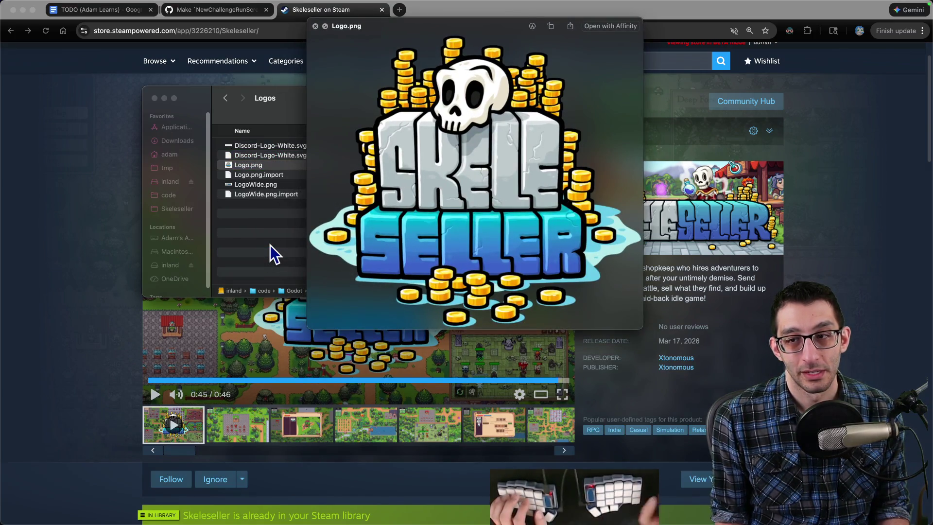
left_click(315, 25)
Step: Close the Steam store tab to return to the pull request #1302 diff
left_click(109, 206)
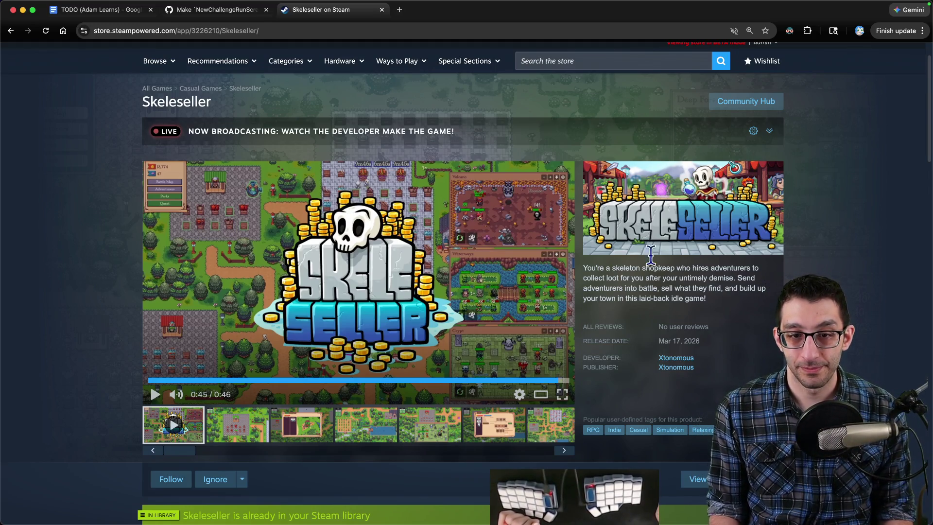
scroll(389, 243, "down", 3)
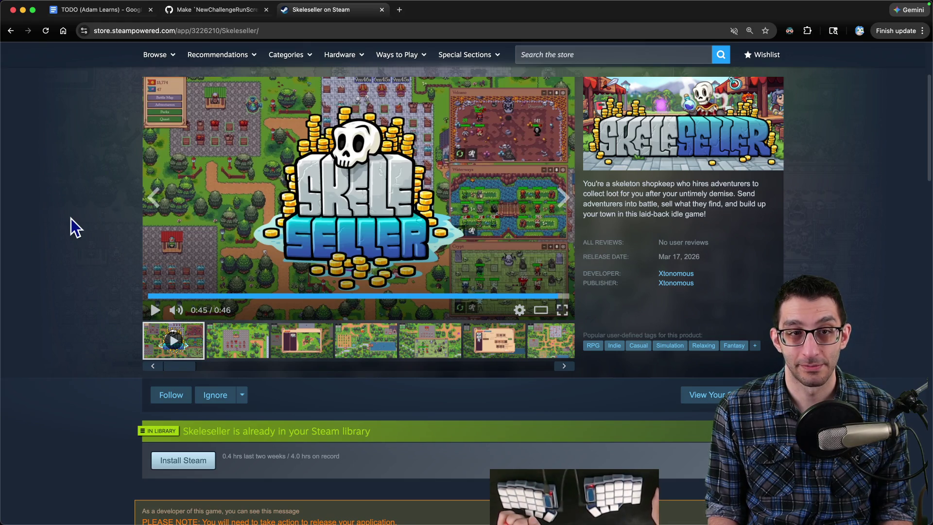
key("super+w")
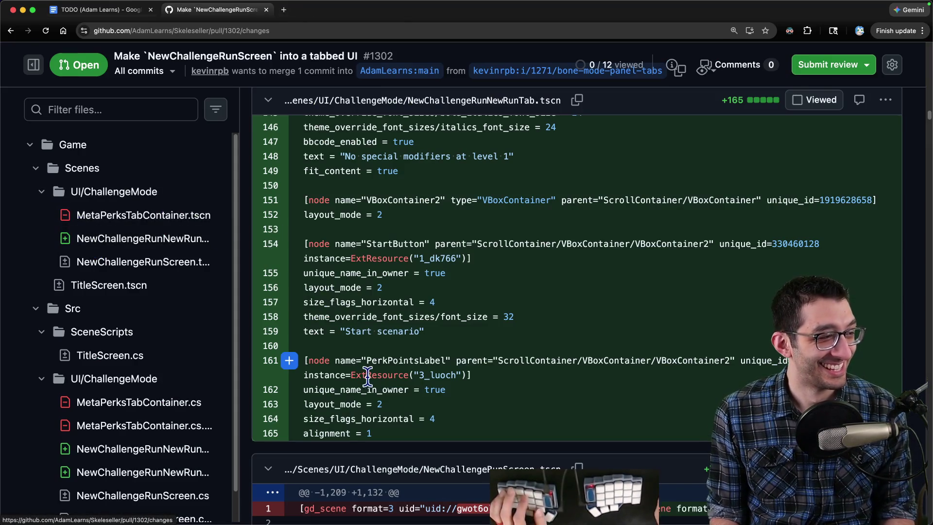
scroll(489, 346, "up", 1)
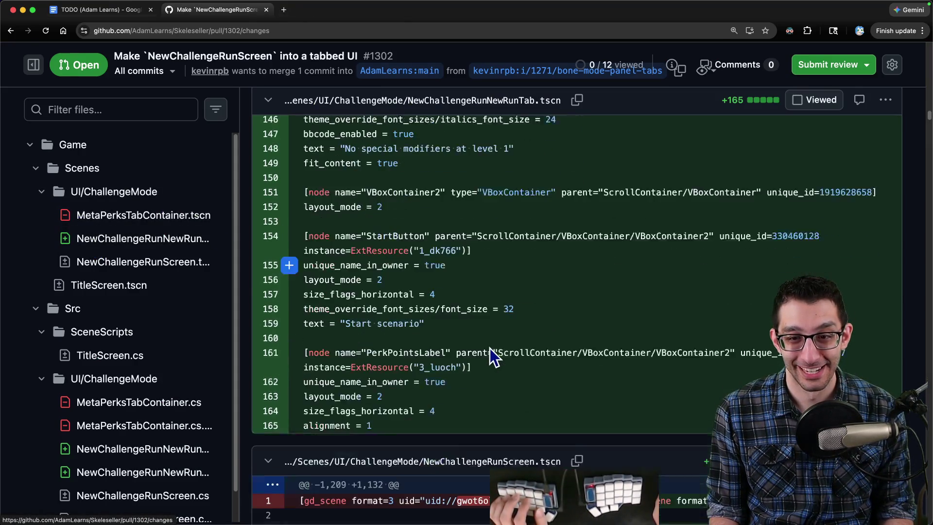
scroll(489, 348, "down", 5)
left_click(551, 500)
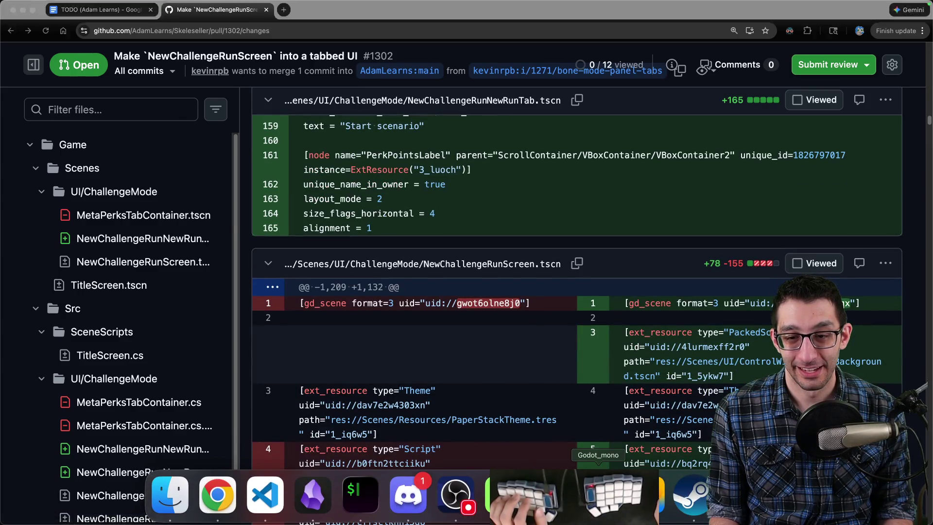
Step: Quick-open NewChallengeRunNewRunTab.tscn by searching 'newchallenge' and show its Scene node tree
key("super+shift+o")
type("newchallenge")
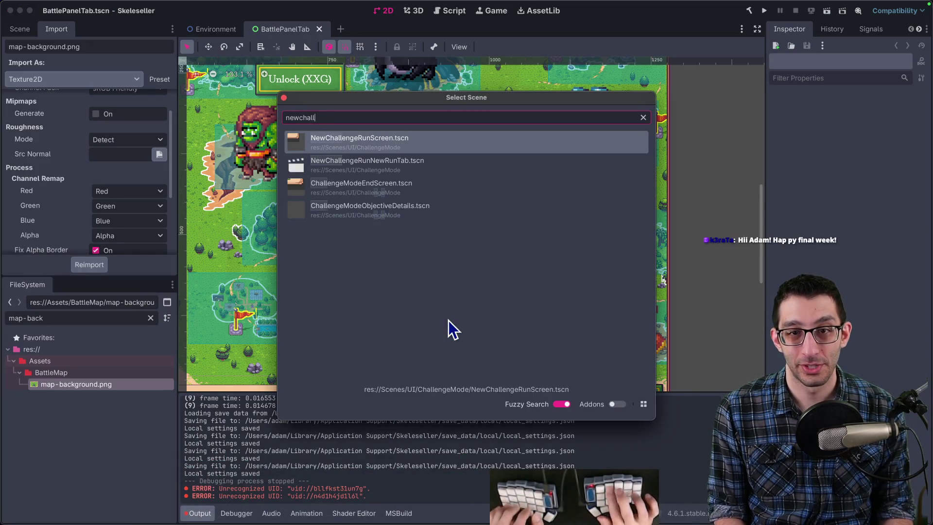
key("Return")
scroll(305, 172, "up", 5)
scroll(435, 251, "down", 2)
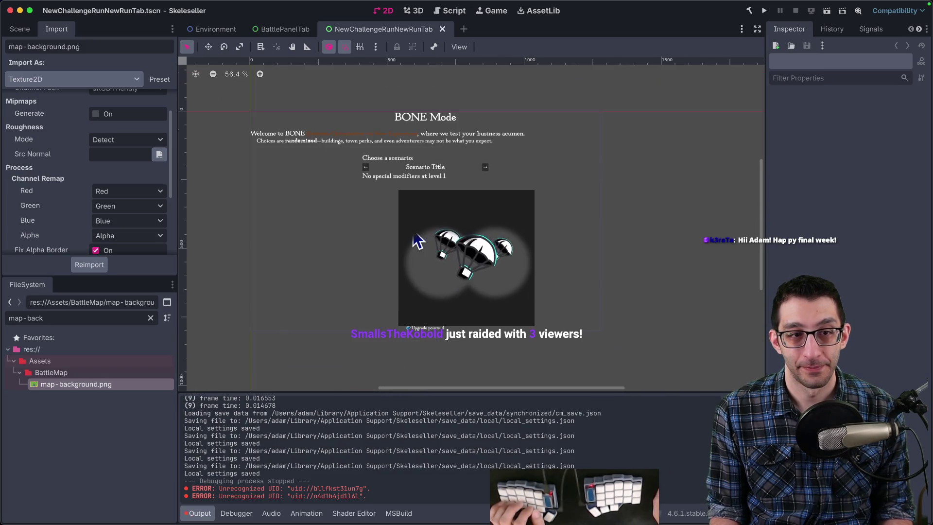
left_click(16, 28)
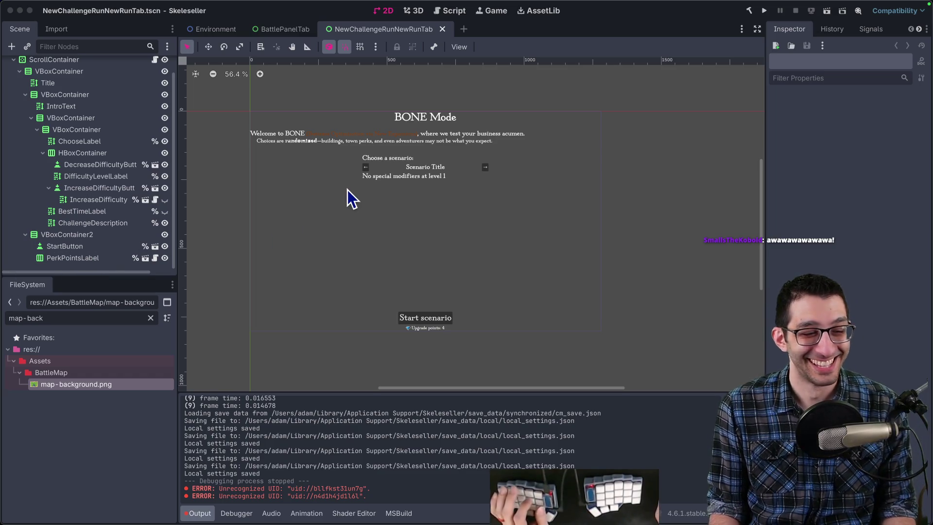
Step: Inspect DifficultyLevelLabel, the HBoxContainer arrows row, ChooseLabel, and the inner and outer VBoxContainers
scroll(346, 224, "up", 3)
scroll(346, 226, "up", 2)
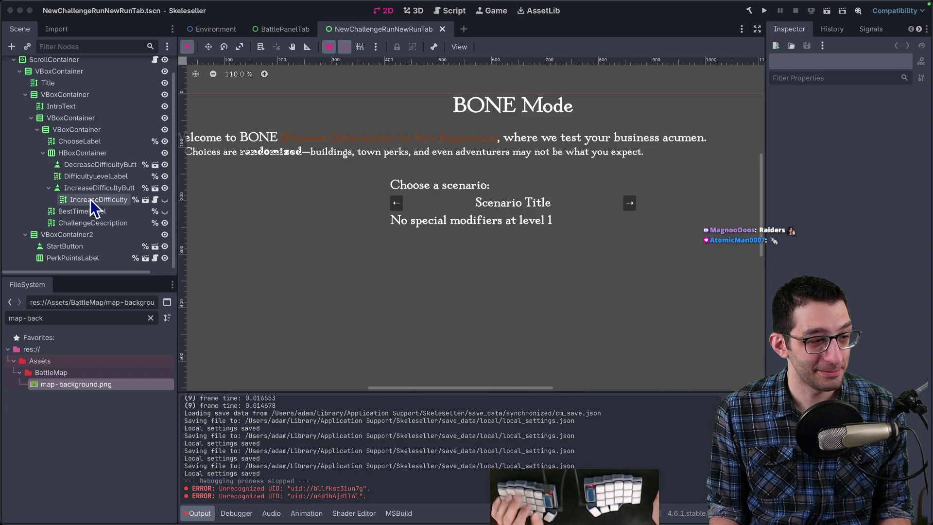
left_click(79, 176)
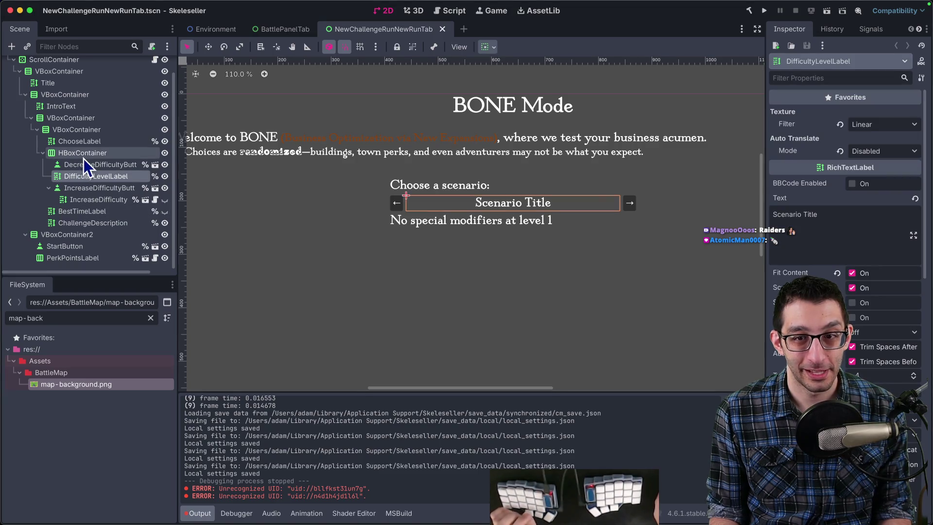
left_click(84, 155)
left_click(86, 143)
left_click(88, 130)
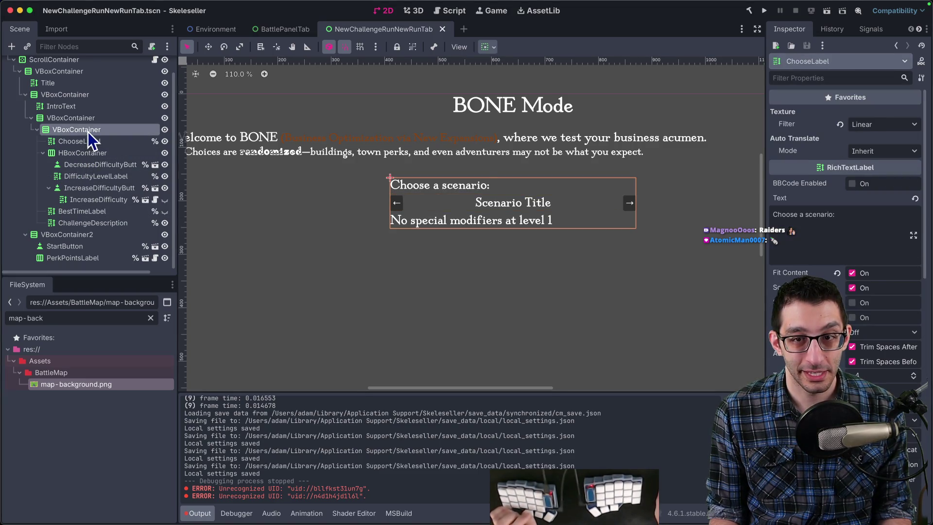
scroll(447, 229, "down", 5)
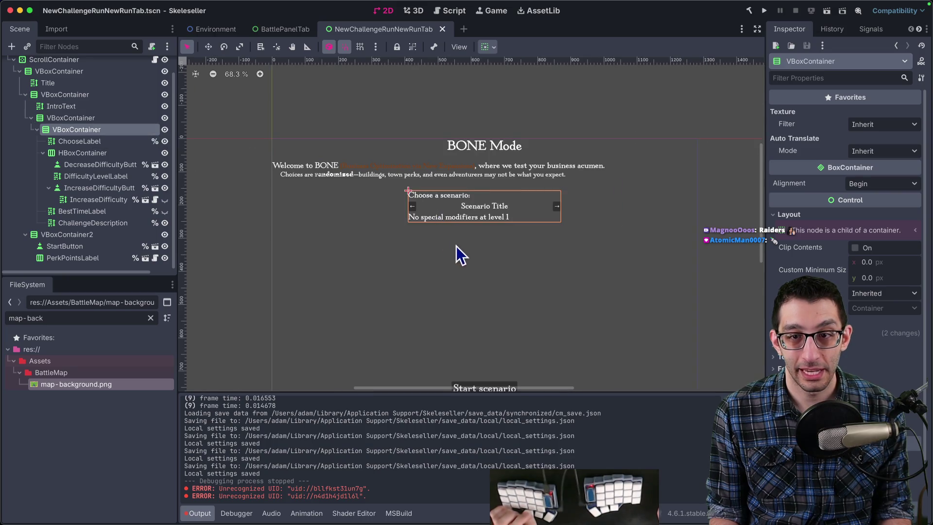
scroll(422, 240, "right", 3)
left_click(66, 119)
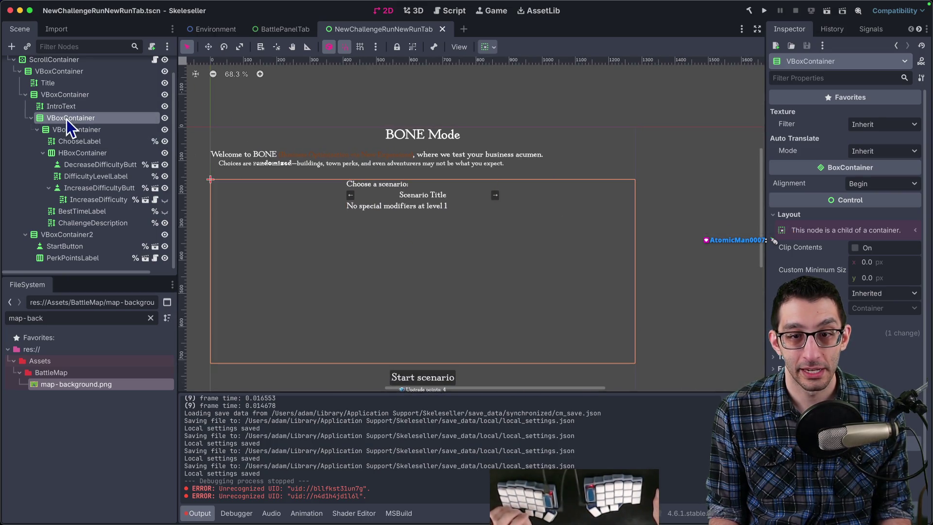
Step: Set the inner scenario VBoxContainer's horizontal container sizing to Fill
left_click(67, 128)
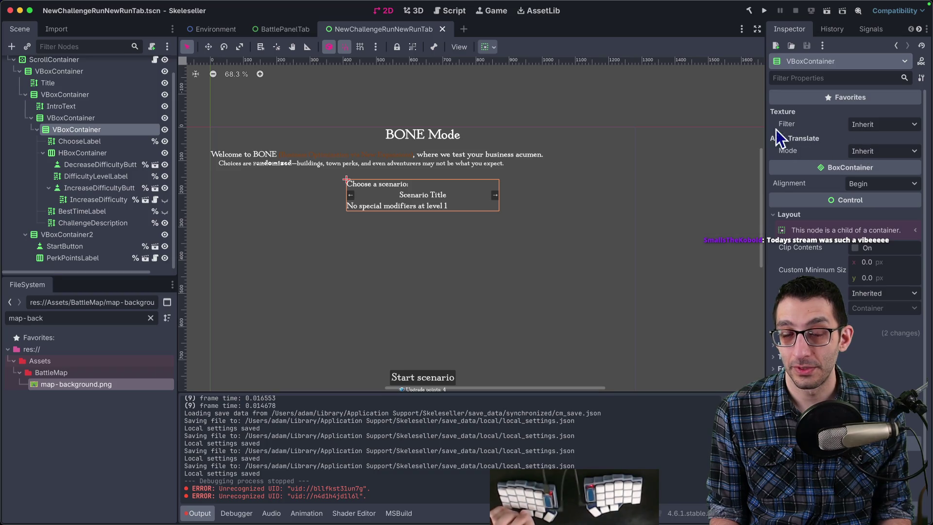
left_click(489, 49)
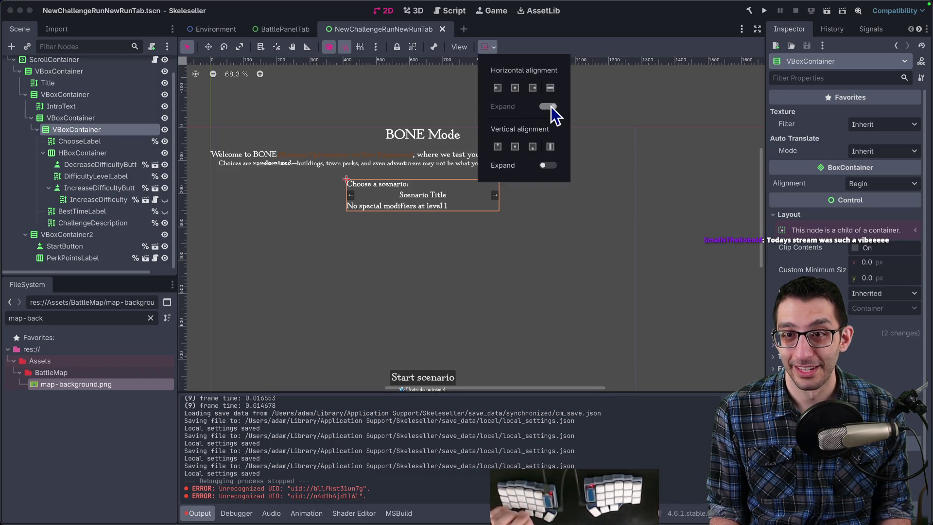
left_click(839, 353)
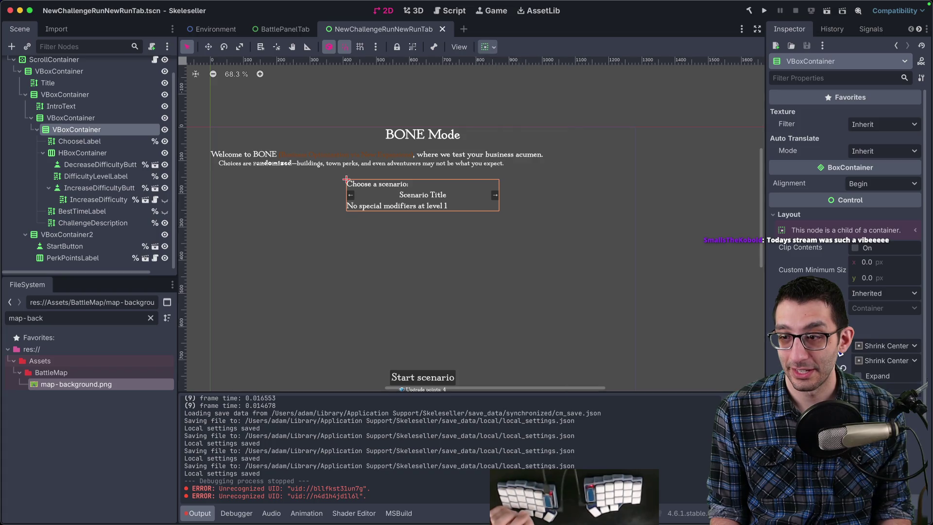
left_click(887, 346)
left_click(887, 363)
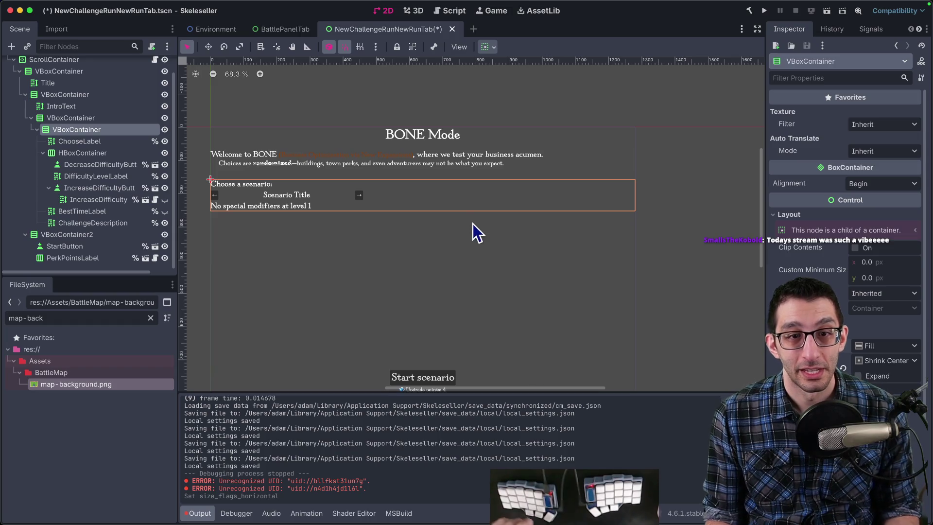
left_click(101, 151)
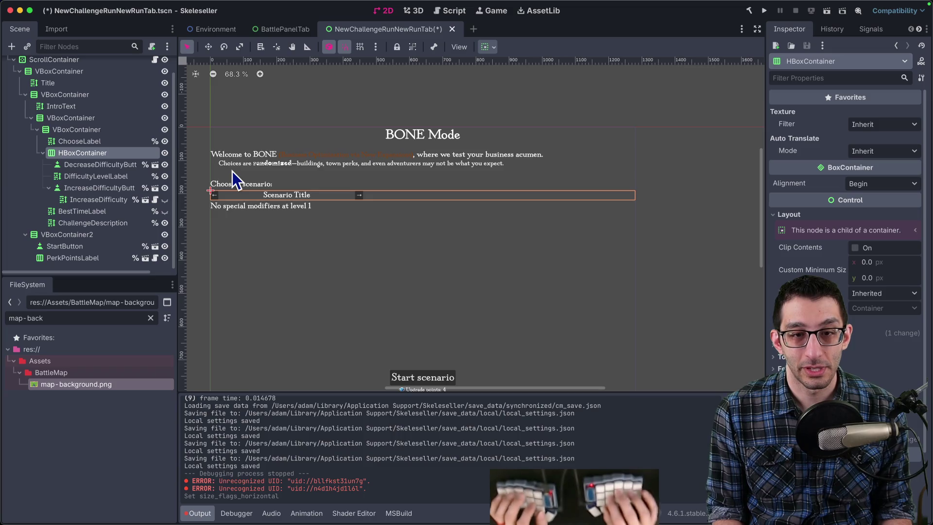
Step: Launch Skeleseller from Steam, deny volume access, set language to English, and open BONE Mode
mouse_move(598, 511)
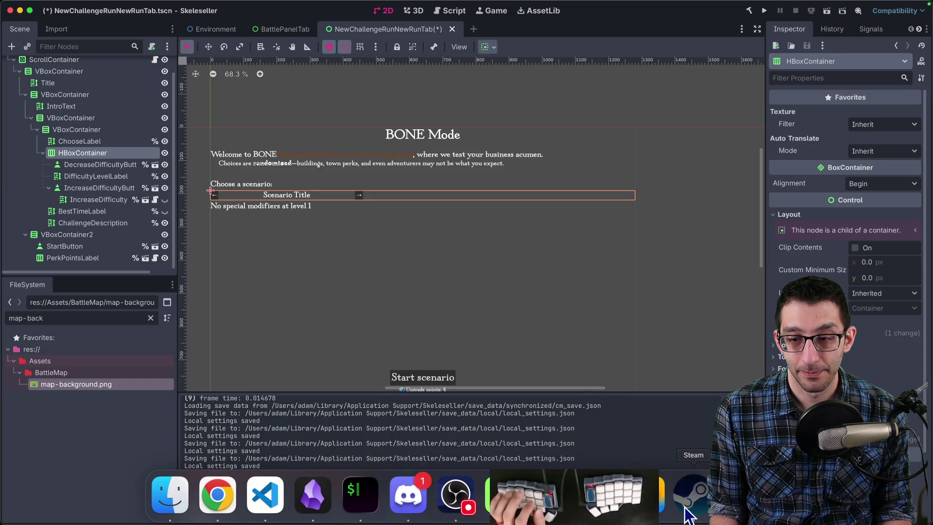
left_click(692, 494)
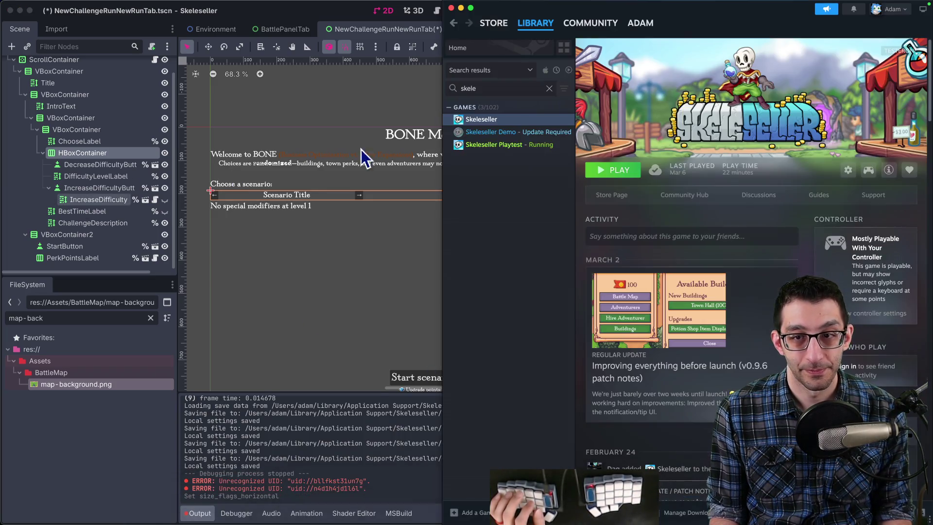
left_click(604, 171)
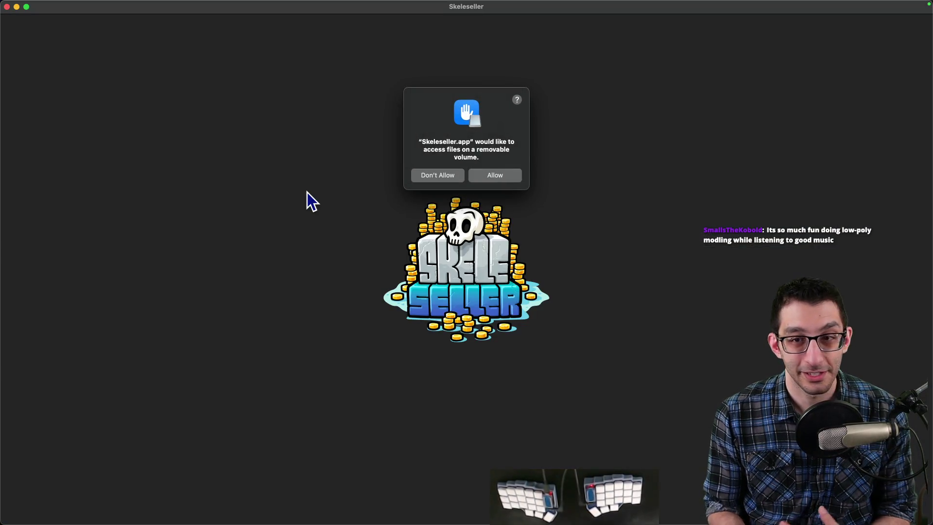
left_click(439, 176)
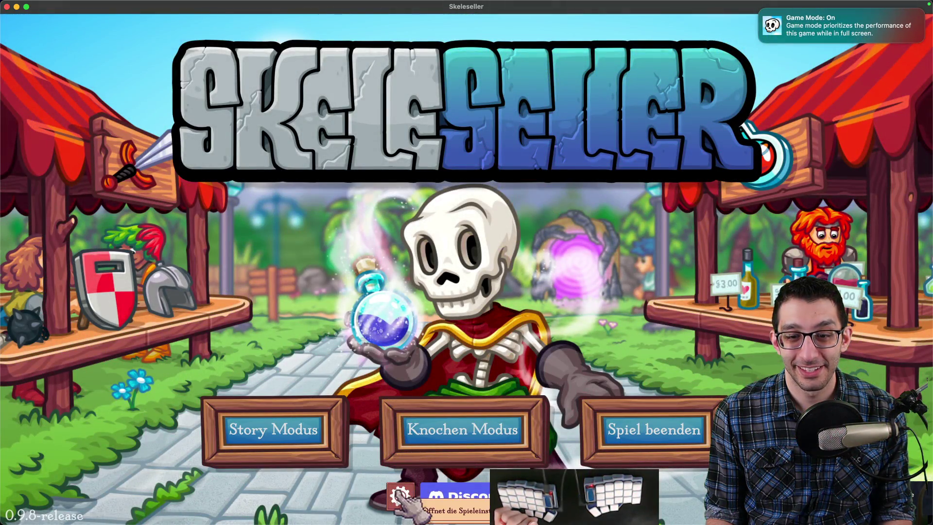
left_click(398, 493)
left_click(505, 102)
left_click(471, 151)
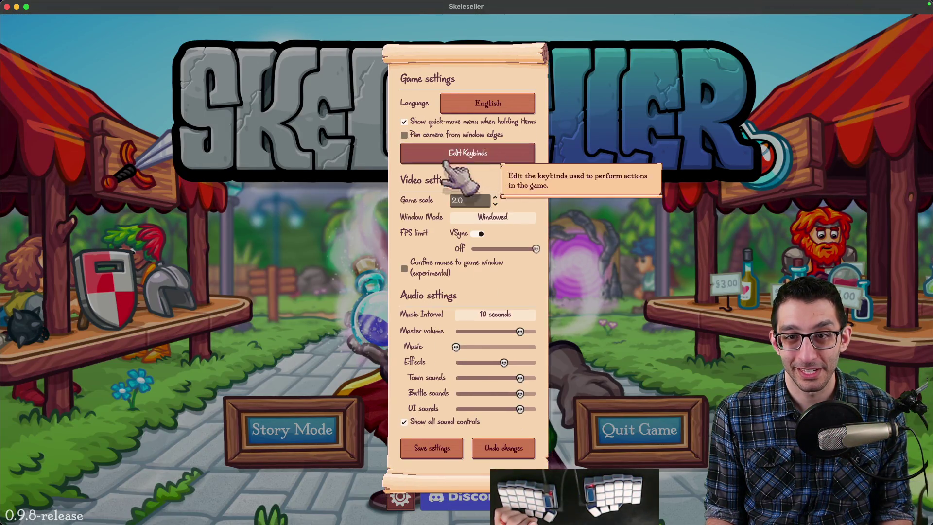
left_click(432, 447)
left_click(422, 431)
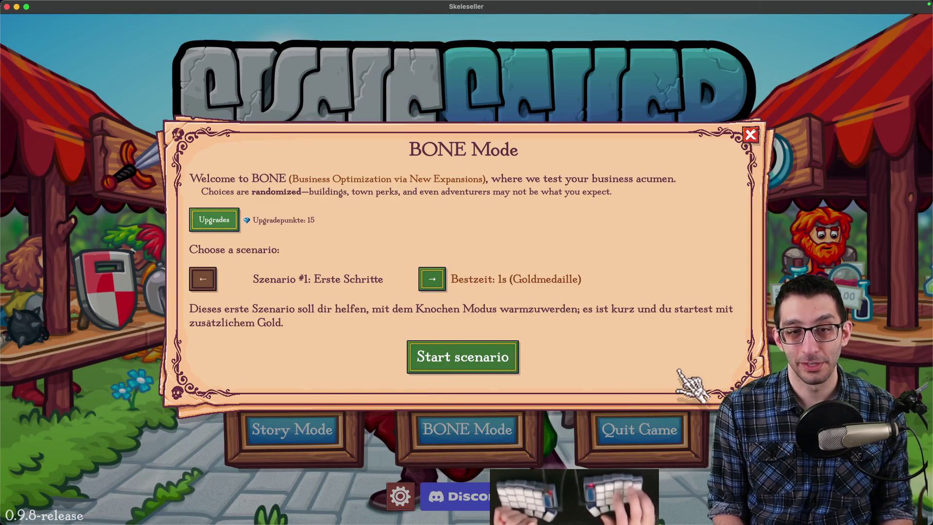
Step: Capture a window screenshot of the Skeleseller BONE Mode panel
key("super+shift+4")
key("space")
left_click(671, 312)
key("Escape")
mouse_move(527, 494)
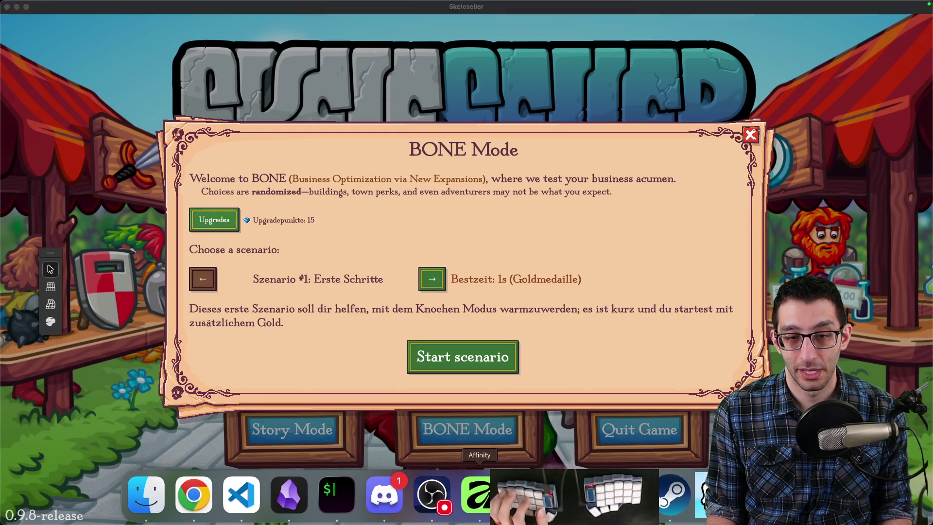
left_click(476, 494)
Step: Paste the BONE Mode screenshot into Affinity Photo as a new layer
key("super+v")
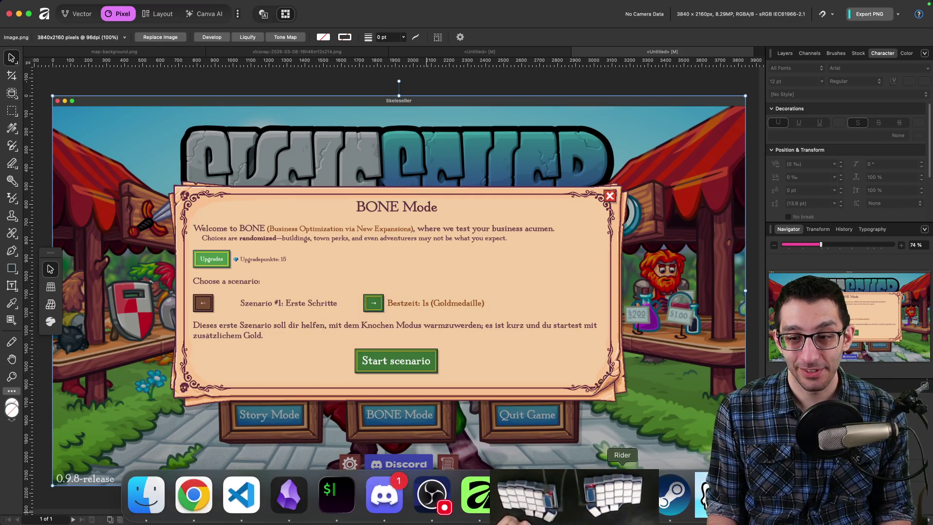
left_click(574, 500)
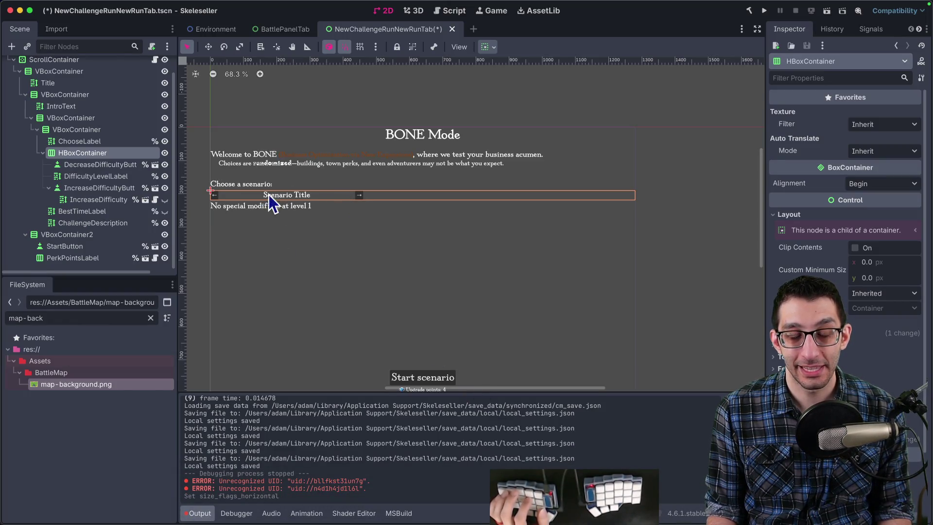
Step: Inspect the arrow, DifficultyLevelLabel, HBoxContainer and VBoxContainer nodes, then view cm_save.json in VS Code
left_click(78, 162)
left_click(73, 176)
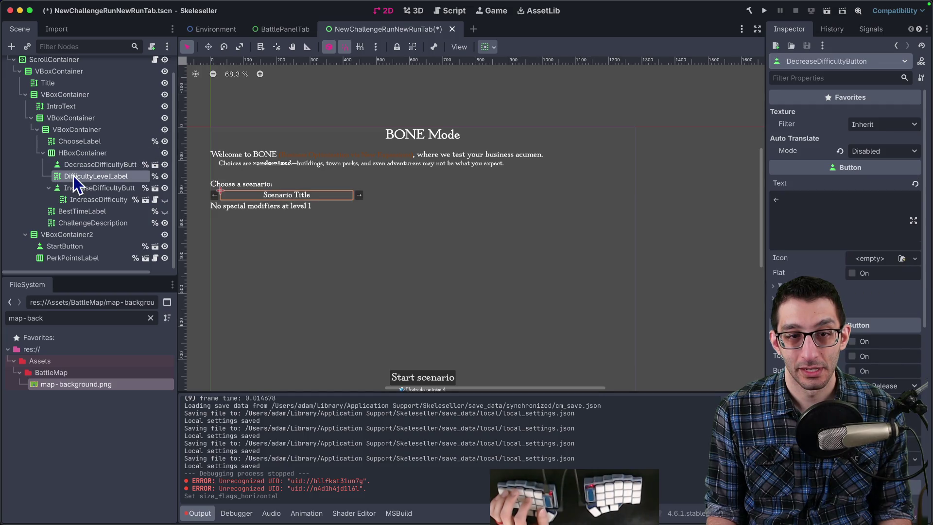
left_click(81, 164)
left_click(85, 152)
left_click(85, 149)
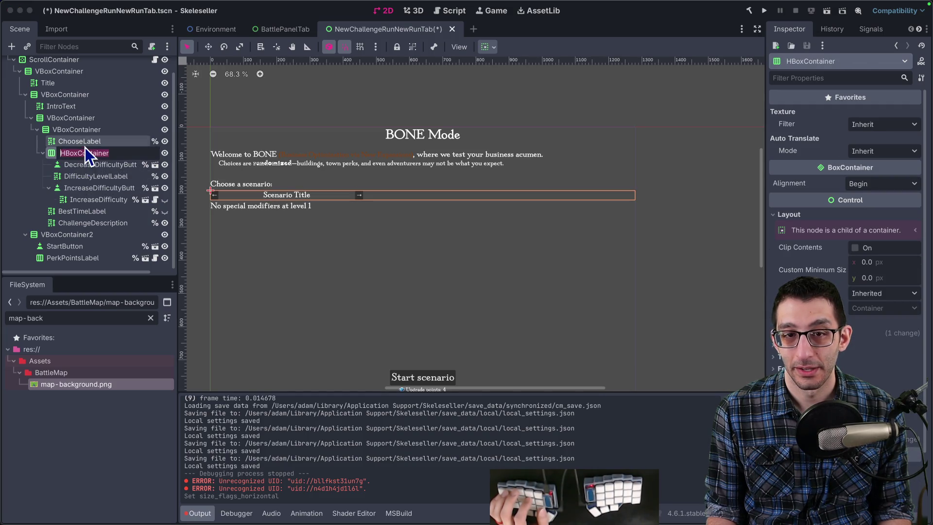
left_click(87, 131)
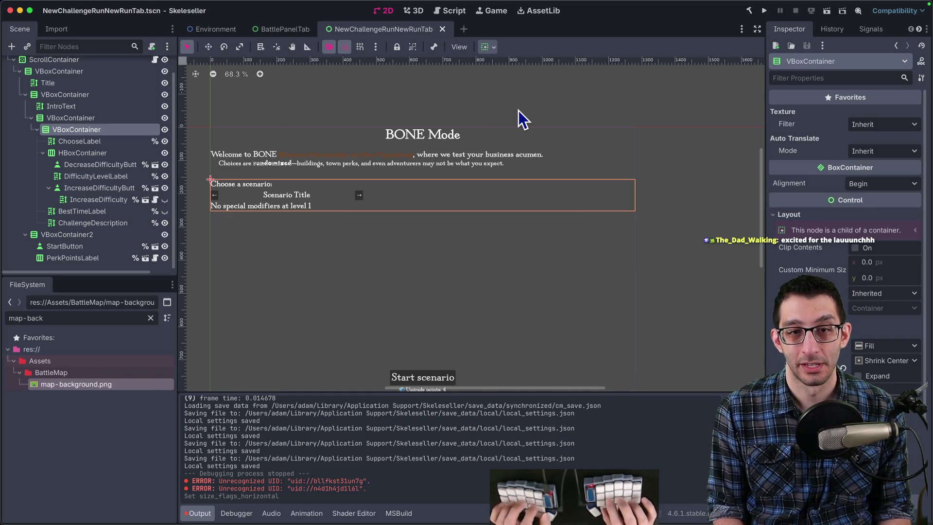
key("super+Tab")
key("ctrl+1")
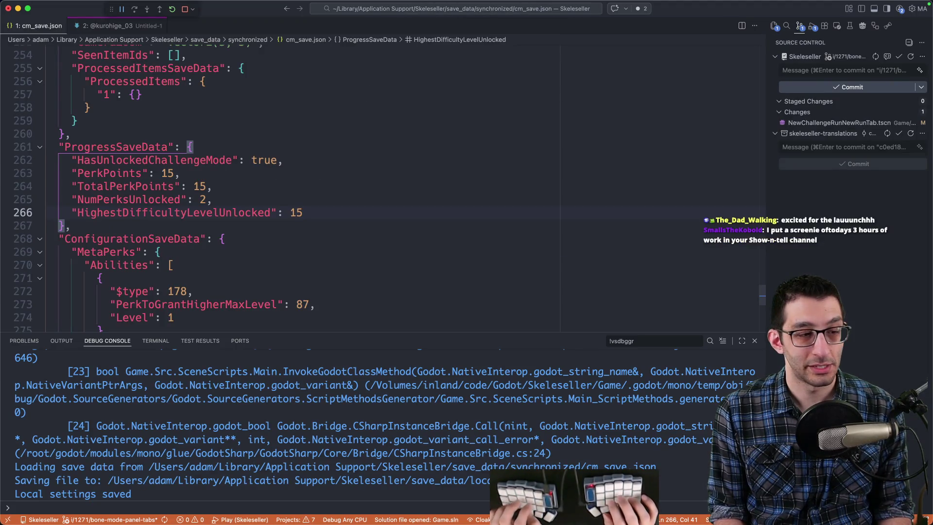
Step: Restart the Skeleseller debug session from Visual Studio Code with Shift+F5 and F5
key("shift+F5")
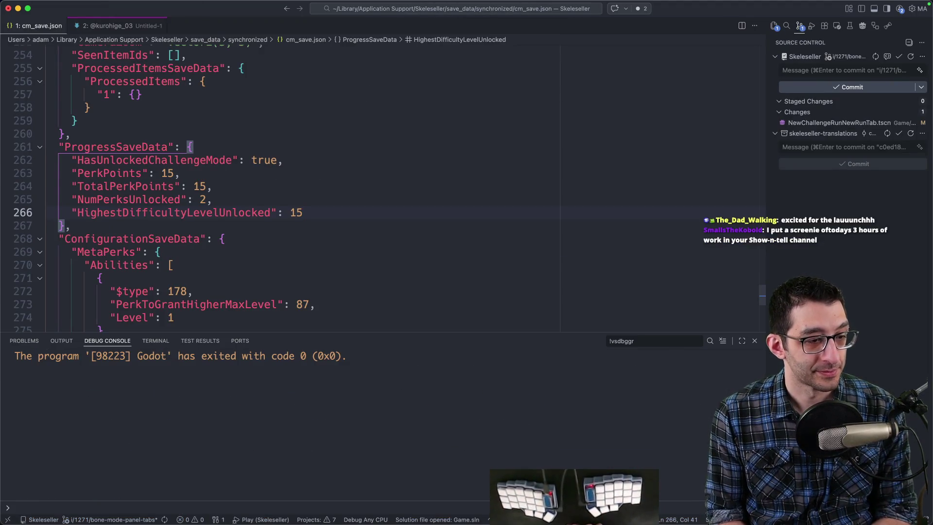
key("F5")
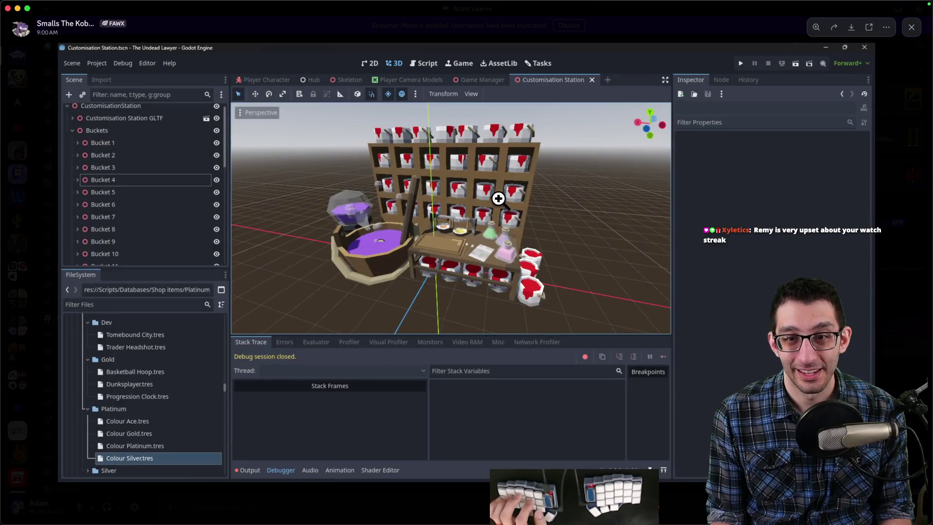
Step: Enlarge the posted paint-bucket shelves screenshot in Discord, then close the image viewer
left_click(498, 199)
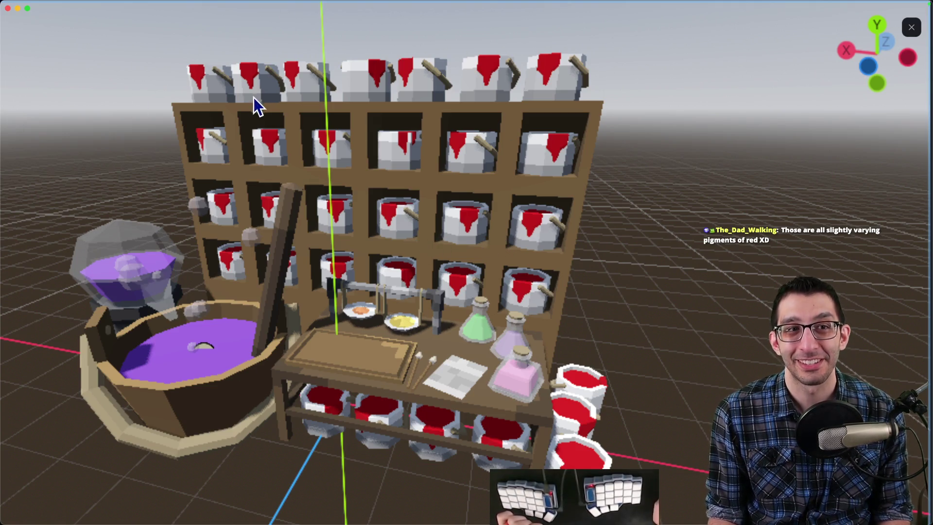
key("Escape")
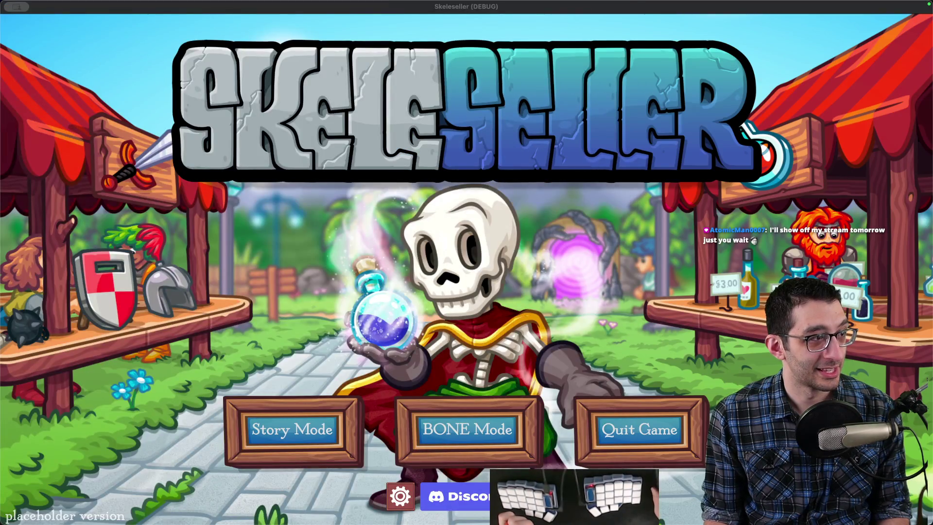
Step: Dismiss the saved-game prompt, open BONE Mode to see Scenario #1: Getting Started, then return to Godot
left_click(428, 343)
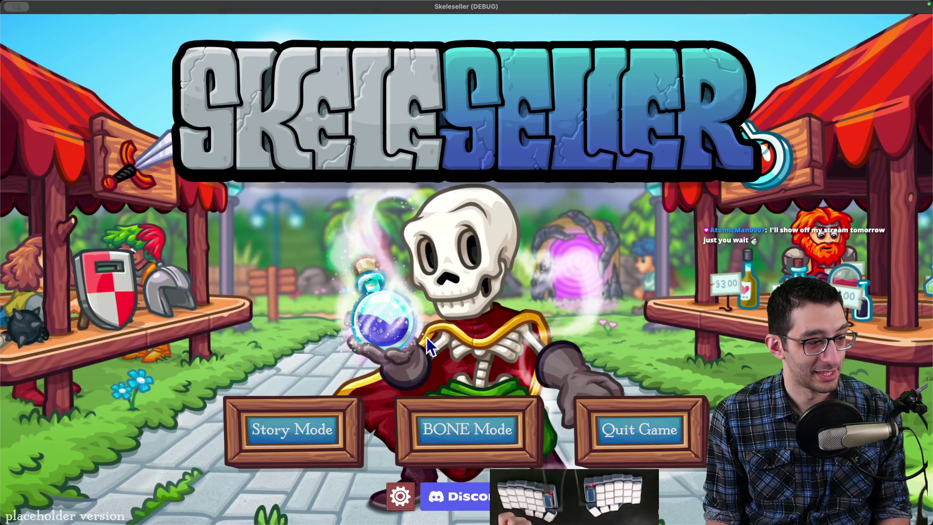
left_click(340, 423)
left_click(527, 293)
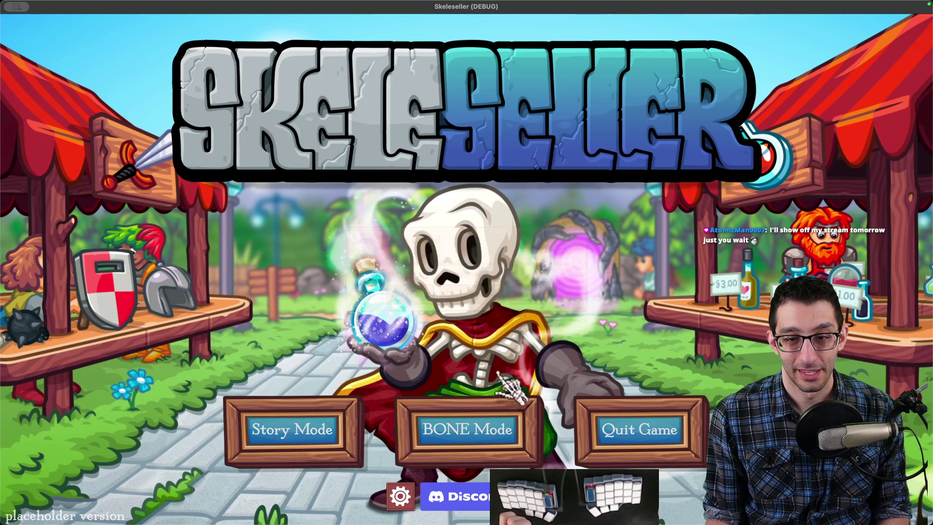
left_click(437, 427)
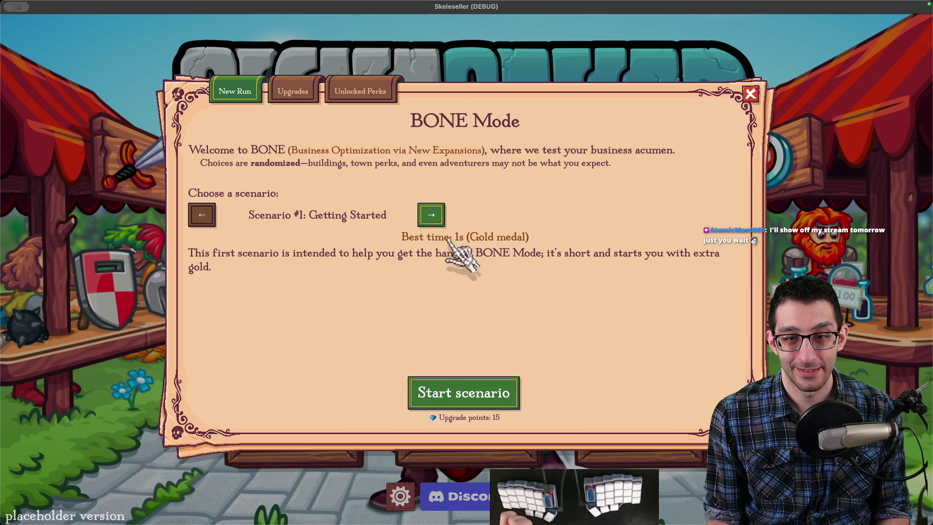
mouse_move(550, 522)
left_click(551, 495)
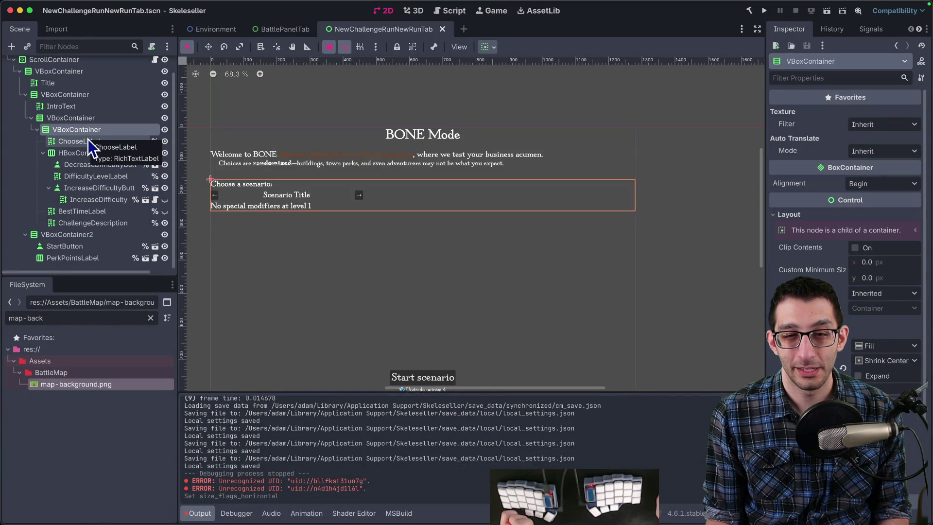
Step: Compare the debug-build and German release-build BONE Mode screenshots in Affinity Photo
mouse_move(632, 523)
left_click(646, 495)
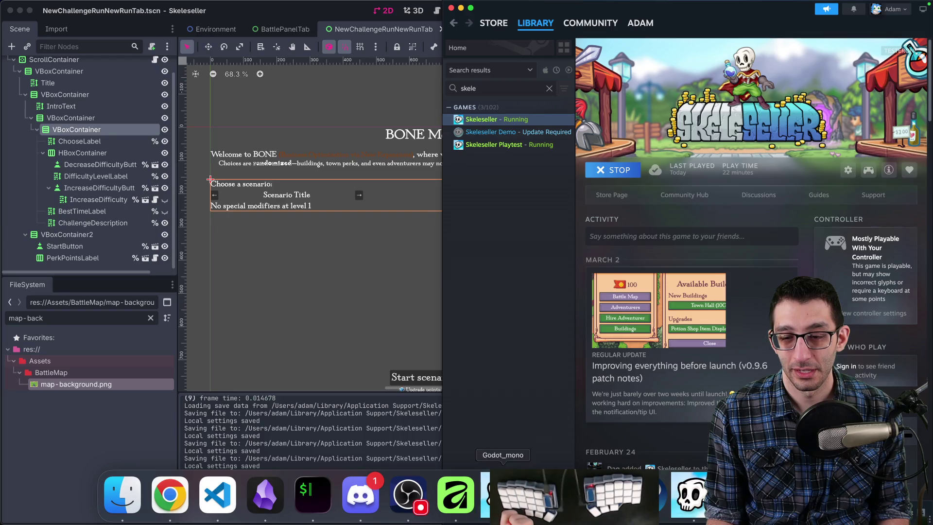
left_click(456, 494)
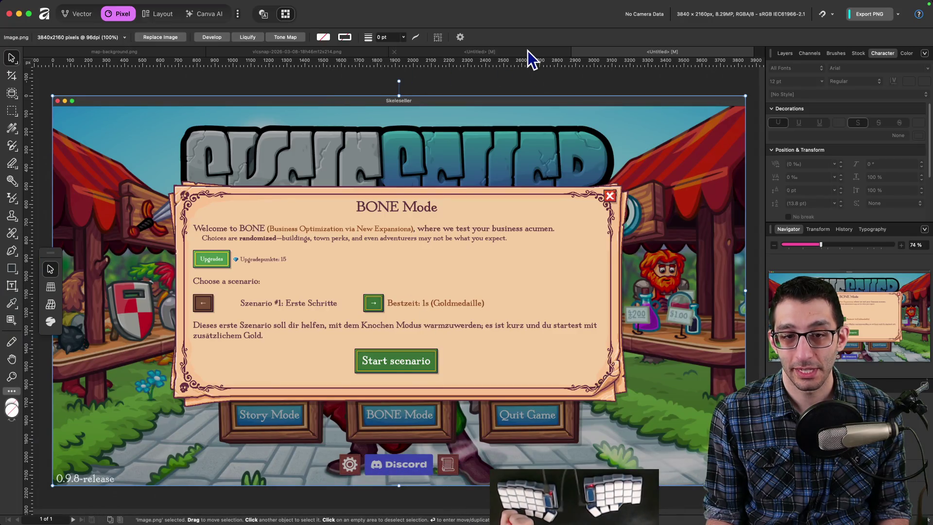
left_click(528, 50)
left_click(625, 51)
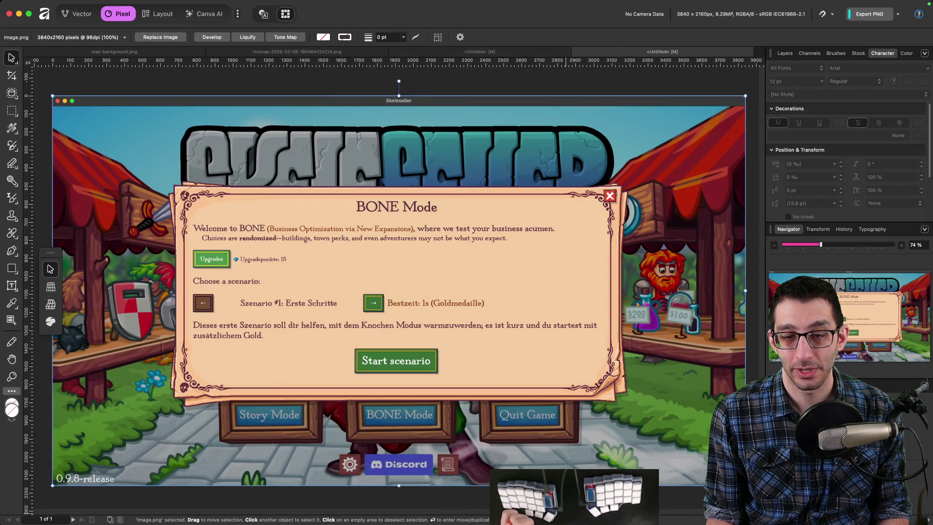
left_click(550, 493)
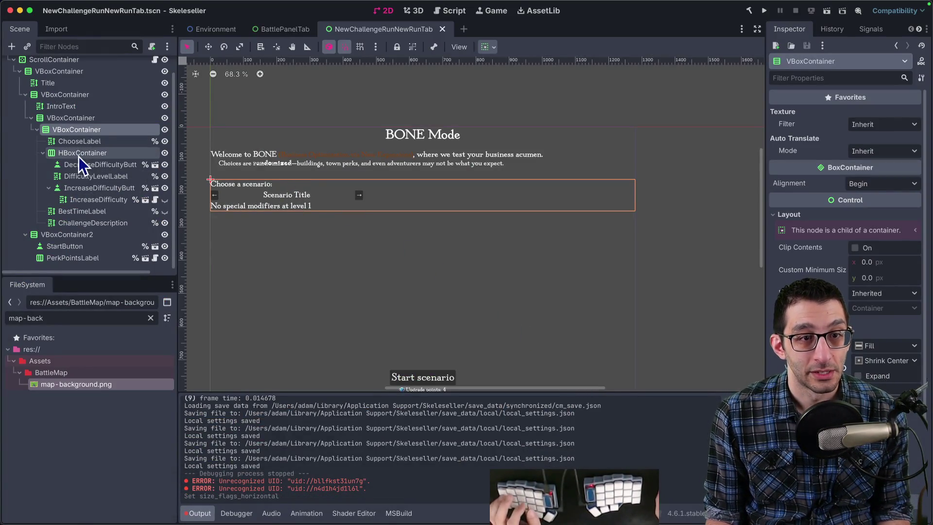
Step: Inspect the DifficultyLevelLabel, IncreaseDifficultyButton, BestTimeLabel and ChallengeDescription nodes
left_click(80, 174)
left_click(80, 190)
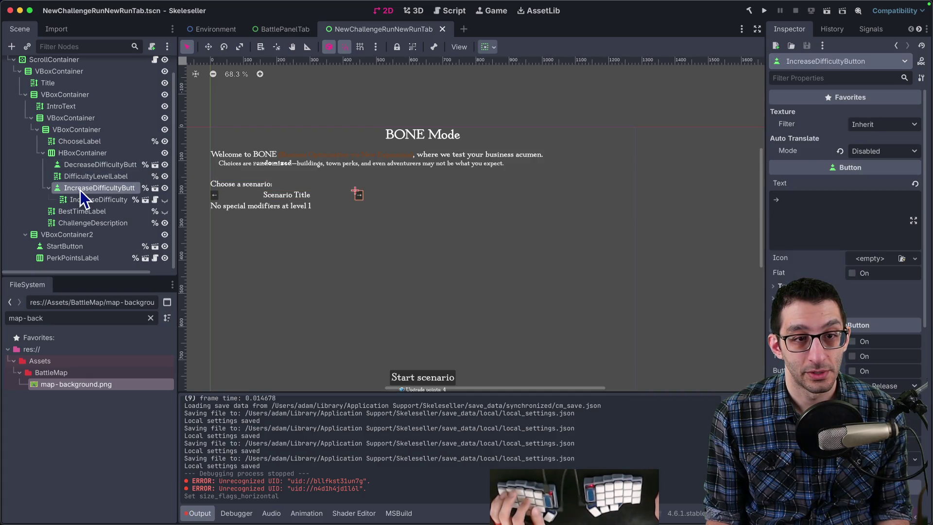
left_click(81, 200)
left_click(82, 212)
left_click(86, 225)
left_click(83, 213)
Step: Move BestTimeLabel into the arrows-row HBoxContainer, briefly toggle its visibility, and save the scene
left_click_drag(81, 215, 77, 156)
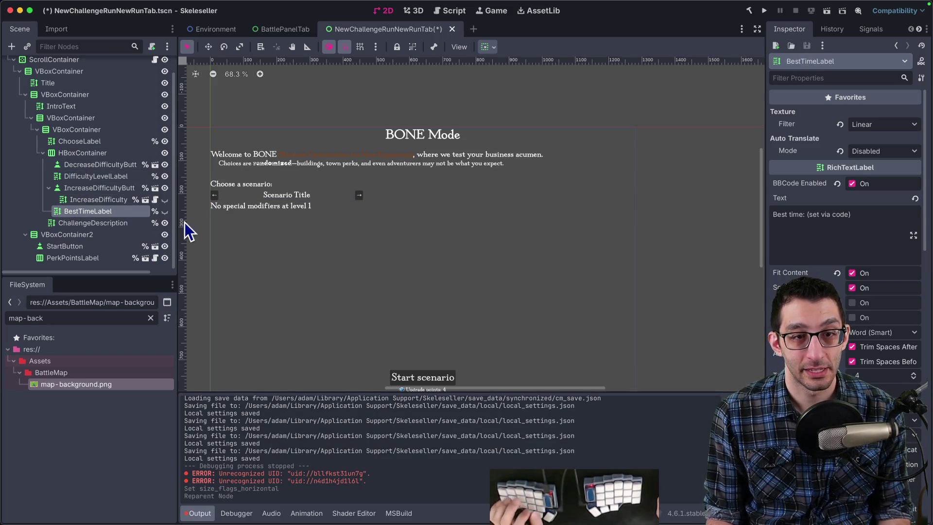
left_click(165, 212)
left_click(164, 212)
key("ctrl+s")
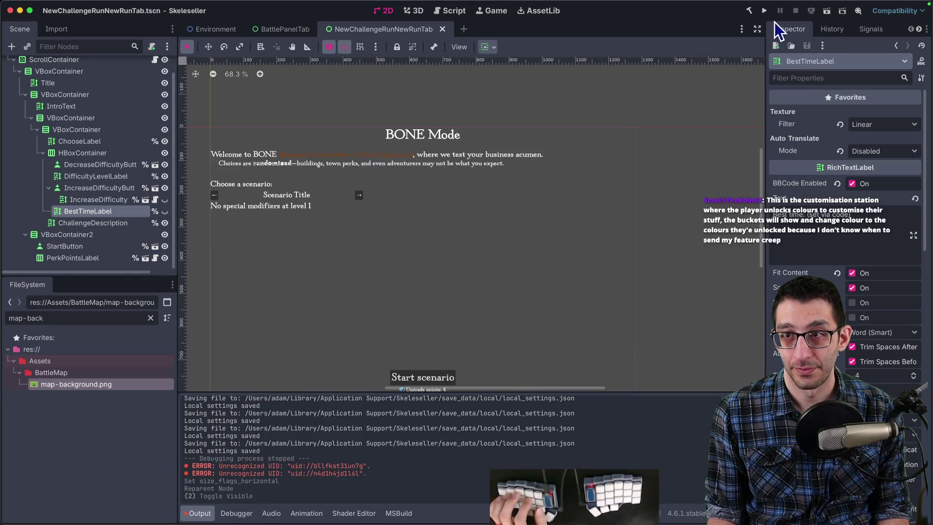
Step: Run the project, then bring the Godot editor back in front
left_click(764, 11)
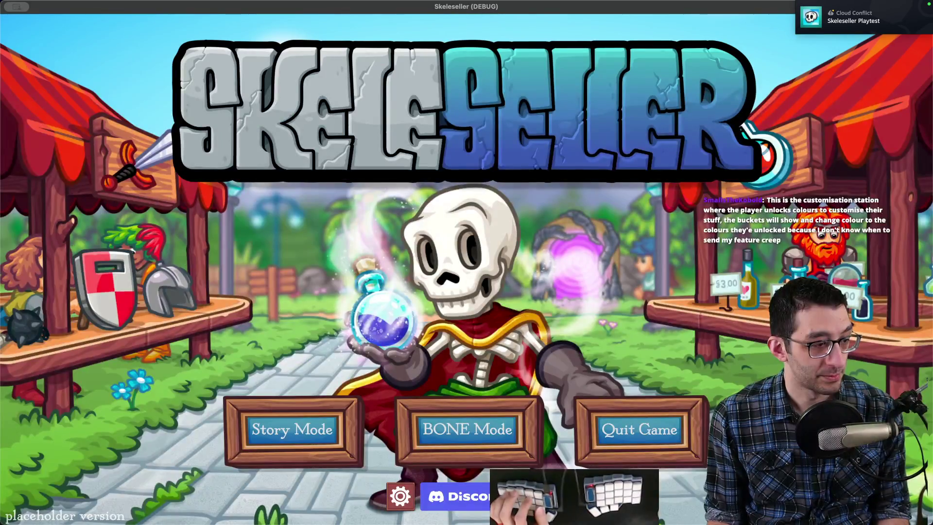
mouse_move(377, 520)
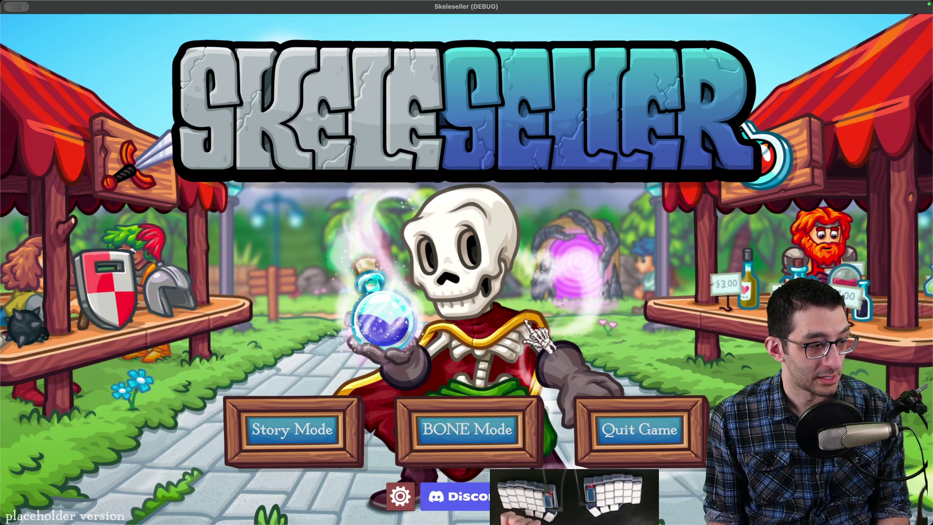
mouse_move(584, 517)
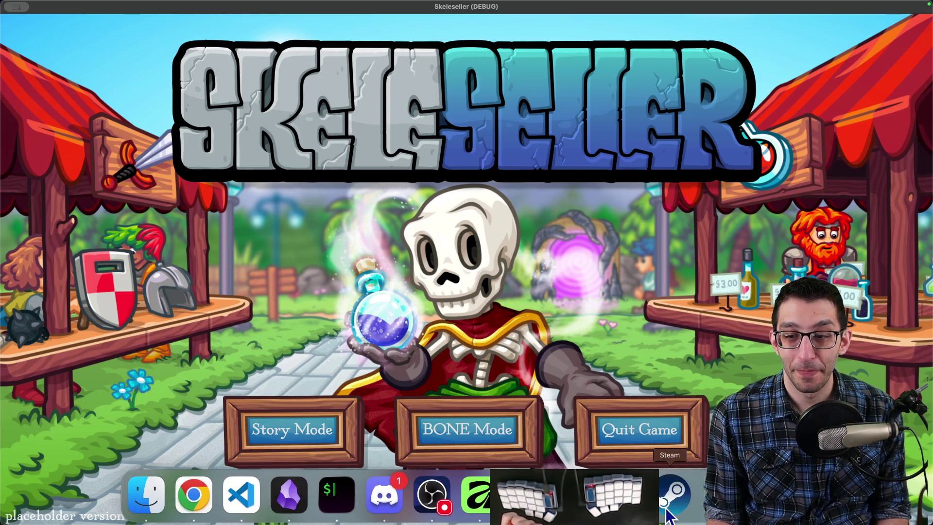
left_click(671, 505)
left_click(574, 495)
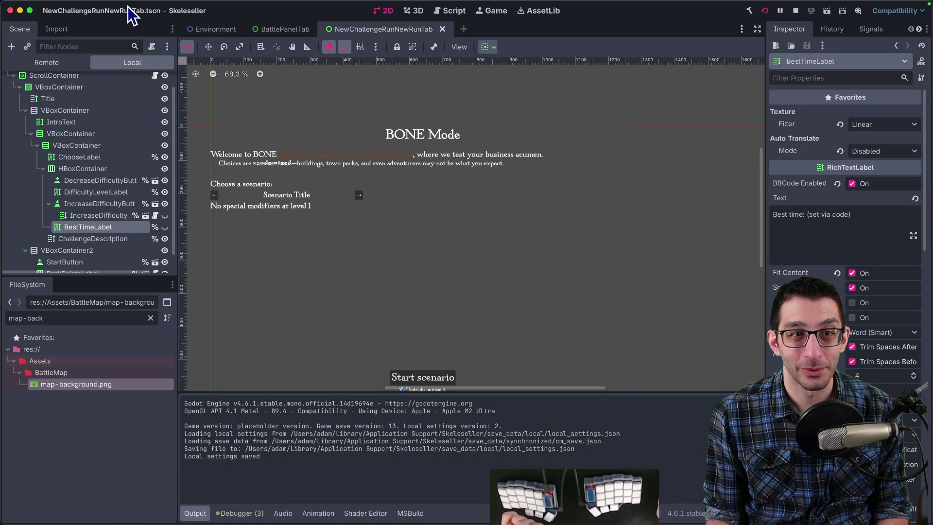
Step: In Editor Settings, make the running game open on the editor's screen
mouse_move(129, 11)
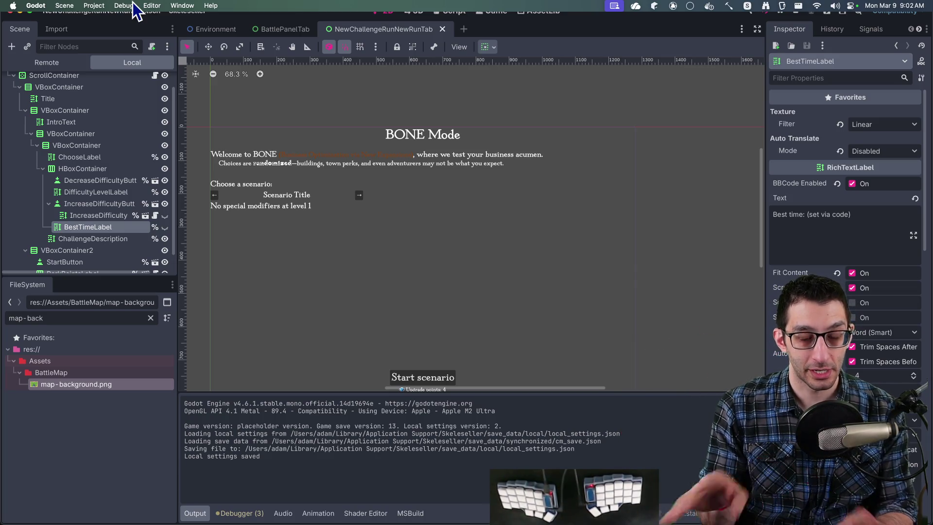
left_click(94, 5)
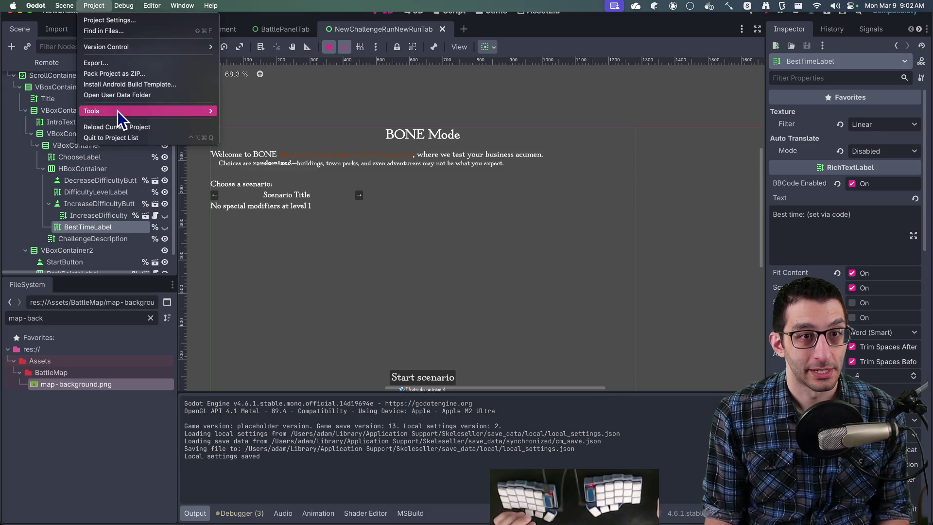
mouse_move(118, 111)
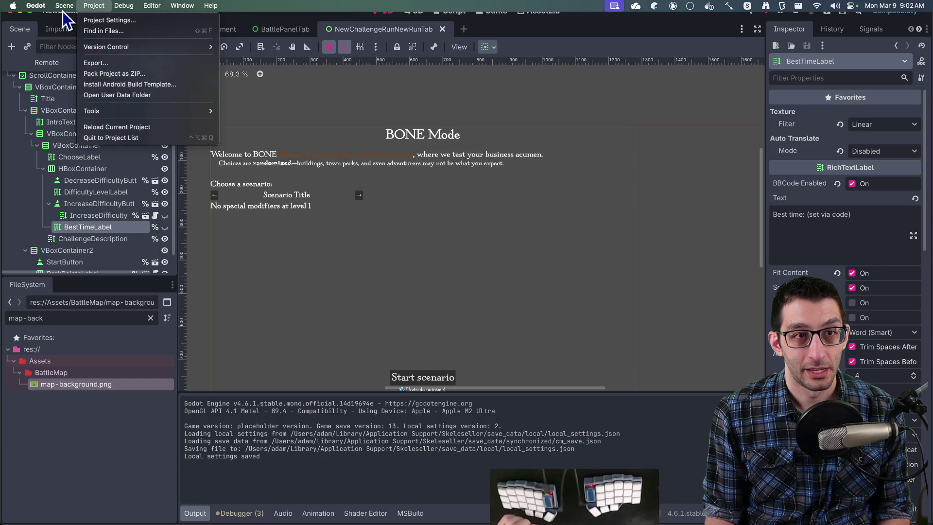
mouse_move(36, 5)
left_click(42, 36)
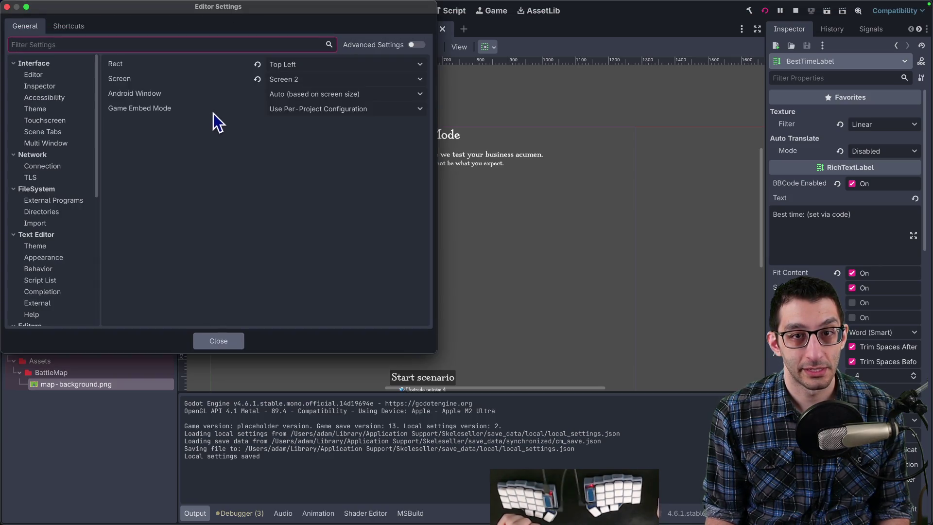
left_click(258, 80)
left_click(301, 80)
left_click(302, 93)
left_click(240, 340)
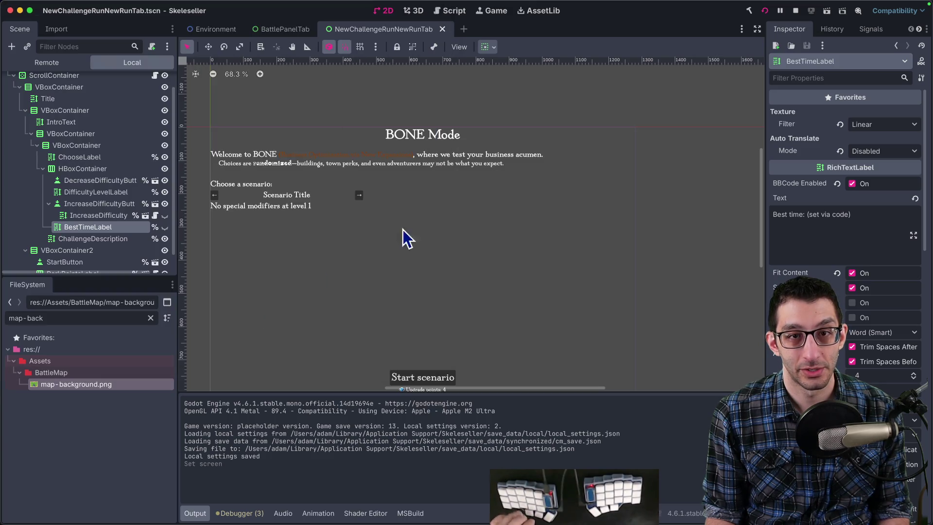
Step: Run the game, open BONE Mode, and browse the Upgrades and Unlocked Perks pages before returning to New Run
left_click(767, 16)
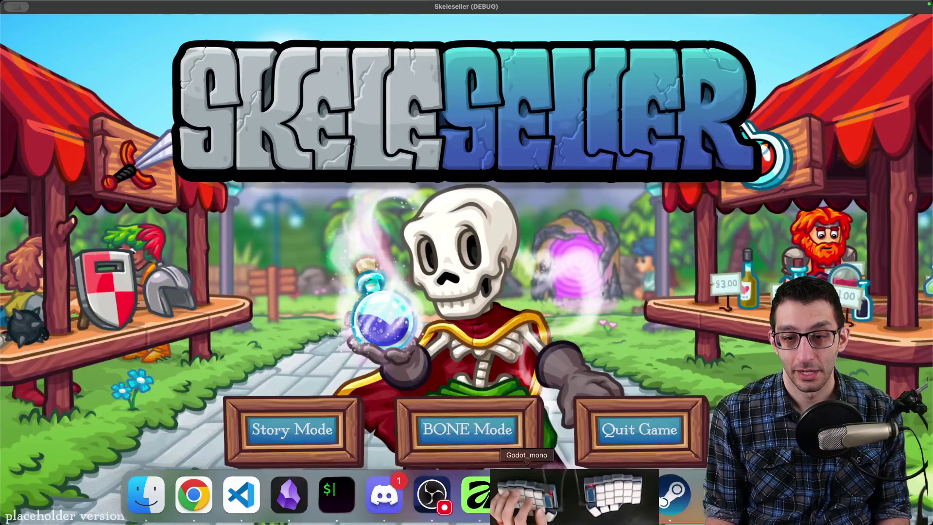
left_click(468, 429)
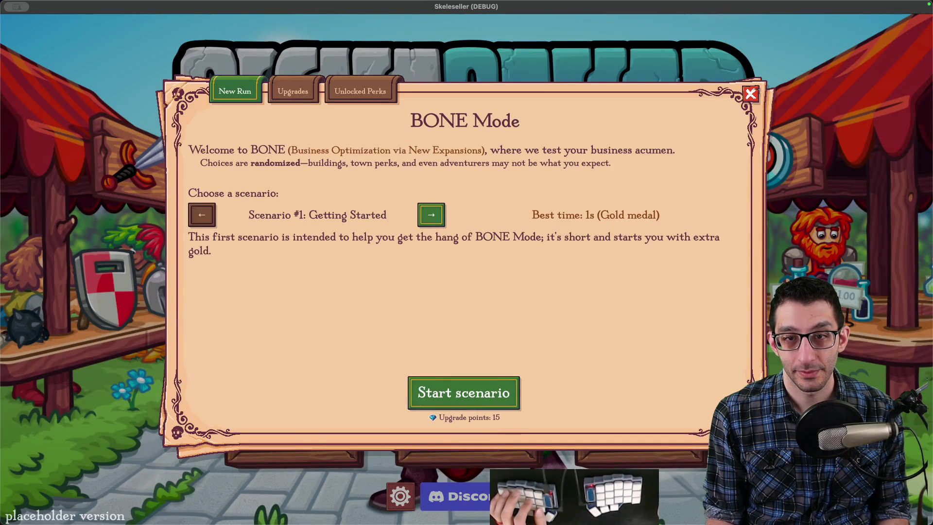
left_click(299, 94)
left_click(357, 93)
left_click(250, 91)
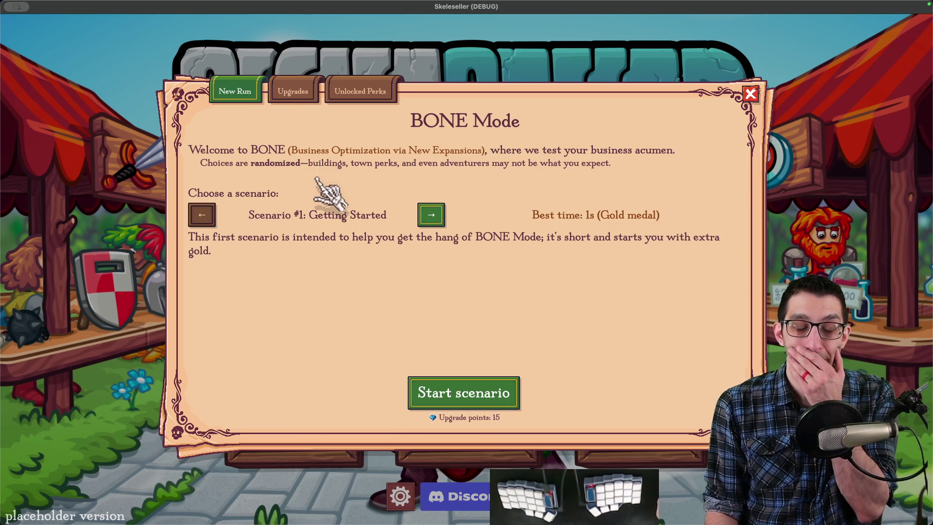
left_click(292, 92)
left_click(235, 92)
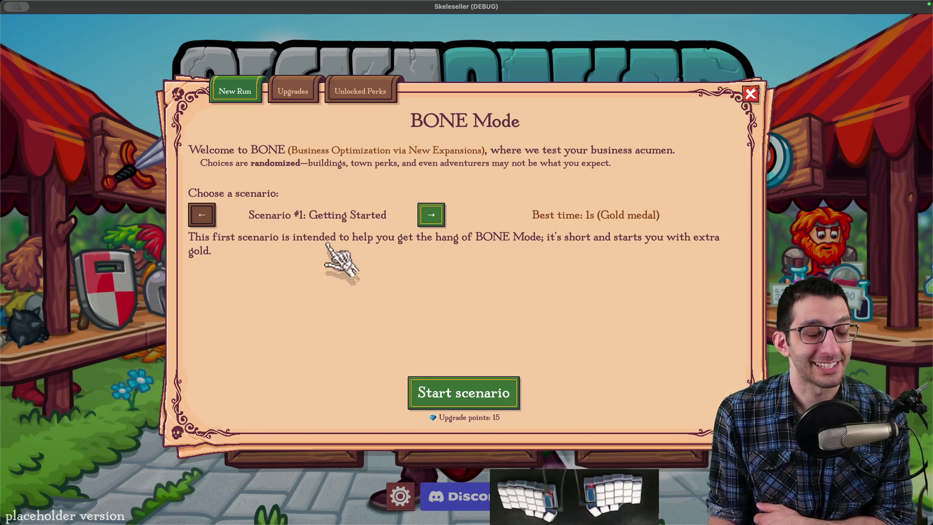
Step: Back in Godot, select the parent VBoxContainer of the scenario-picker block
mouse_move(573, 522)
left_click(574, 496)
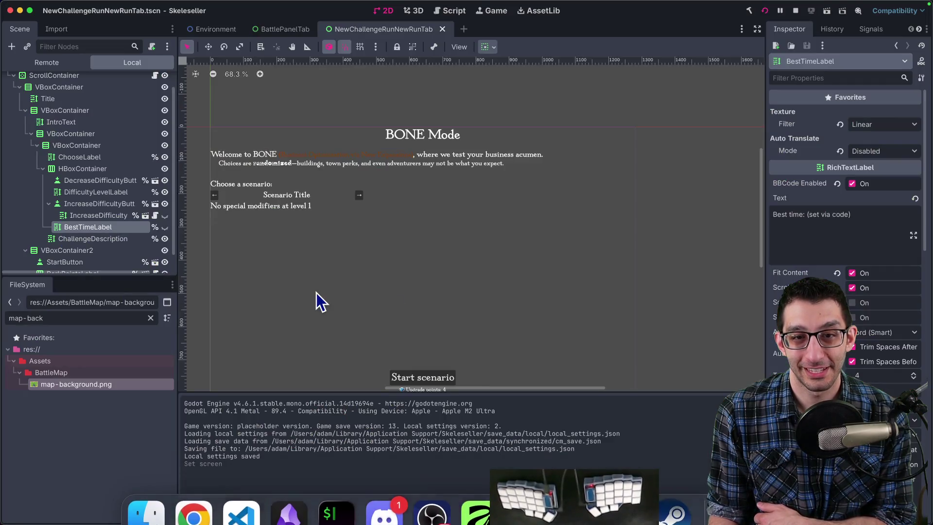
left_click(74, 168)
left_click(77, 157)
left_click(79, 145)
left_click(82, 138)
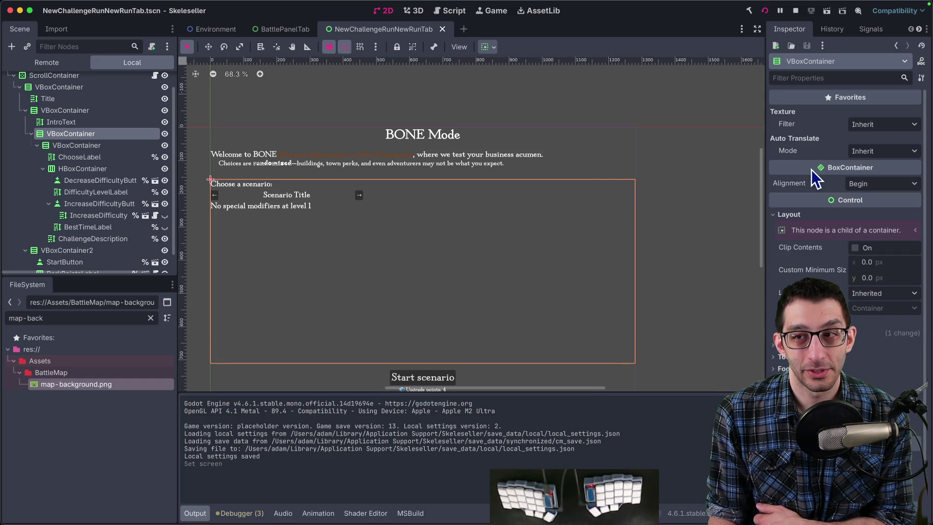
Step: Try turning off the container's vertical expand, then undo that change
left_click(863, 333)
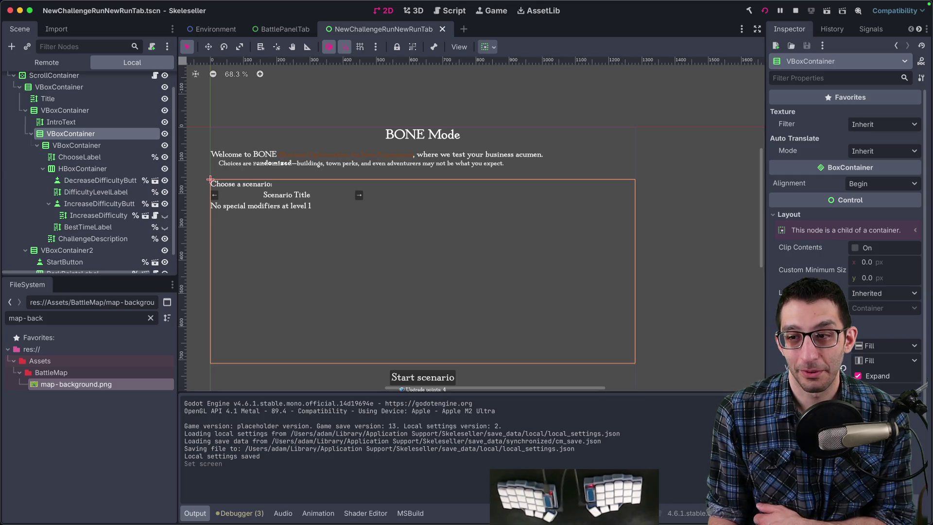
left_click(858, 376)
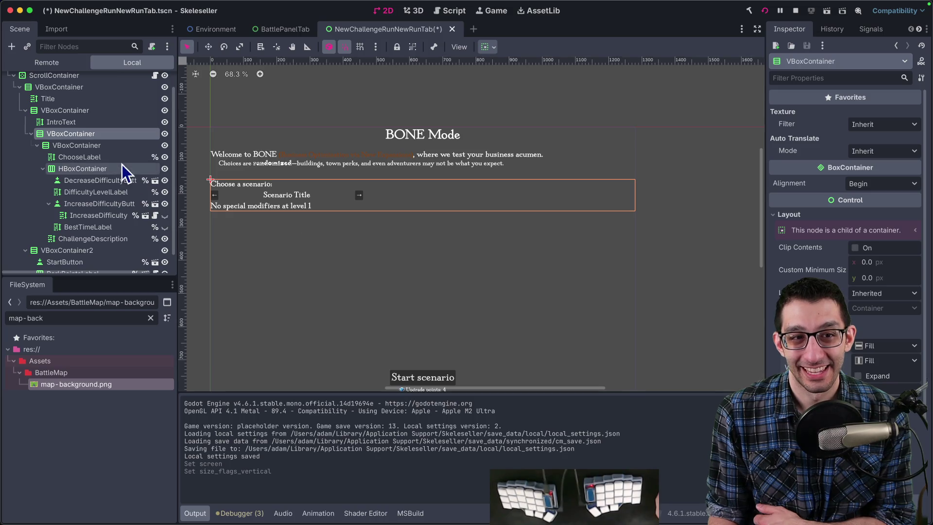
left_click(86, 115)
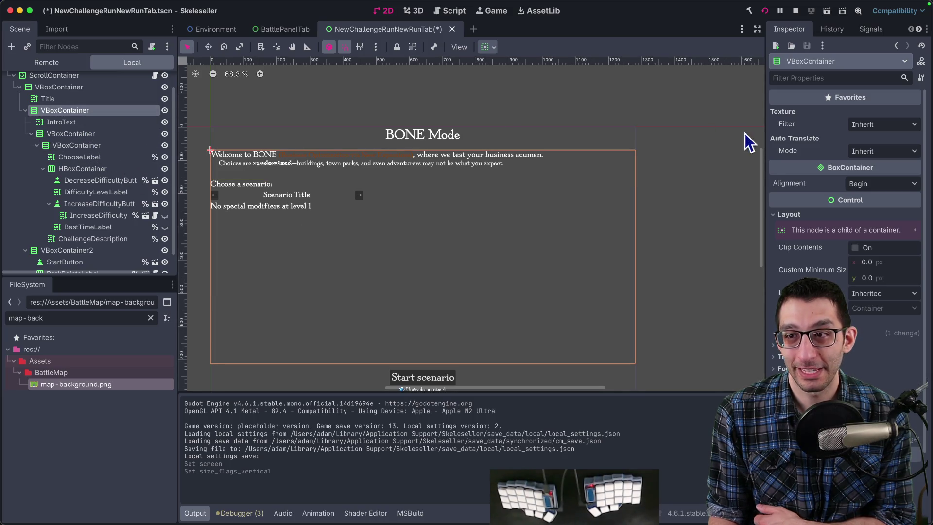
left_click(62, 122)
left_click(64, 136)
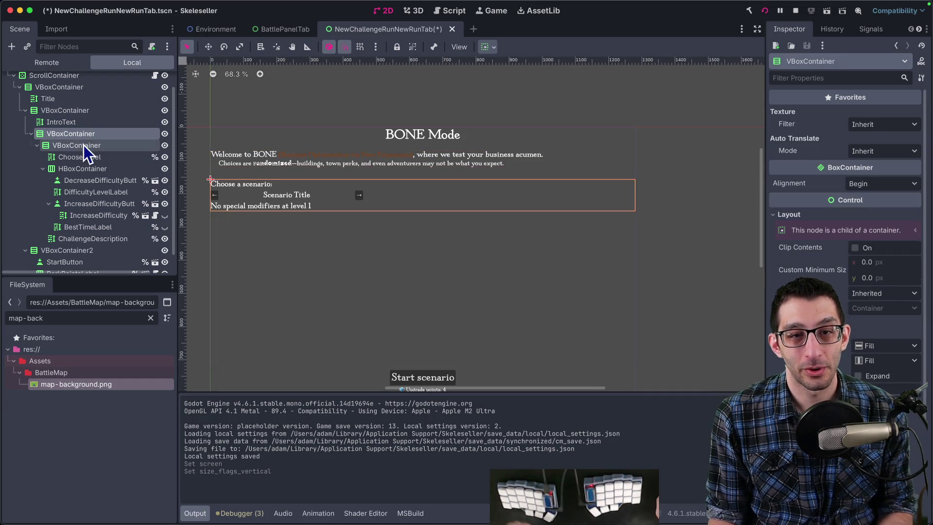
key("ctrl+z")
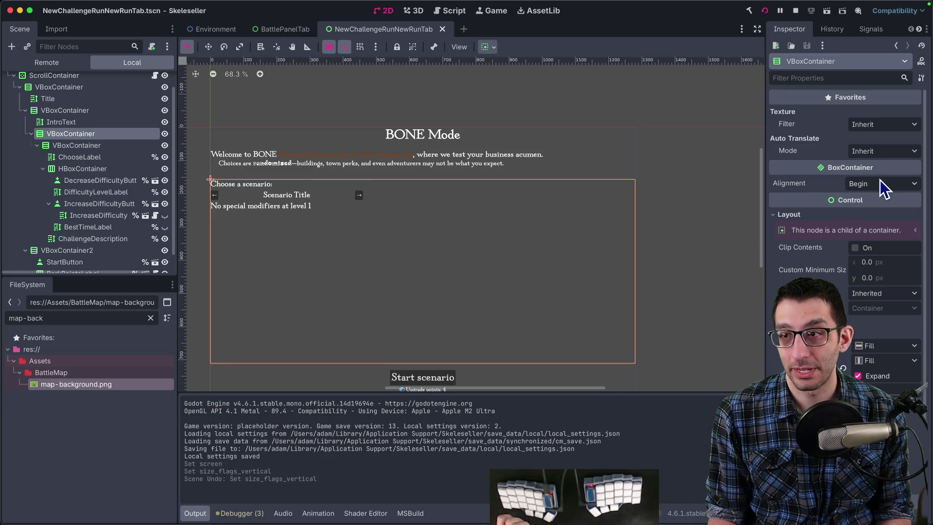
Step: Set the VBoxContainer's BoxContainer Alignment to End and switch to the running game
left_click(873, 184)
left_click(872, 223)
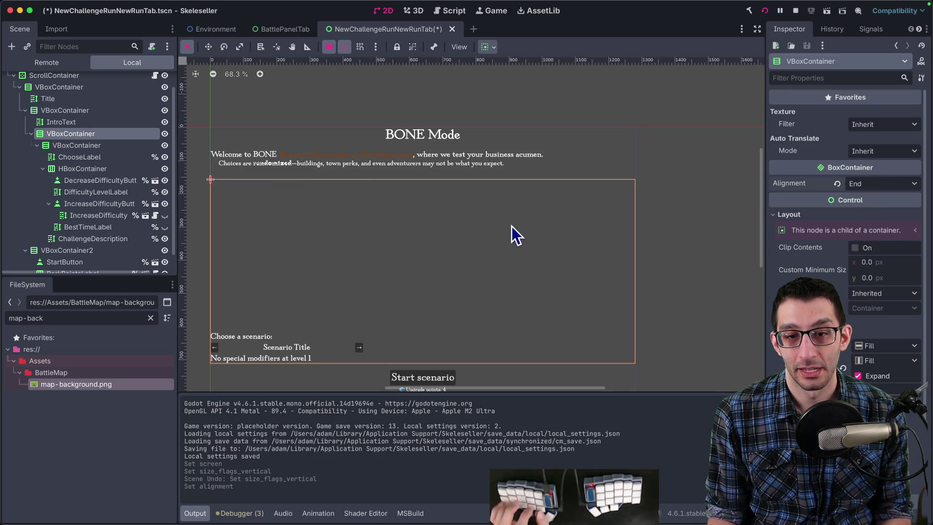
mouse_move(574, 515)
left_click(574, 493)
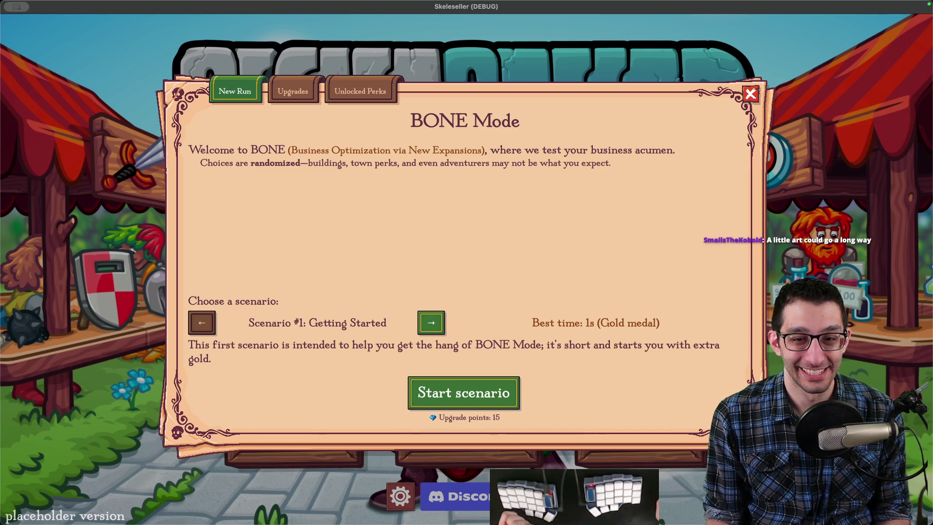
left_click(478, 496)
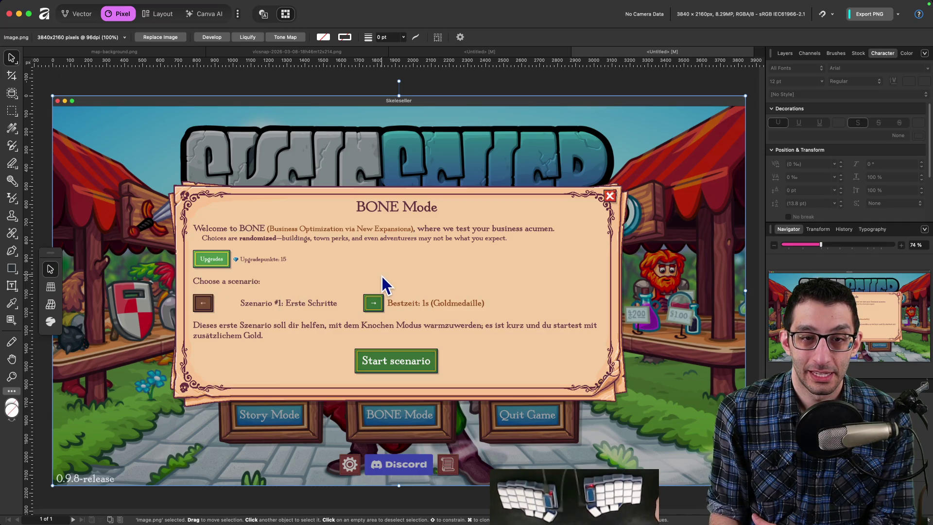
mouse_move(575, 493)
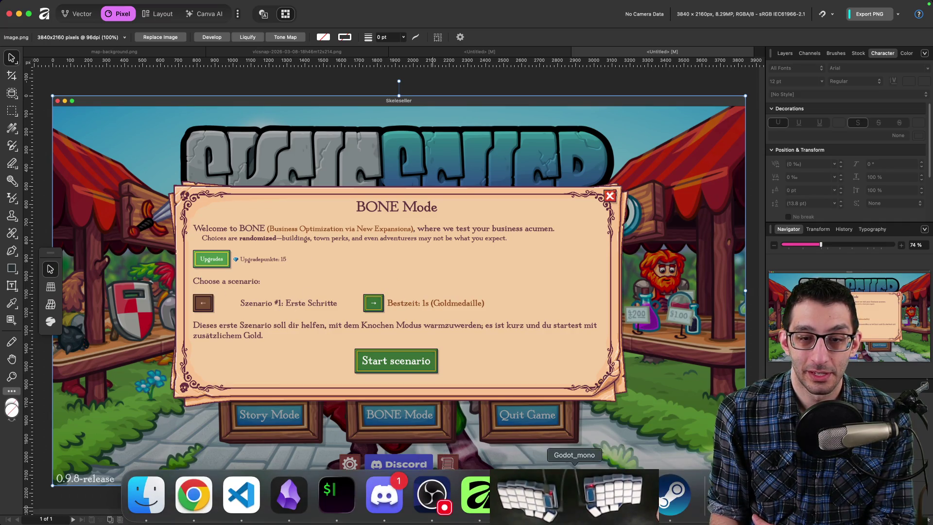
left_click(527, 493)
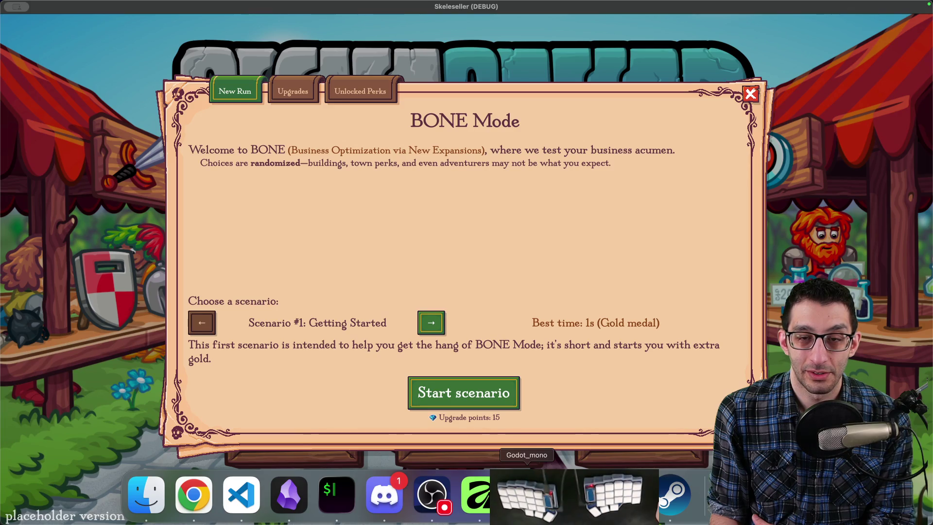
Step: Cycle through the Upgrades, Unlocked Perks and New Run pages several times, then return to Godot
left_click(297, 92)
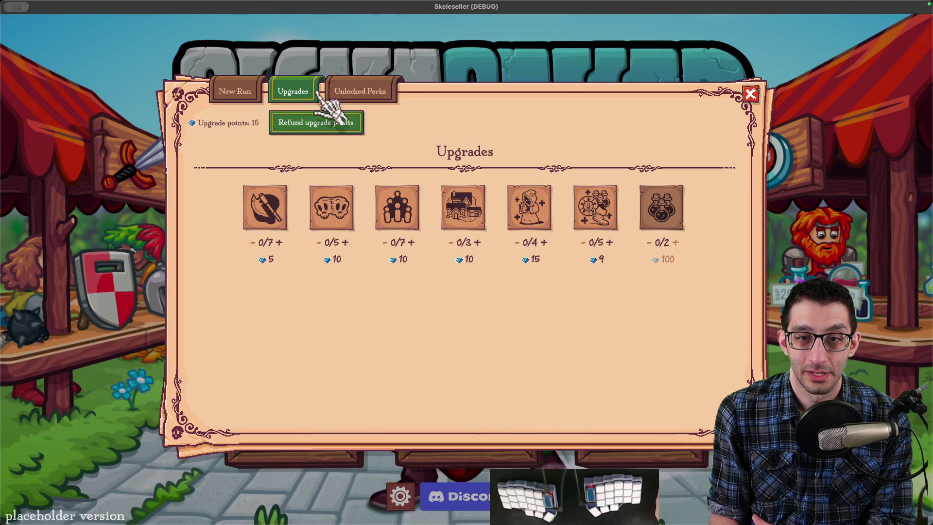
left_click(365, 94)
left_click(233, 92)
left_click(358, 92)
left_click(292, 92)
left_click(251, 92)
left_click(296, 94)
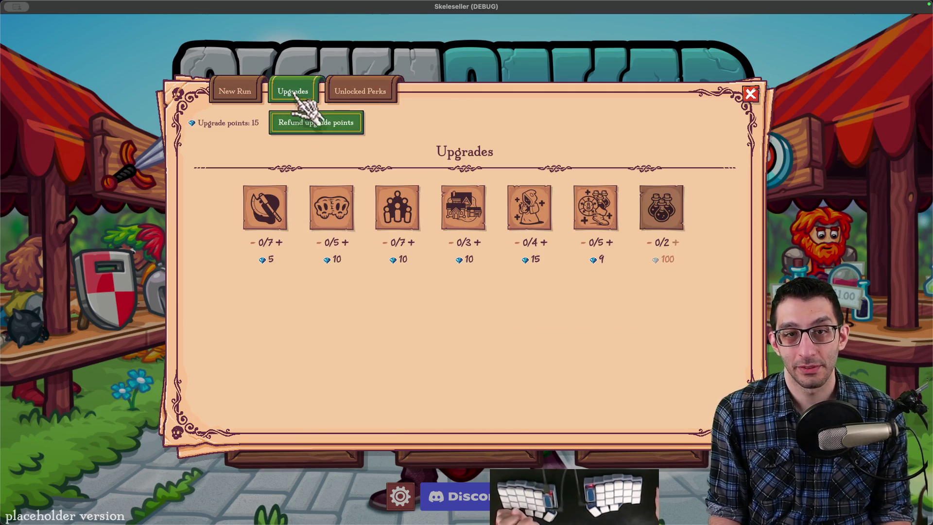
left_click(346, 94)
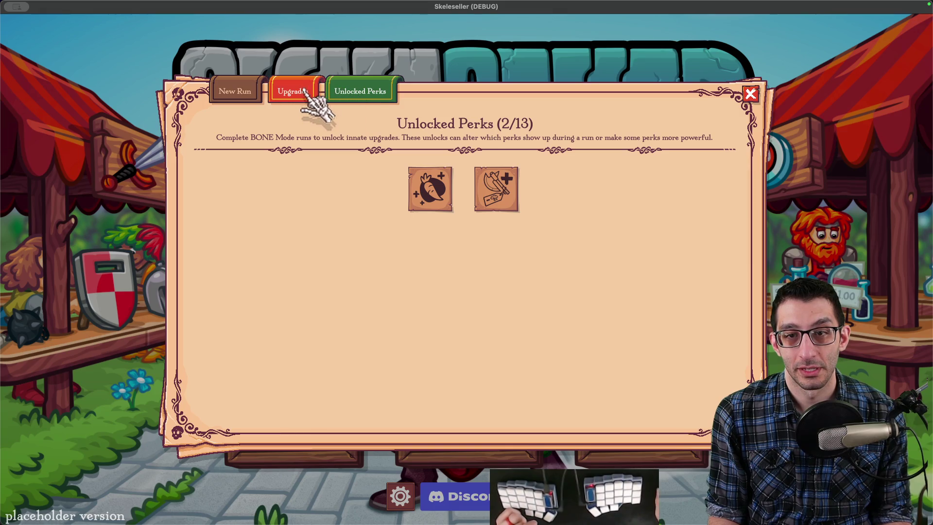
left_click(246, 93)
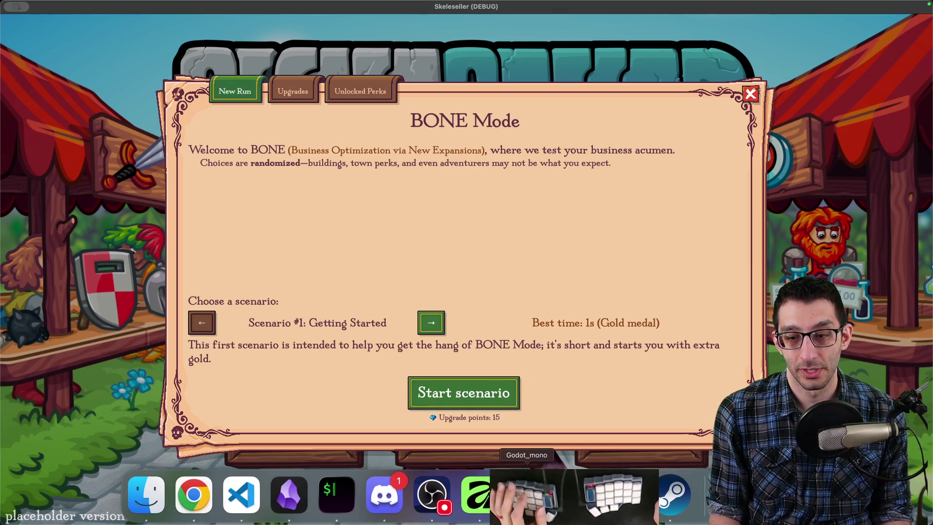
left_click(518, 505)
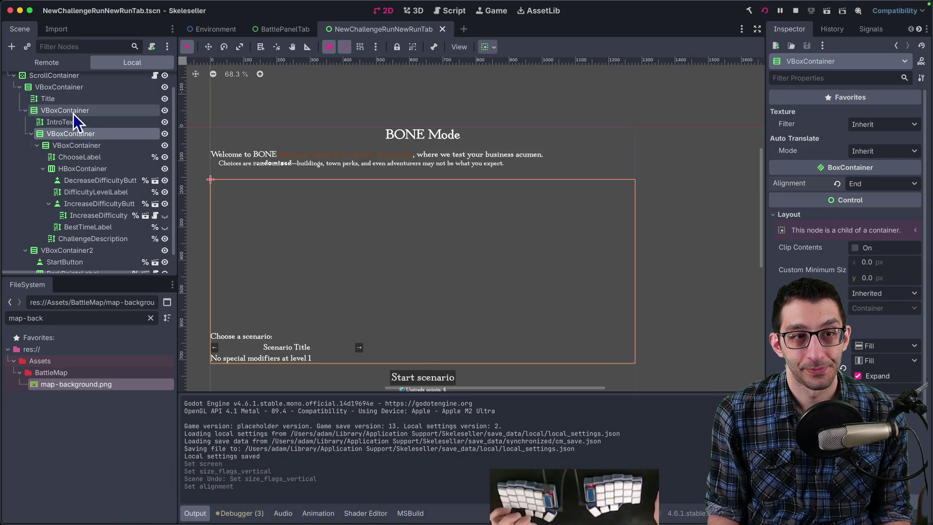
Step: Quick Open NewChallengeRunScreen.tscn, select MaxSizeContainer, and frame the whole dialog on the canvas
scroll(78, 114, "up", 2)
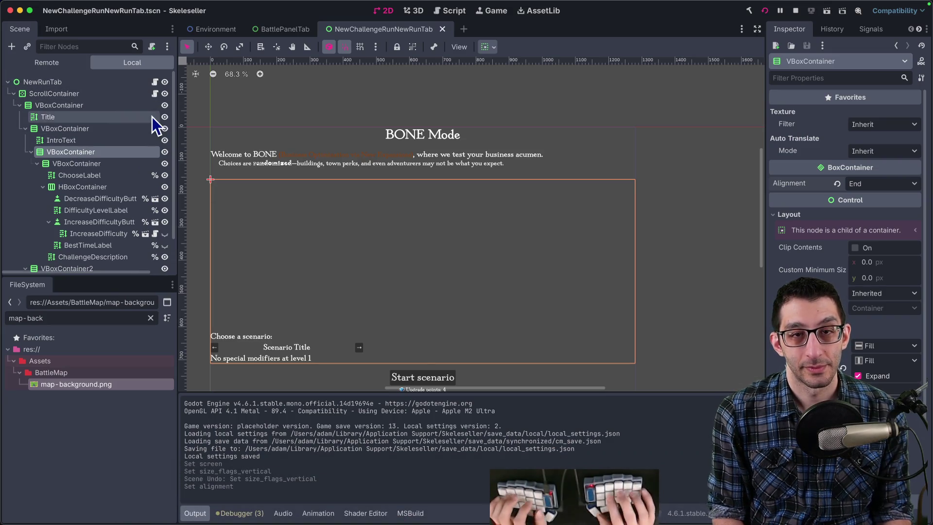
key("super+shift+o")
type("newchallengerunscreen")
key("Return")
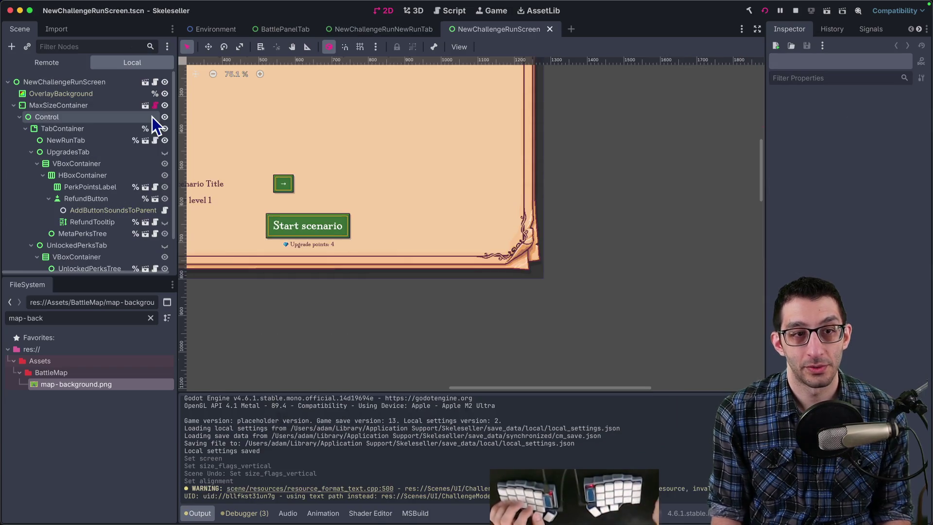
left_click(95, 108)
key("f")
key("shift+f")
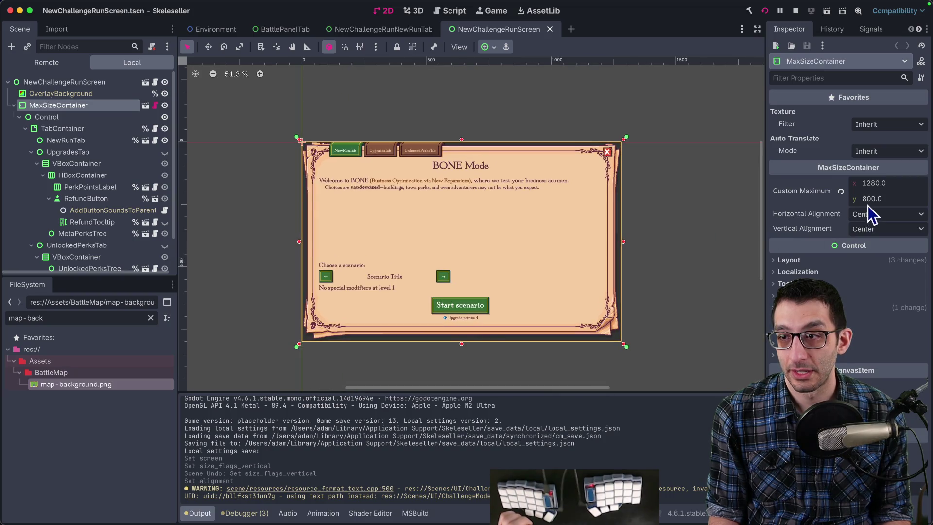
Step: Set MaxSizeContainer's custom maximum size to 1280×650, save, and view the game's Upgrades page
type("1280.0 500")
key("Return")
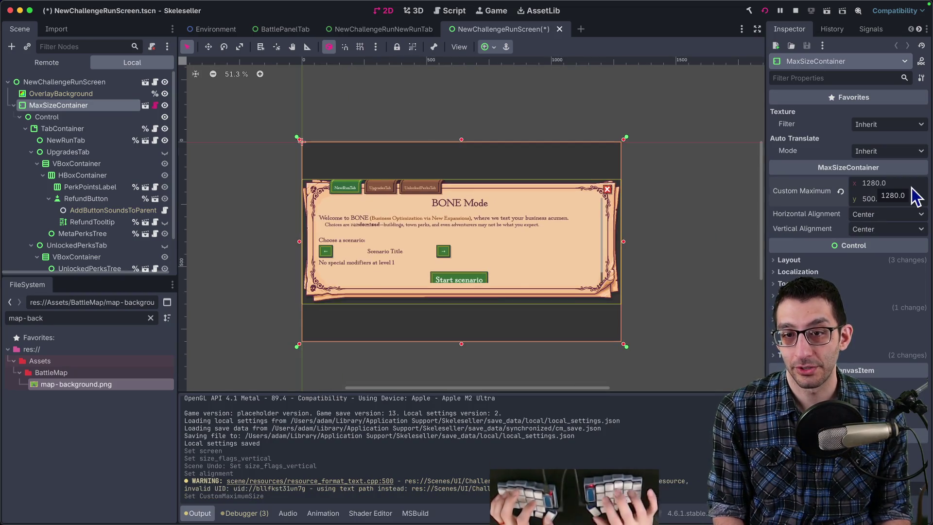
left_click(873, 199)
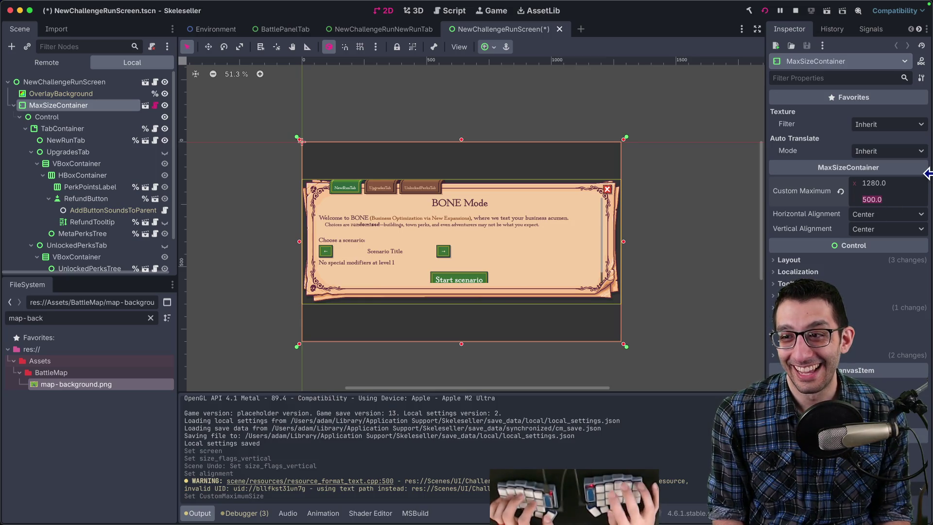
type("650")
key("Return")
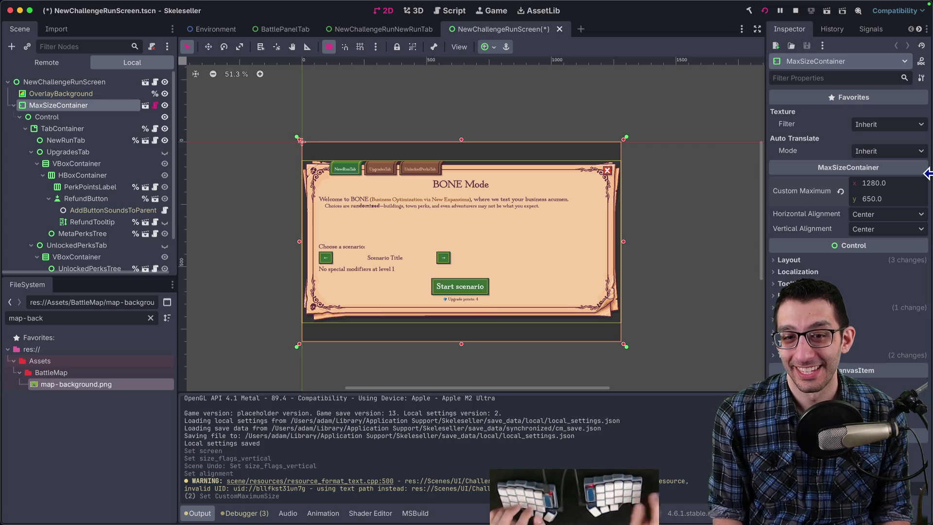
key("cmd+s")
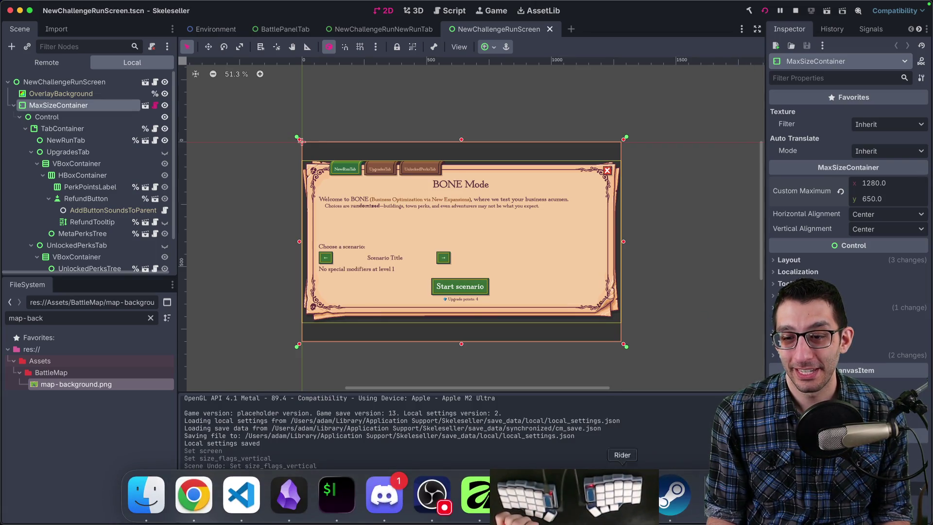
left_click(528, 506)
left_click(306, 128)
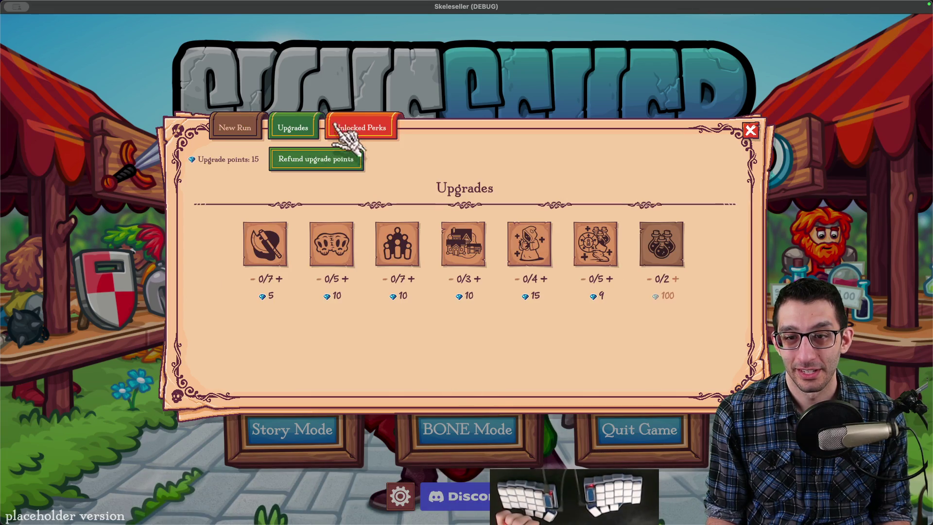
Step: Flip between BONE Mode's scenario picker, Upgrades and Unlocked Perks pages
left_click(357, 127)
left_click(245, 128)
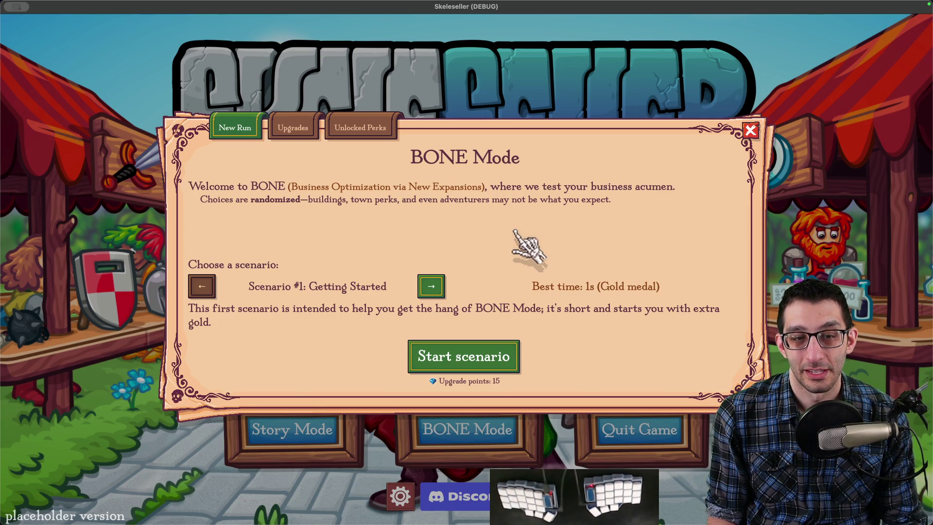
left_click(291, 129)
left_click(359, 129)
left_click(294, 129)
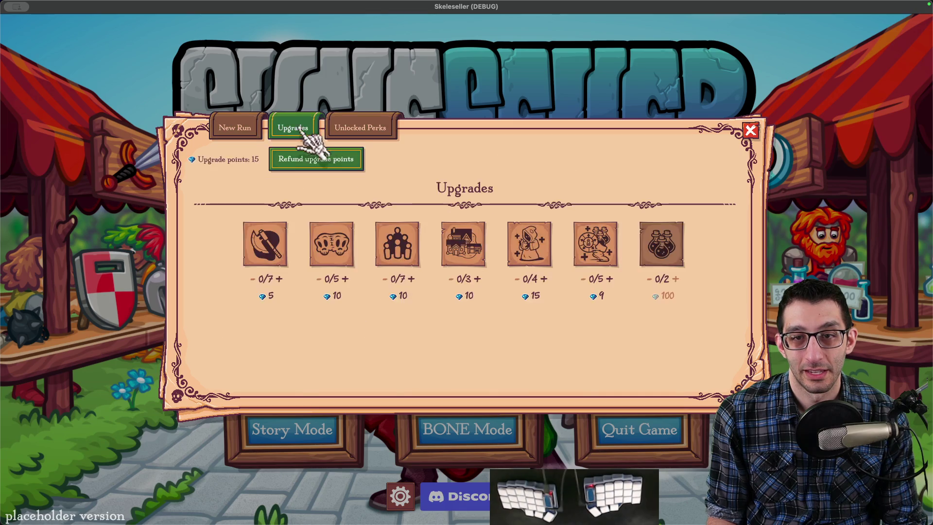
left_click(258, 127)
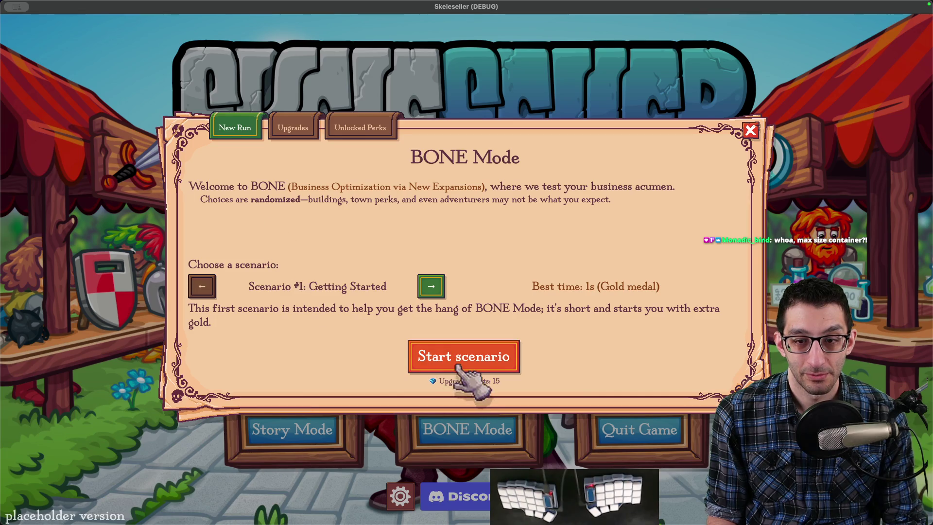
Step: Check the Upgrades and Unlocked Perks pages again, then quit the game back to cm_save.json
left_click(287, 127)
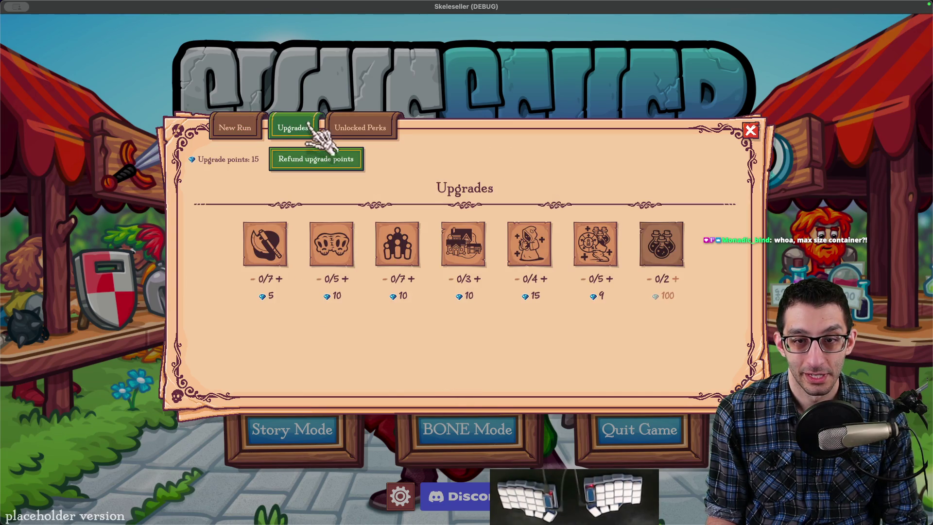
left_click(341, 128)
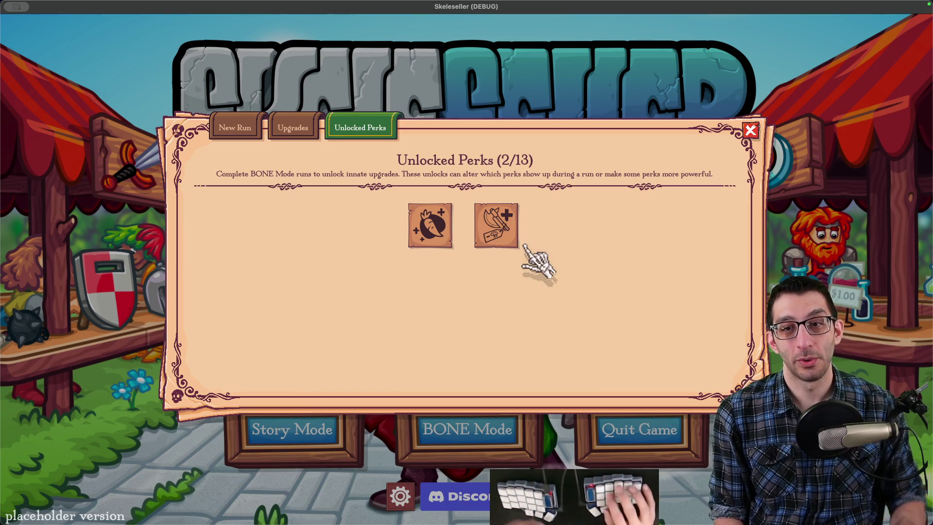
key("super+q")
key("Up")
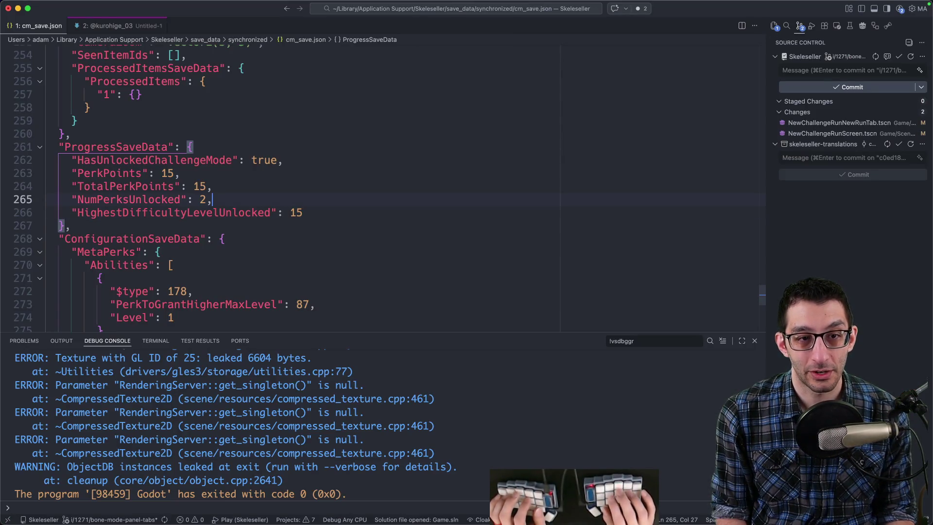
Step: Change NumPerksUnlocked to 20 in cm_save.json, close the old game, and relaunch the debug run
type("0")
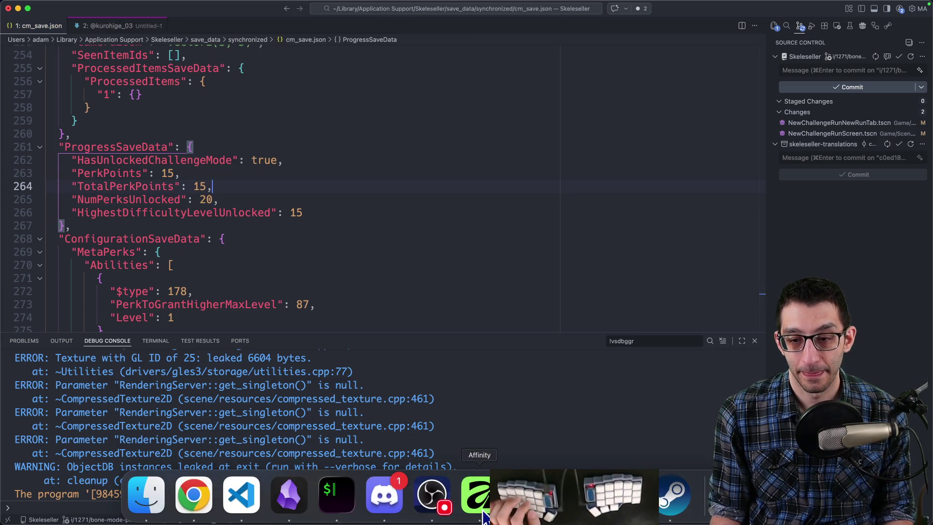
left_click(480, 494)
key("Escape")
key("super+Tab")
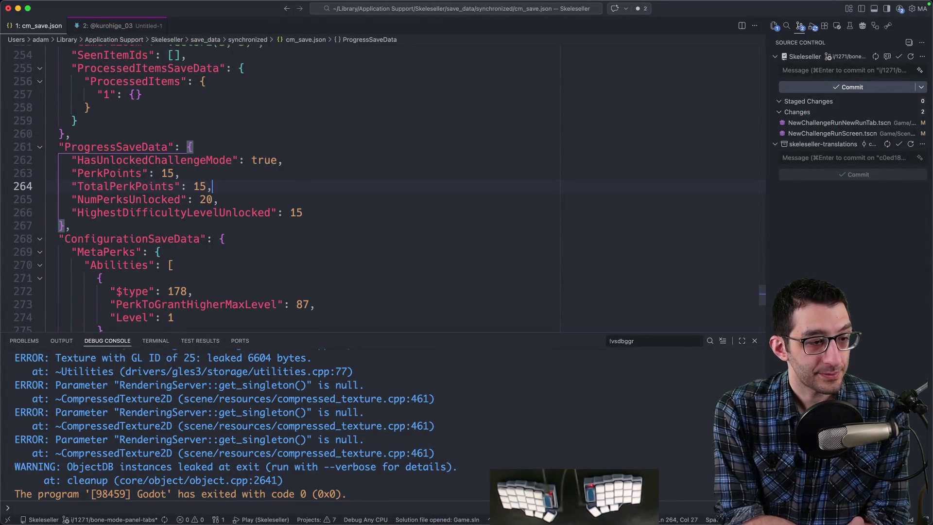
key("F5")
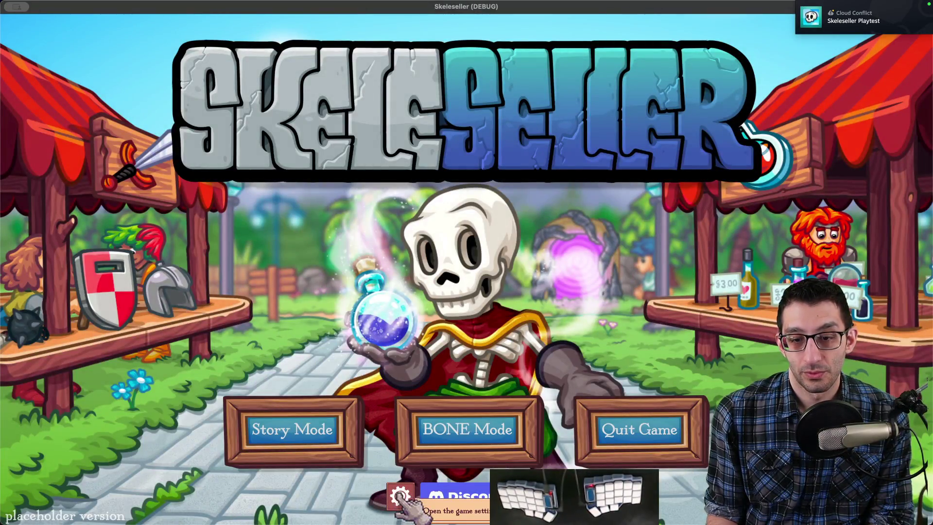
Step: Open BONE Mode and look over its Upgrades and Unlocked Perks pages before returning to New Run
left_click(428, 430)
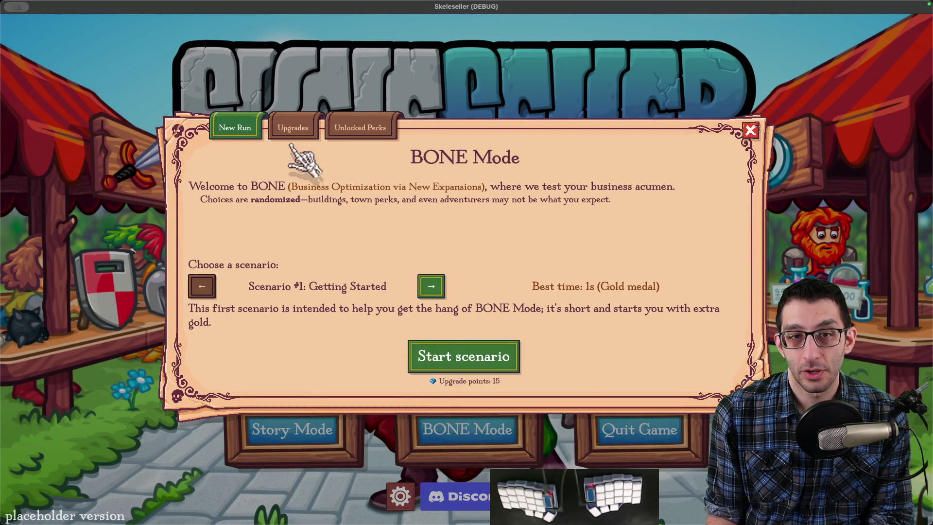
left_click(292, 129)
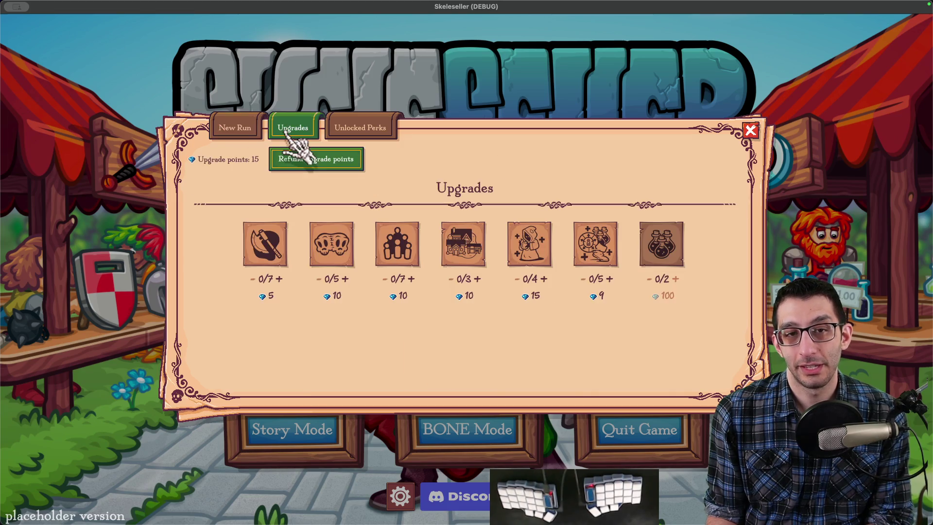
left_click(237, 130)
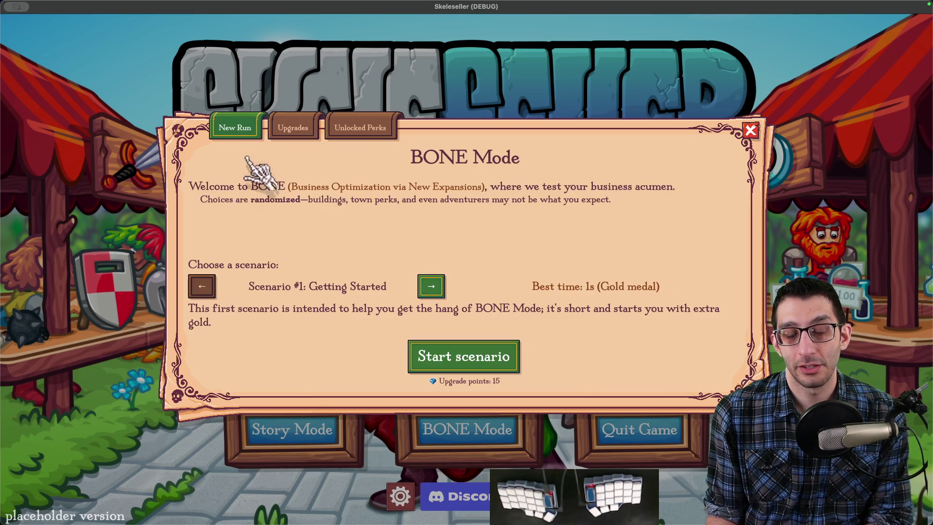
left_click(298, 127)
left_click(353, 130)
left_click(256, 129)
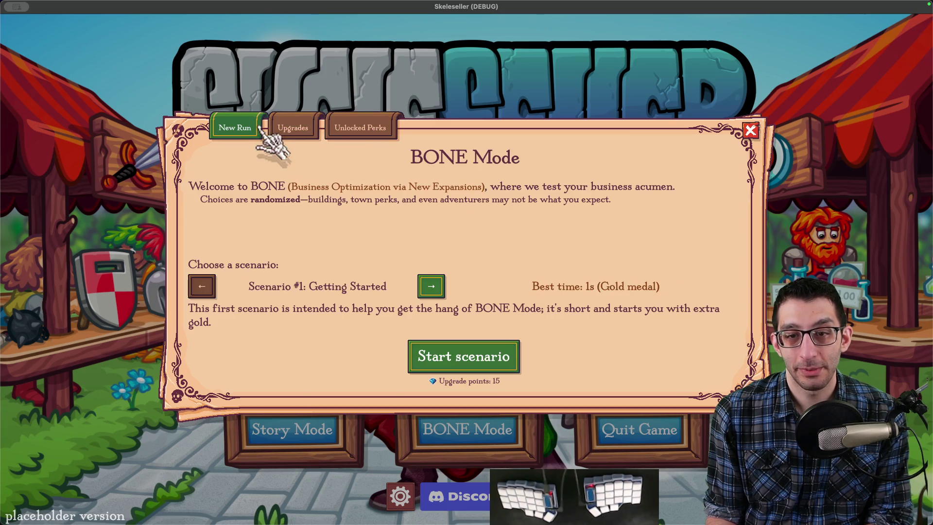
Step: Step forward through the scenarios to Turbo, then back to Storage Enthusiast and Power
left_click(430, 287)
left_click(430, 287)
left_click(430, 286)
left_click(430, 287)
left_click(430, 287)
left_click(430, 286)
left_click(430, 287)
left_click(430, 286)
left_click(430, 285)
left_click(430, 286)
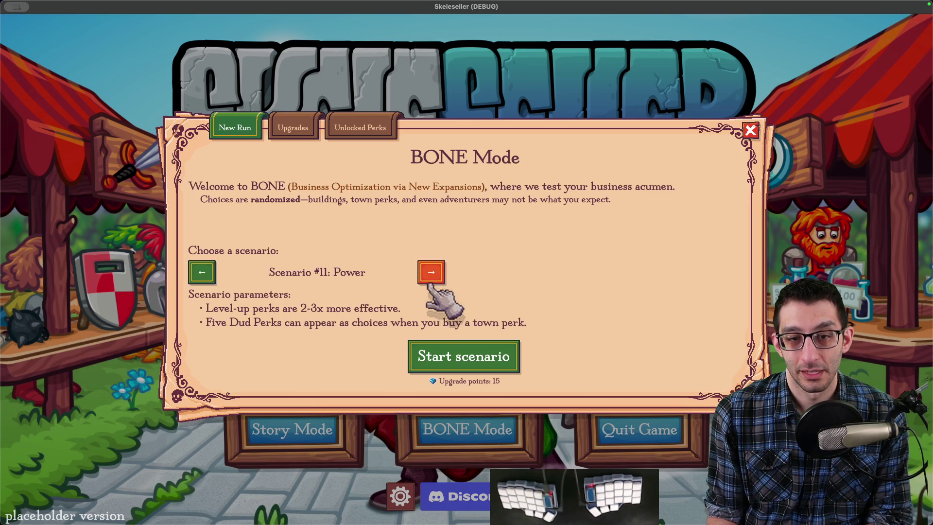
left_click(430, 282)
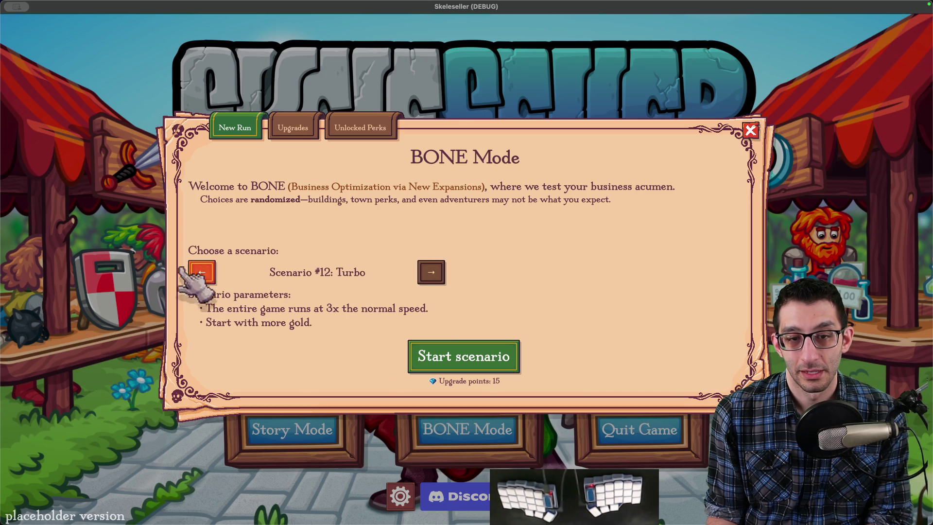
left_click(203, 273)
left_click(203, 273)
left_click(430, 276)
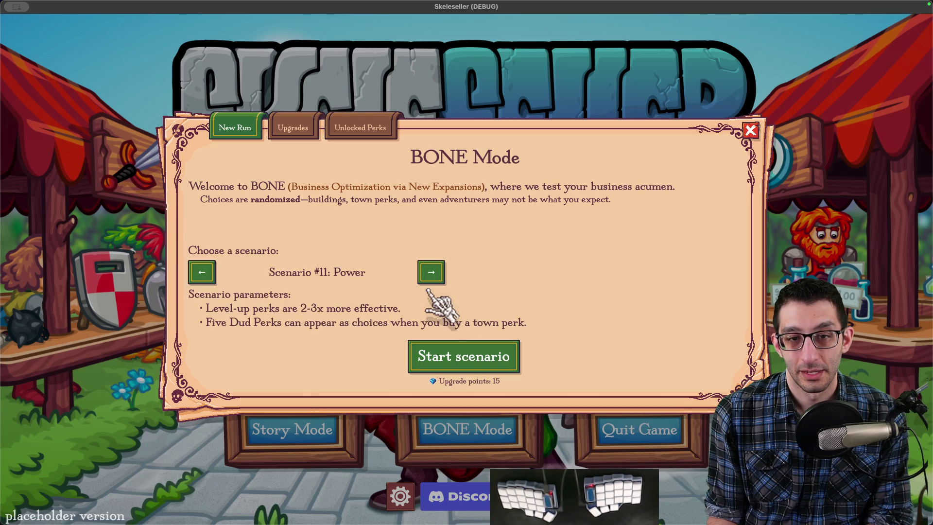
Step: Step back through the scenarios to the first one
left_click(203, 273)
left_click(202, 287)
left_click(202, 286)
left_click(203, 287)
left_click(202, 286)
left_click(431, 286)
left_click(431, 286)
left_click(202, 286)
left_click(202, 286)
left_click(202, 286)
left_click(202, 286)
left_click(202, 286)
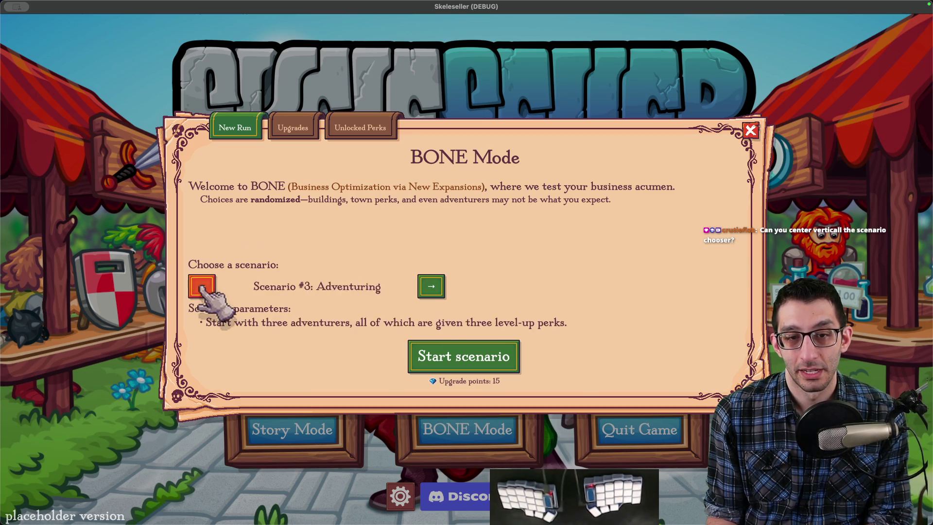
left_click(202, 286)
left_click(202, 286)
left_click(431, 286)
Step: Cycle forward again to Turbo, then back to Scenario #10: Storage Enthusiast
left_click(430, 287)
double_click(431, 287)
double_click(430, 286)
left_click(431, 287)
double_click(430, 287)
left_click(430, 287)
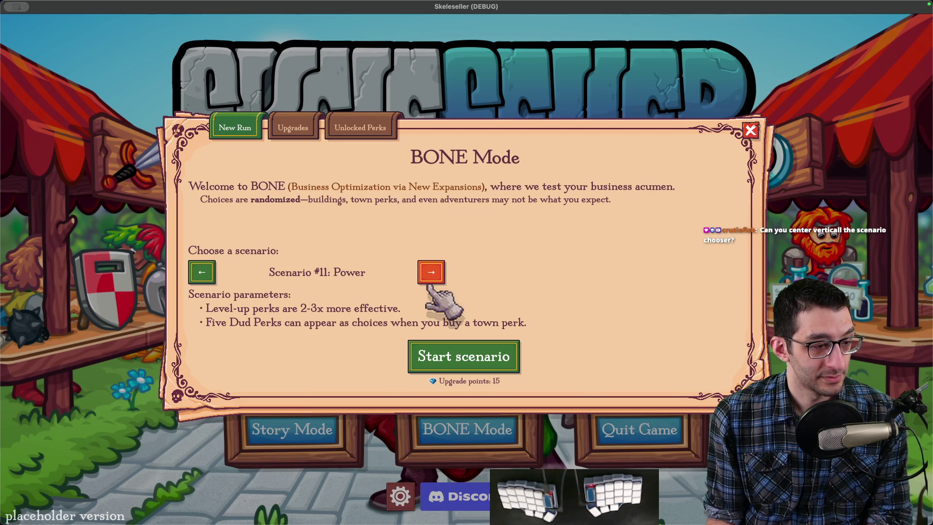
left_click(430, 286)
left_click(194, 277)
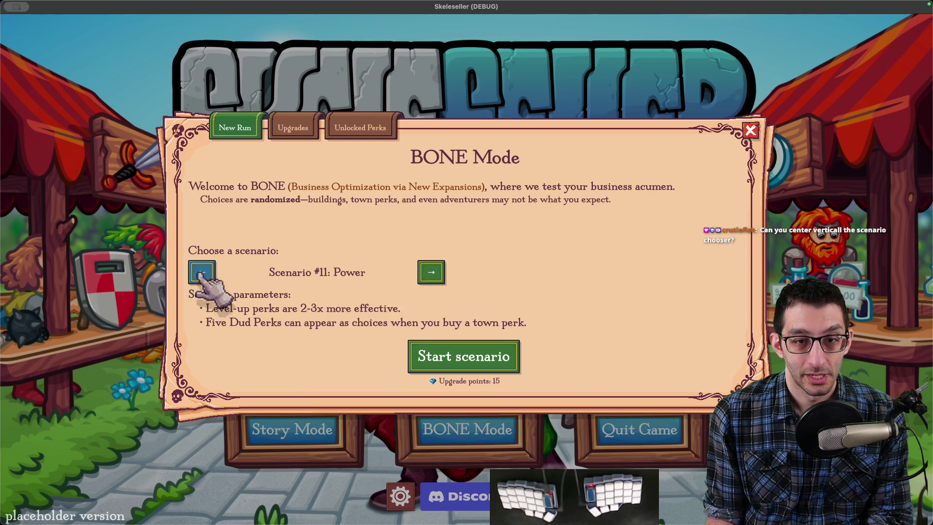
left_click(194, 277)
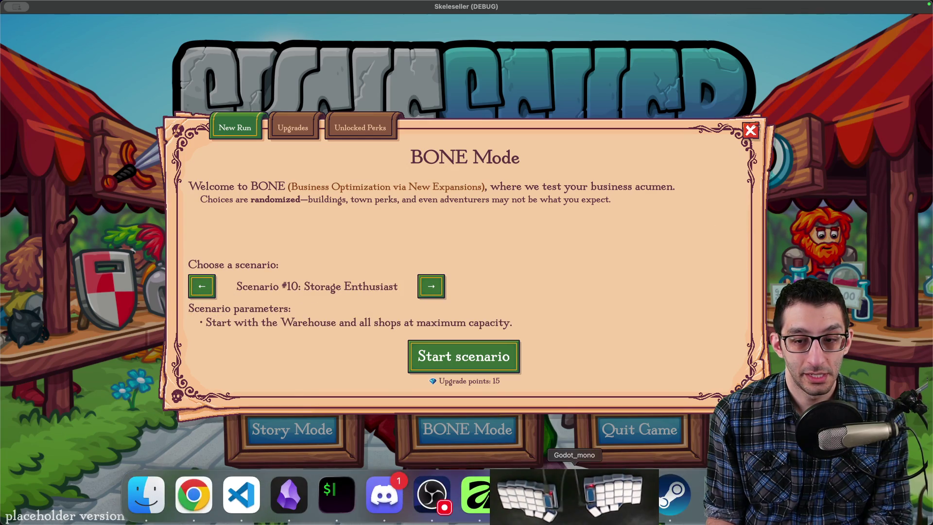
Step: Set the NewChallengeRunNewRunTab VBoxContainer alignment to Center, save the scene, and run the game
left_click(500, 509)
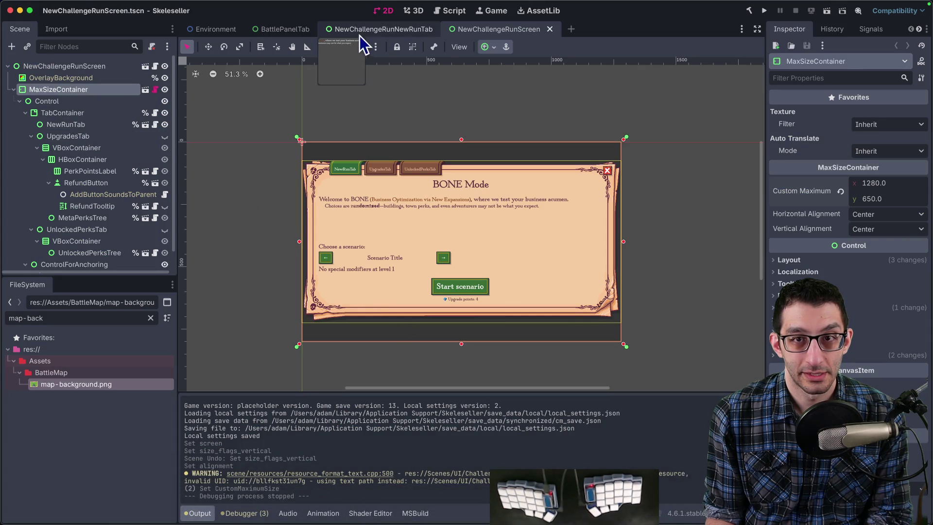
left_click(359, 36)
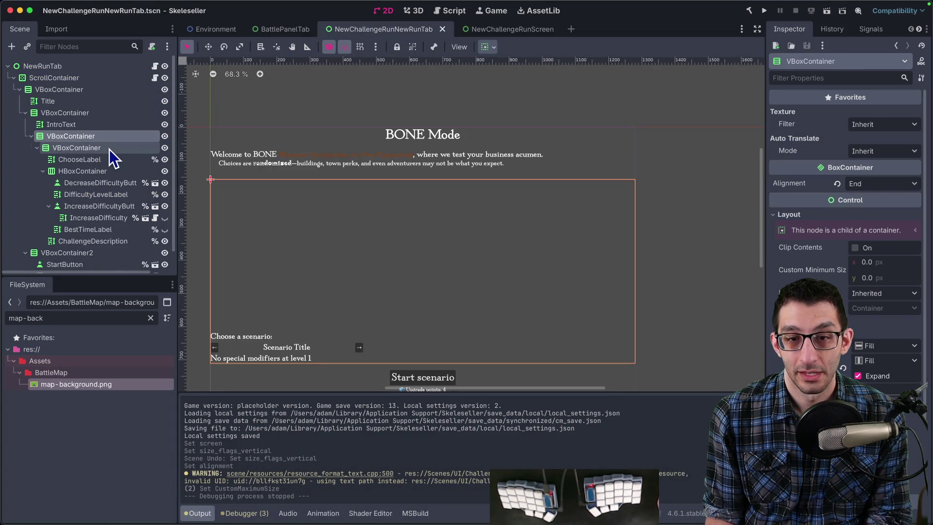
left_click(884, 183)
left_click(855, 212)
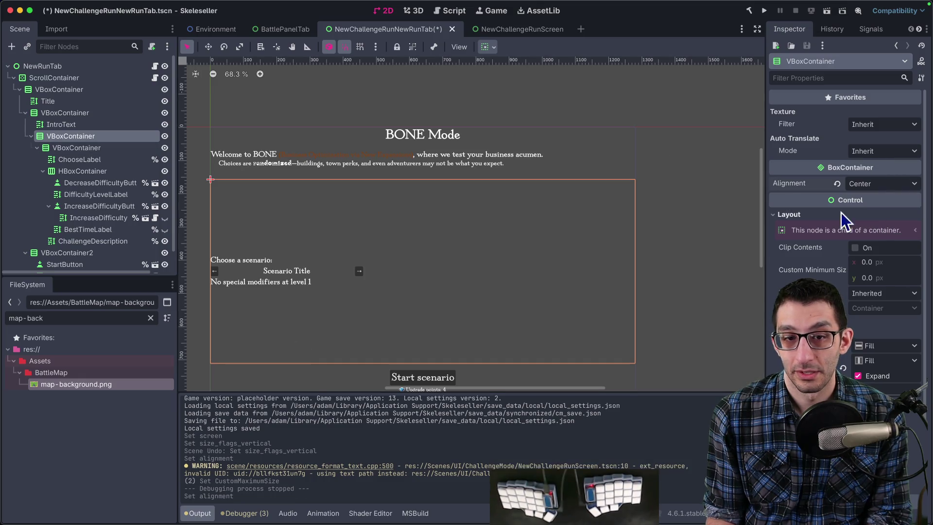
key("super+b")
mouse_move(661, 520)
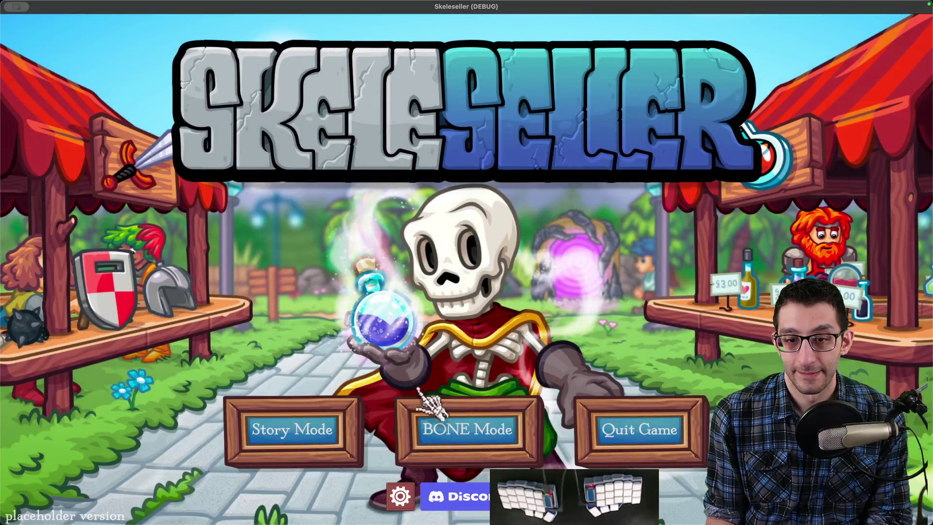
Step: Open BONE Mode and step forward through the scenarios, then back to the first one
left_click(437, 421)
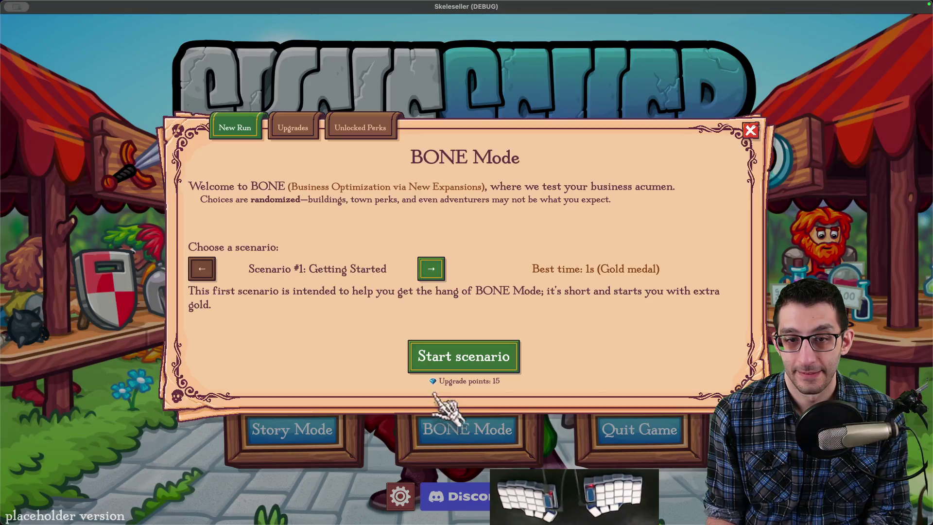
left_click(431, 269)
left_click(431, 268)
left_click(431, 269)
left_click(431, 269)
left_click(431, 268)
left_click(431, 268)
left_click(431, 269)
left_click(431, 268)
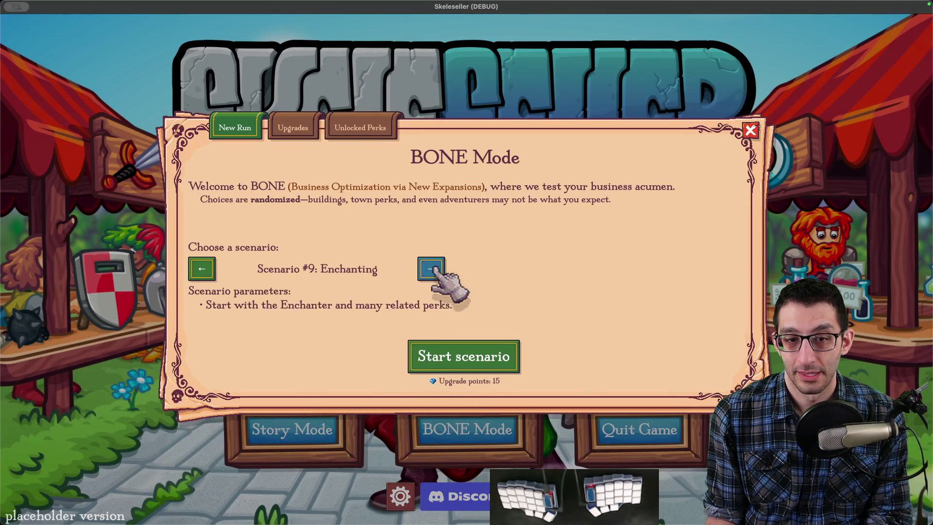
left_click(431, 262)
left_click(431, 262)
left_click(431, 263)
left_click(209, 265)
double_click(212, 268)
double_click(213, 267)
double_click(213, 268)
double_click(213, 268)
double_click(213, 269)
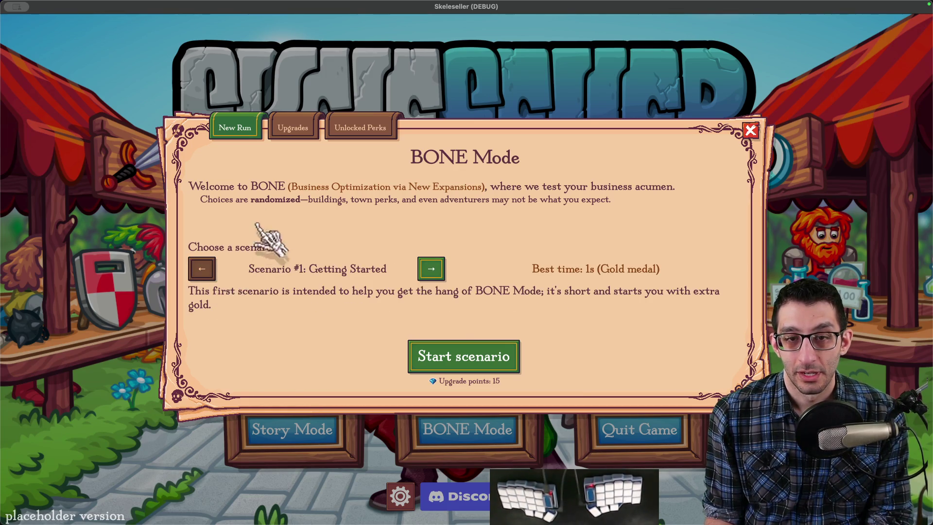
Step: Toggle between the Upgrades and Unlocked Perks pages, then return to New Run and close the panel
left_click(301, 128)
left_click(324, 127)
left_click(318, 128)
left_click(331, 128)
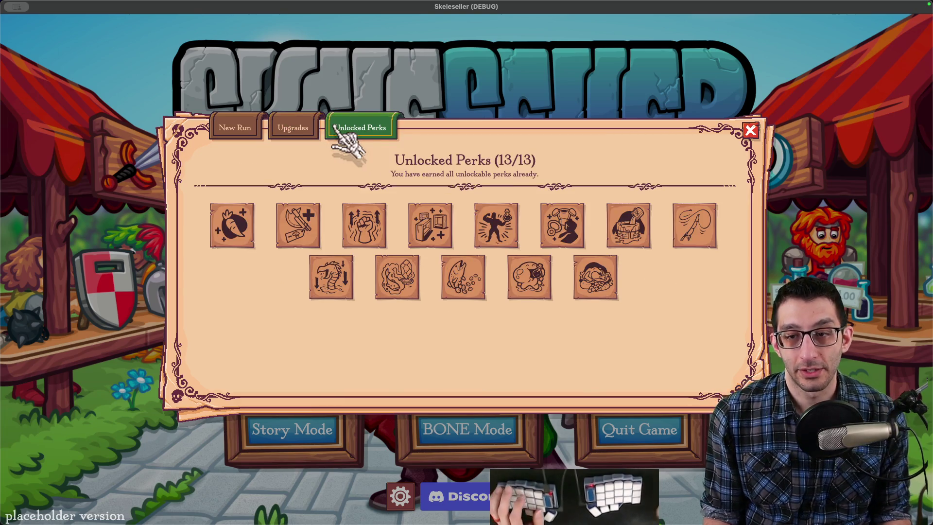
left_click(321, 128)
key("Left")
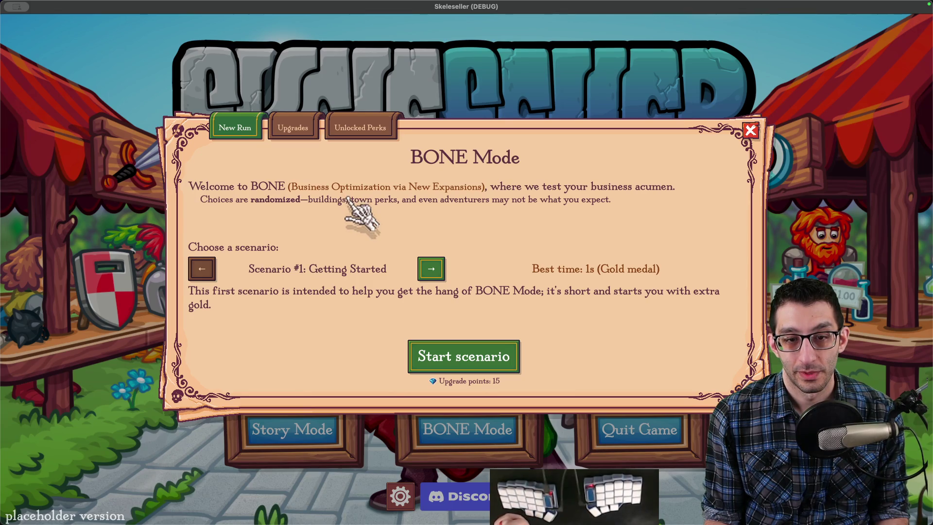
key("Escape")
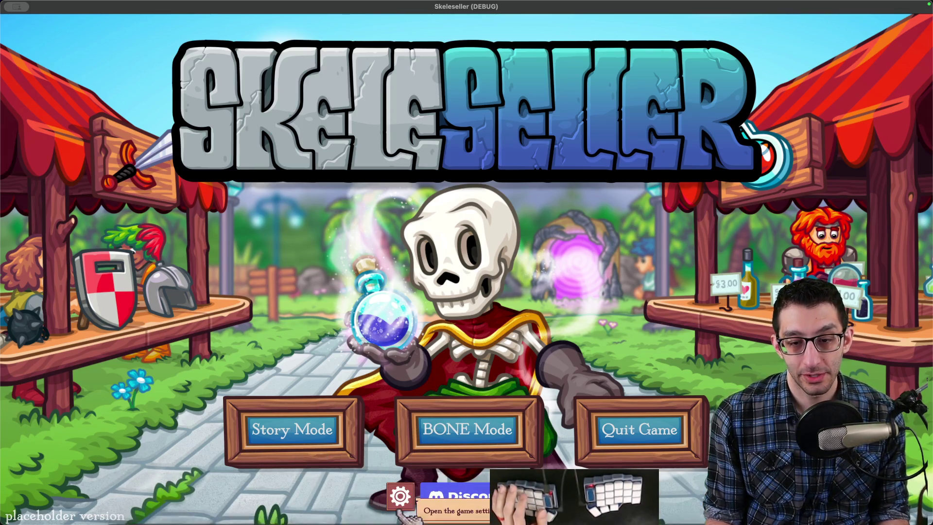
Step: Switch the game language to Español in the settings
left_click(400, 496)
left_click(500, 108)
left_click(529, 182)
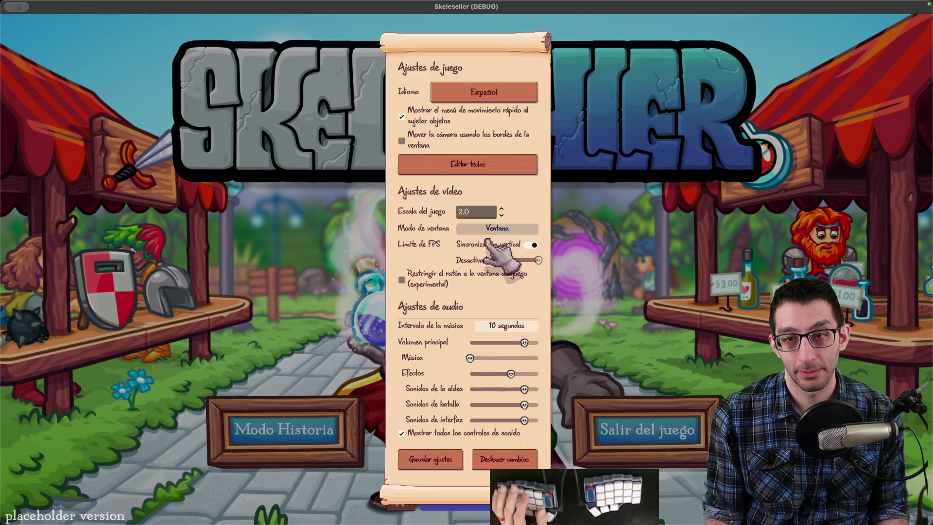
left_click(433, 460)
Step: Relaunch the game and open the Modo OSEO panel
key("super+q")
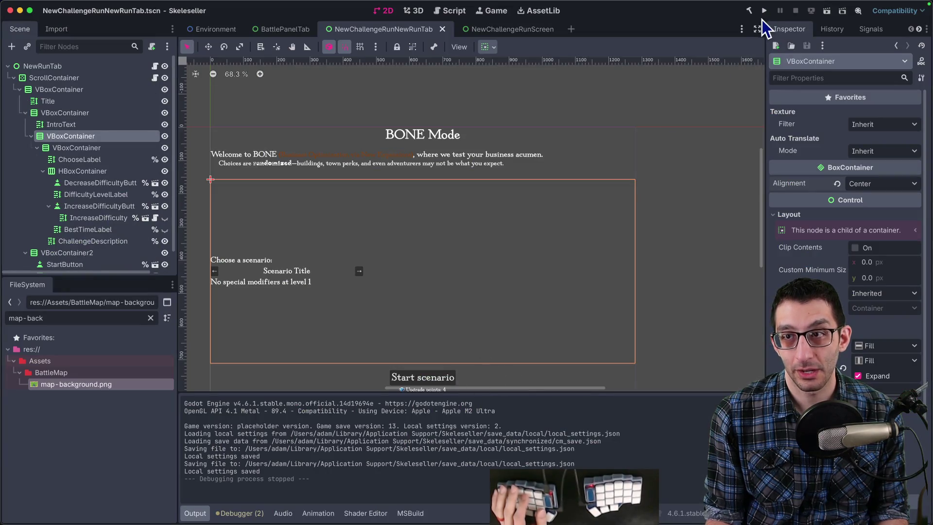
left_click(763, 11)
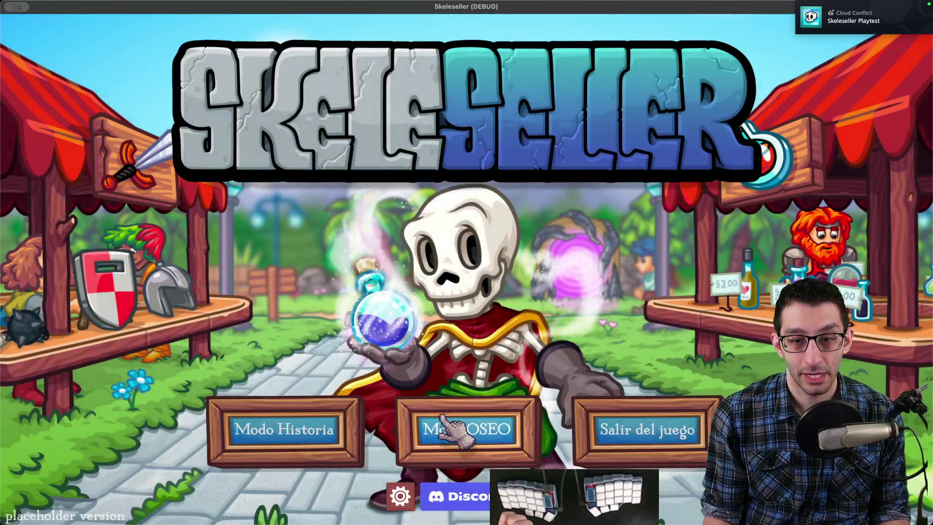
left_click(442, 417)
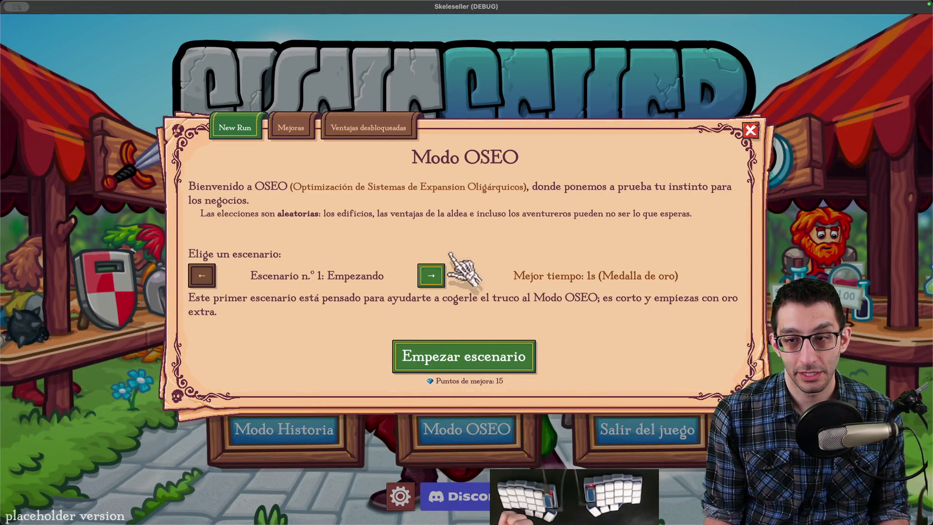
Step: Advance through the scenarios to n.º 8 Pesca, then close and reopen Modo OSEO
left_click(431, 276)
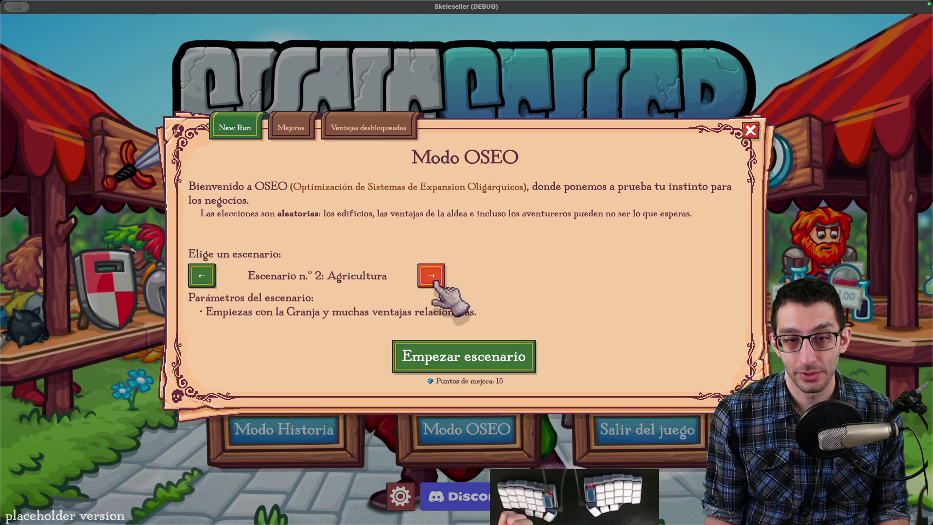
left_click(437, 283)
left_click(437, 283)
left_click(438, 283)
left_click(438, 284)
left_click(438, 284)
left_click(439, 284)
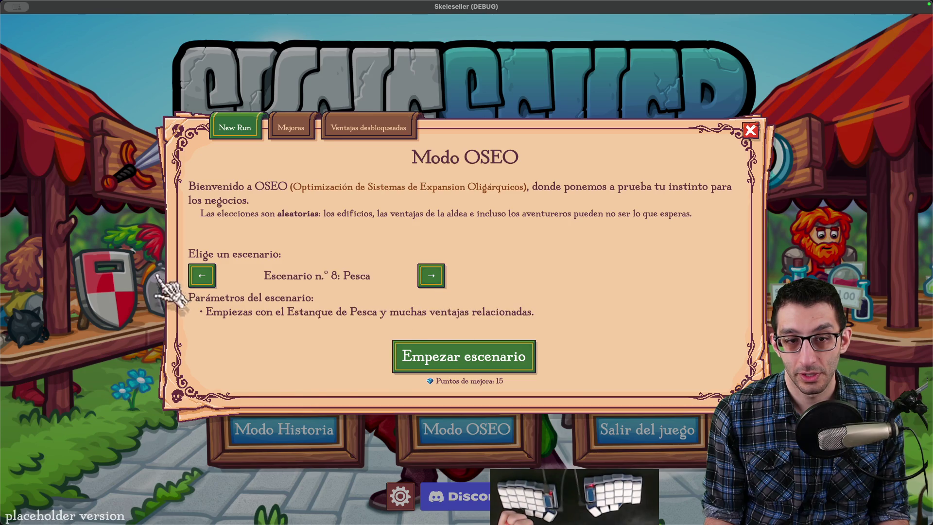
left_click(161, 287)
left_click(425, 426)
Step: Step to n.º 10 Entusiasta del Almacén, toggling back and forth with n.º 9 Encantamiento
left_click(202, 275)
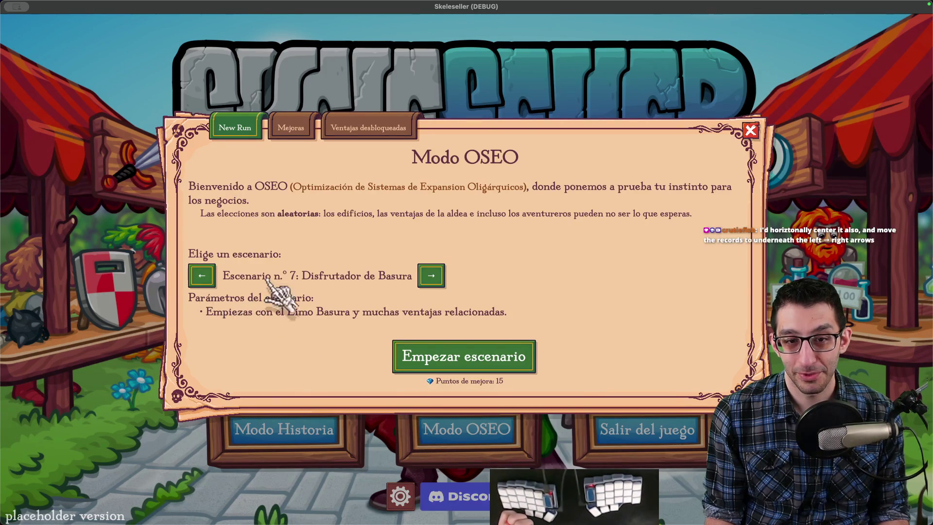
left_click(431, 279)
left_click(434, 279)
left_click(437, 279)
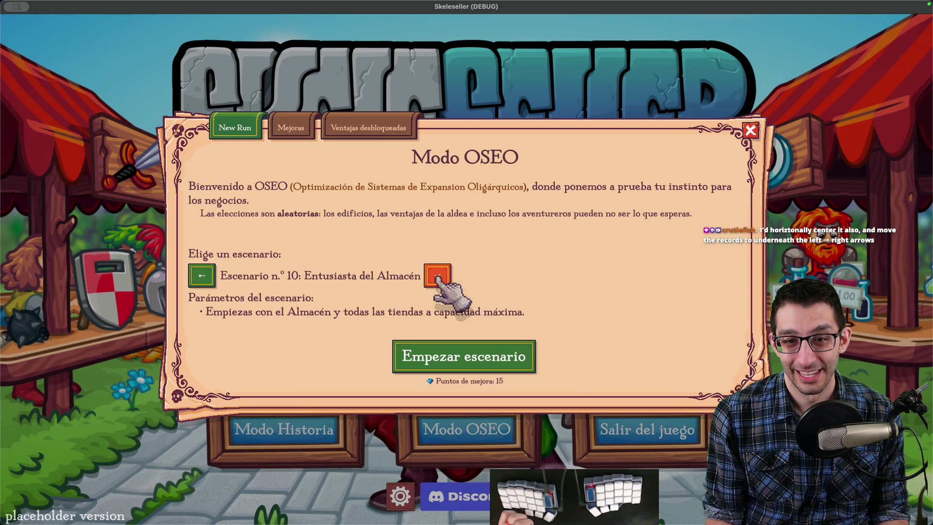
left_click(207, 279)
left_click(431, 278)
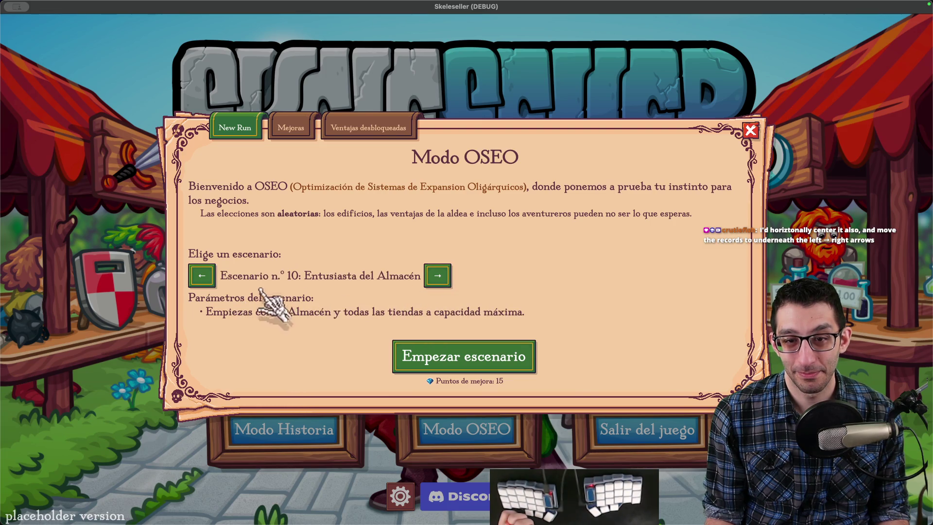
left_click(203, 278)
left_click(433, 279)
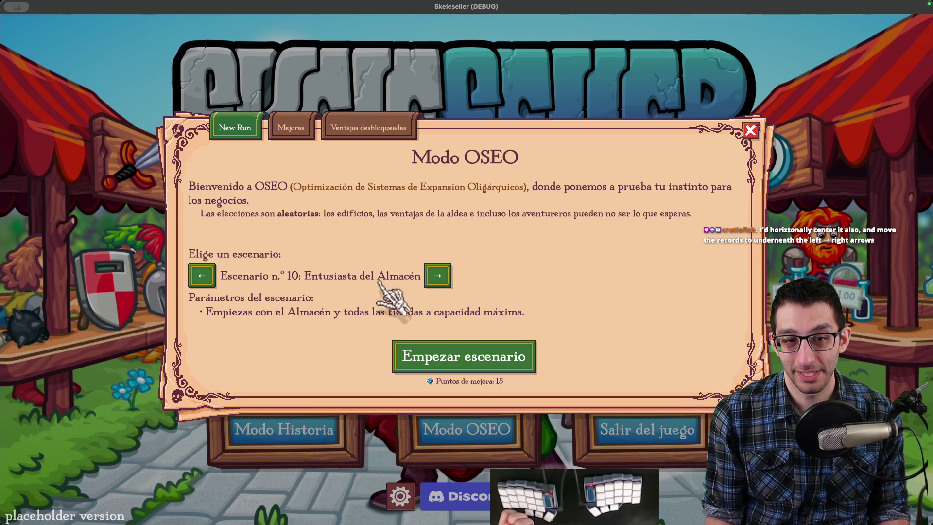
left_click(203, 277)
left_click(433, 278)
Step: Browse up to n.º 12 Turbo and back to n.º 7, then settle on n.º 10 and start it
left_click(441, 278)
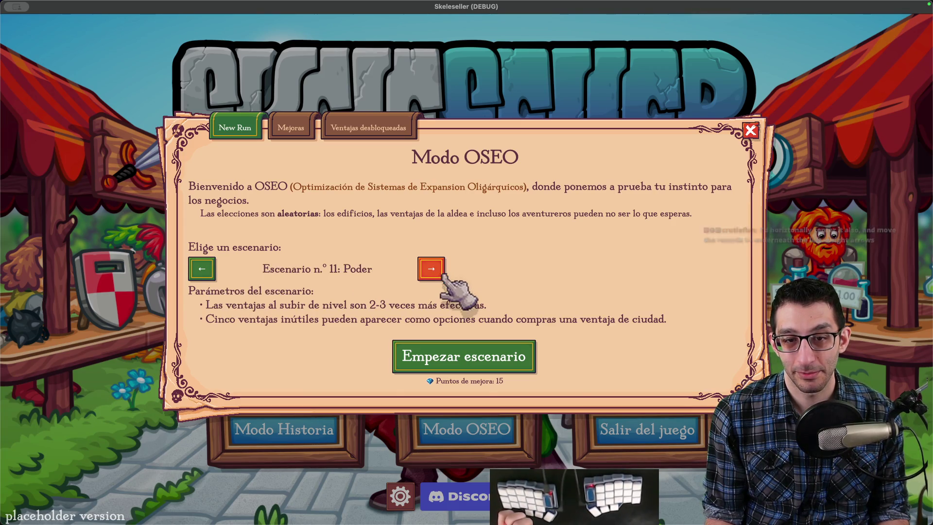
left_click(432, 269)
left_click(203, 269)
left_click(202, 269)
left_click(202, 276)
left_click(204, 277)
left_click(212, 276)
left_click(433, 277)
left_click(433, 276)
left_click(436, 276)
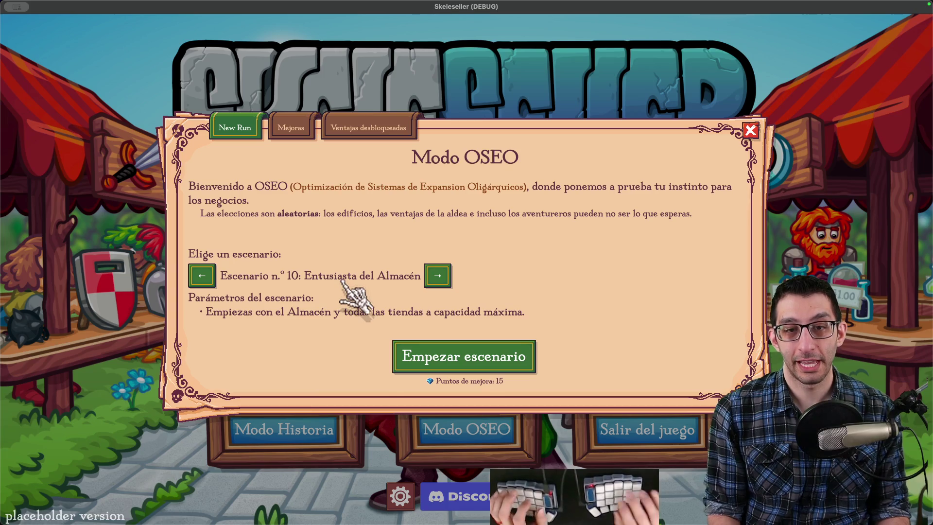
left_click(398, 361)
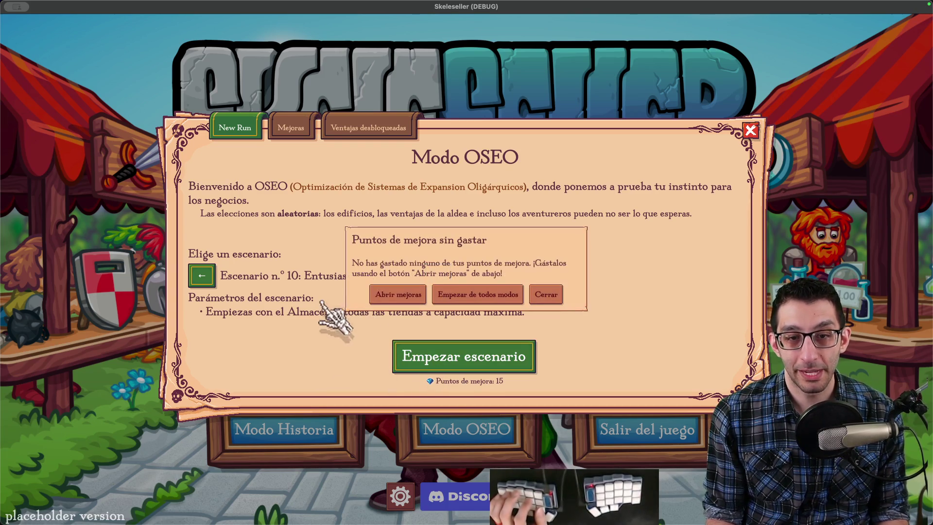
Step: Start scenario n.º 10 anyway and grant gold through the debug cheats menu to hit the 7,000 objective
left_click(442, 296)
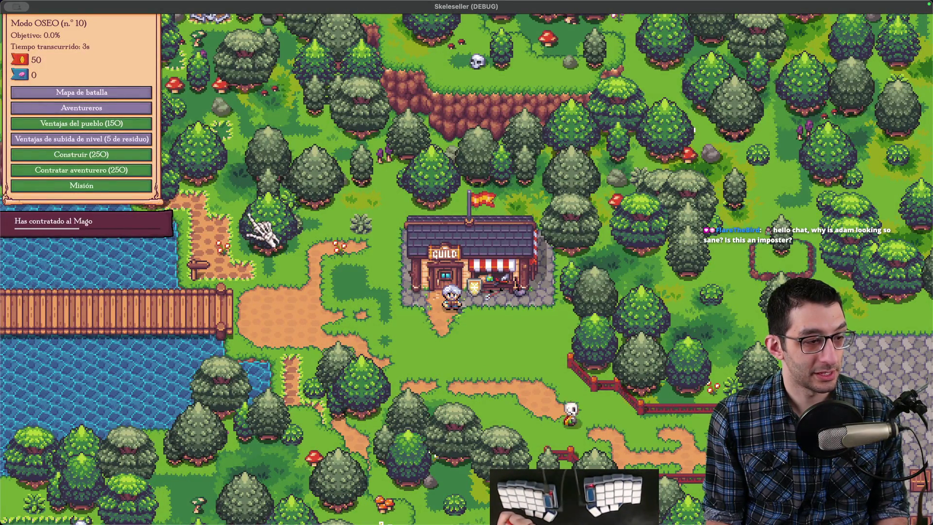
key("grave")
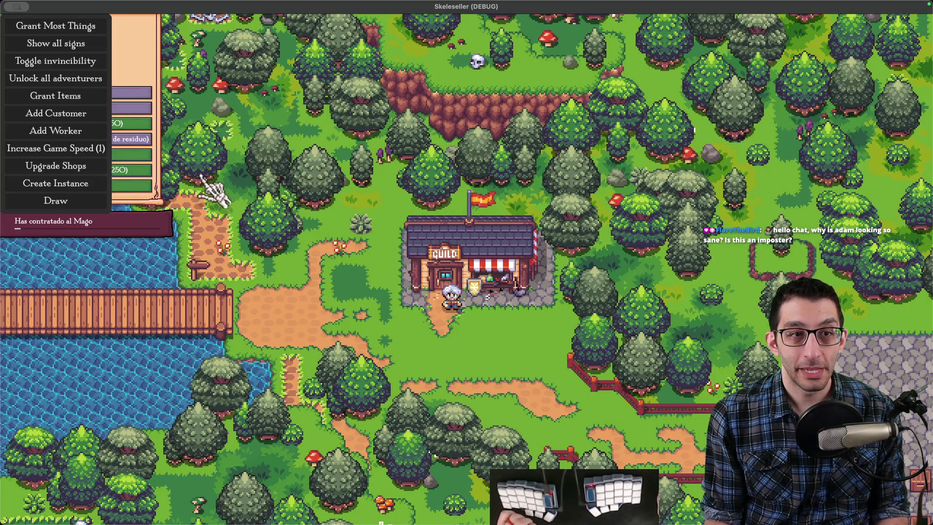
key("grave")
key("grave")
left_click(54, 24)
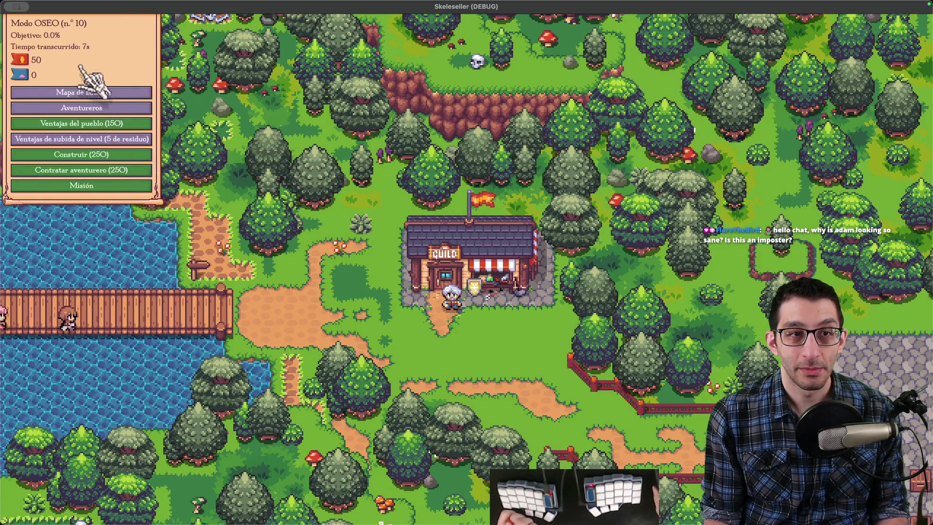
key("grave")
left_click(54, 25)
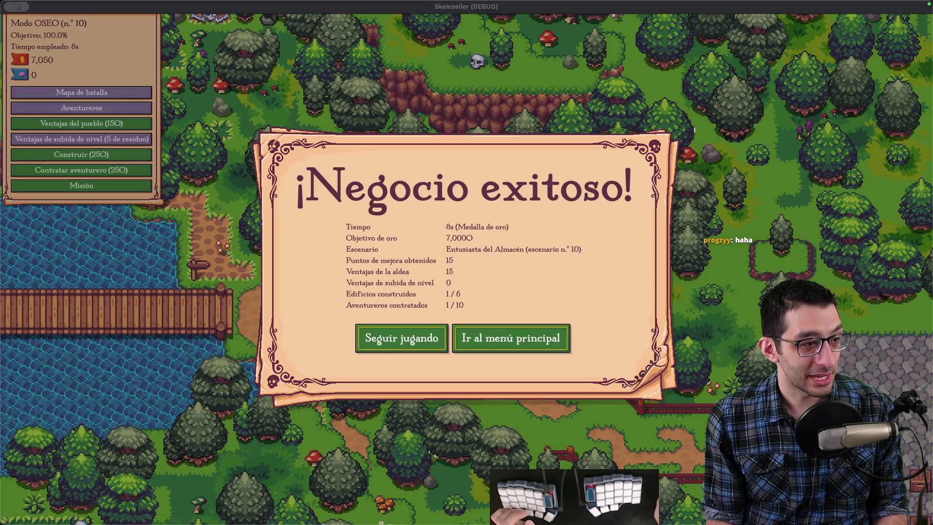
key("super+Tab")
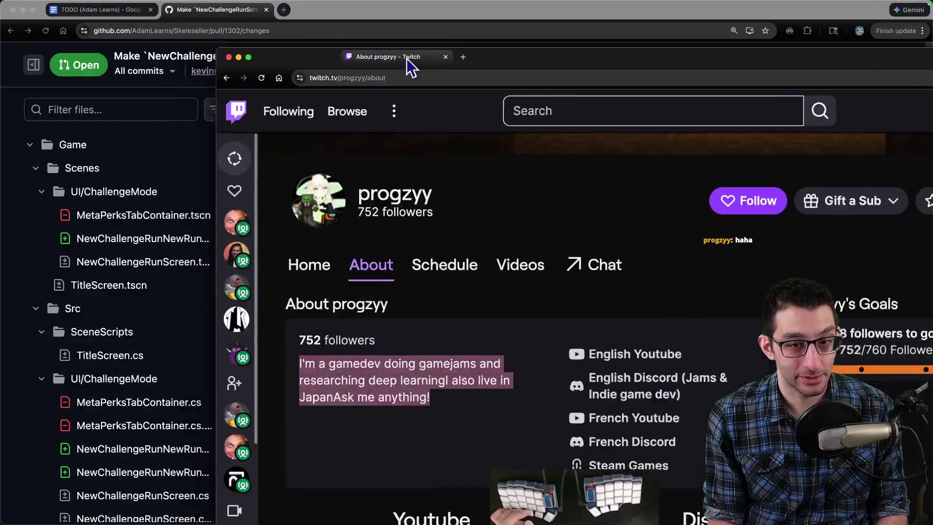
key("ctrl+alt+Return")
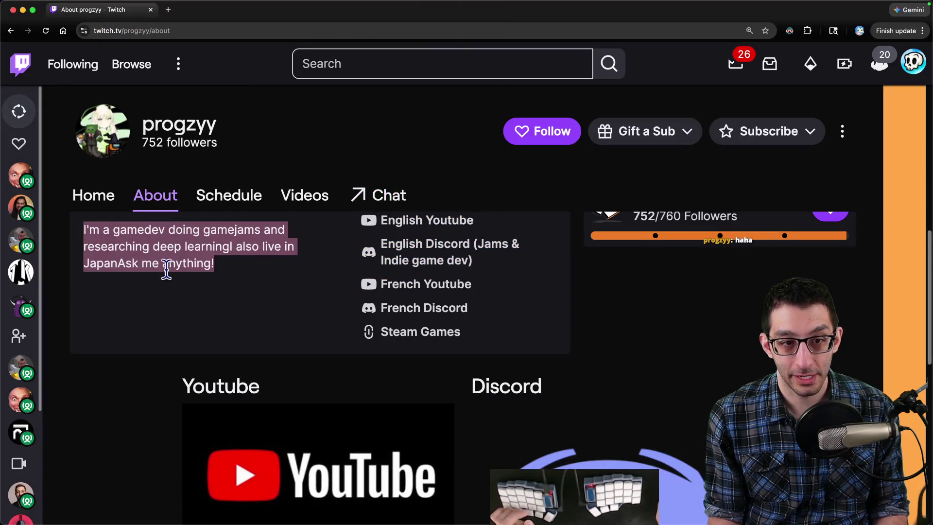
left_click(114, 263)
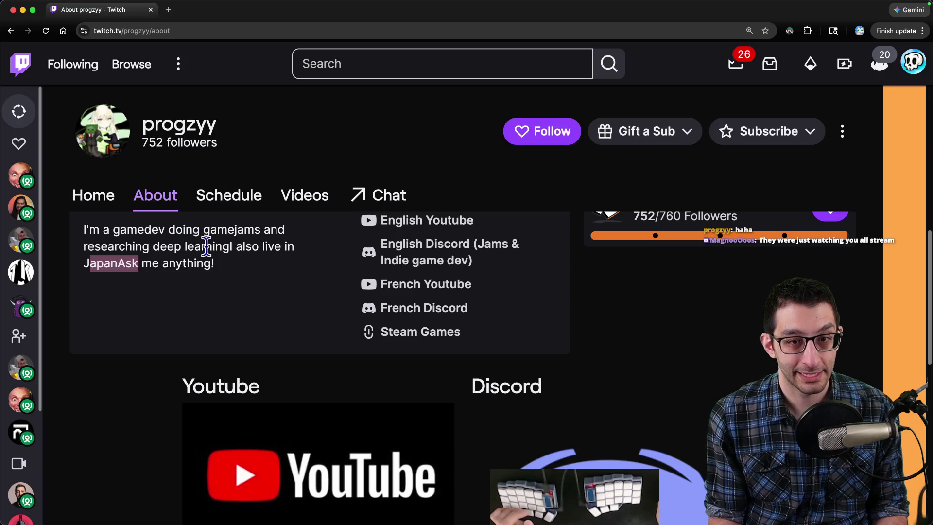
key("super+grave")
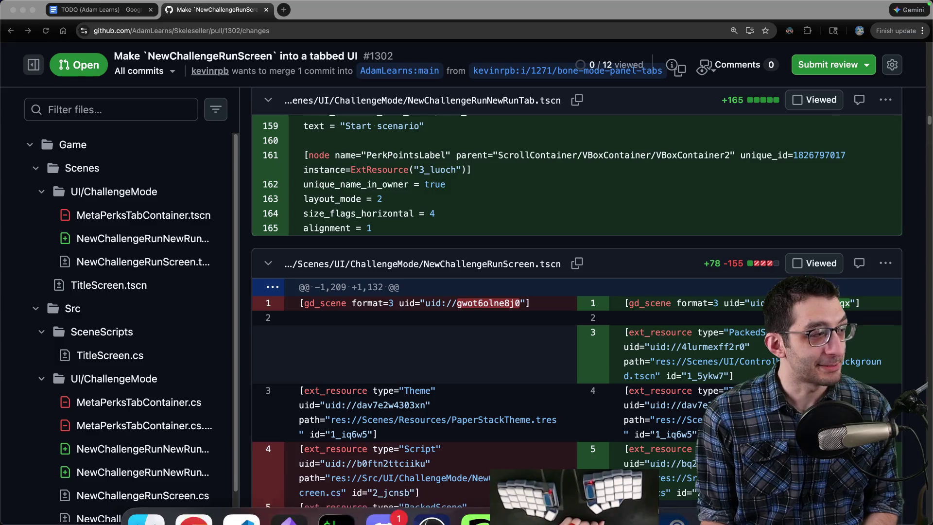
left_click(527, 495)
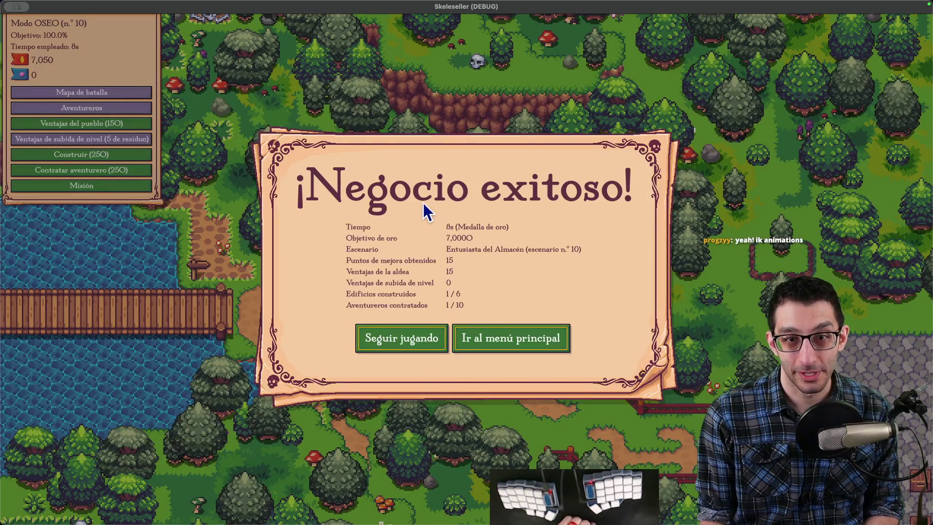
Step: Return to the main menu, reopen Modo OSEO, and check scenario n.º 10's 8s gold best time
mouse_move(540, 292)
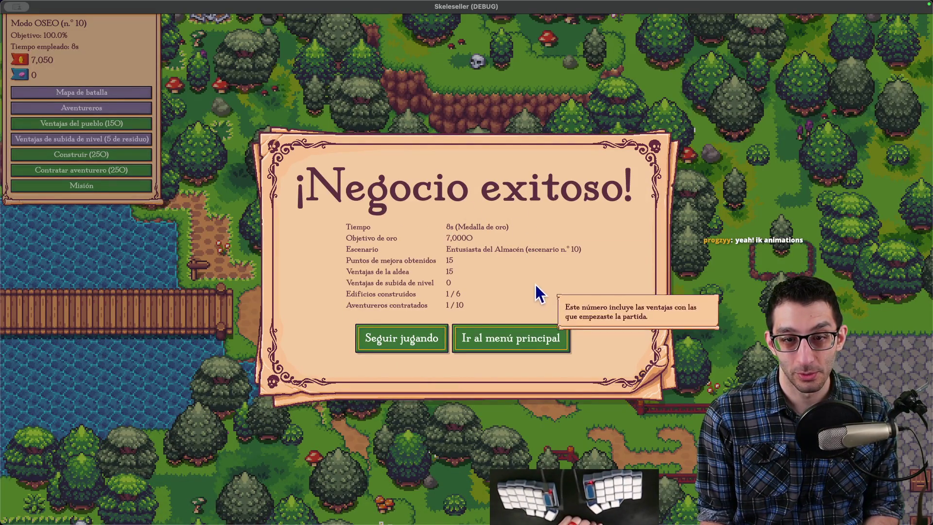
left_click(506, 345)
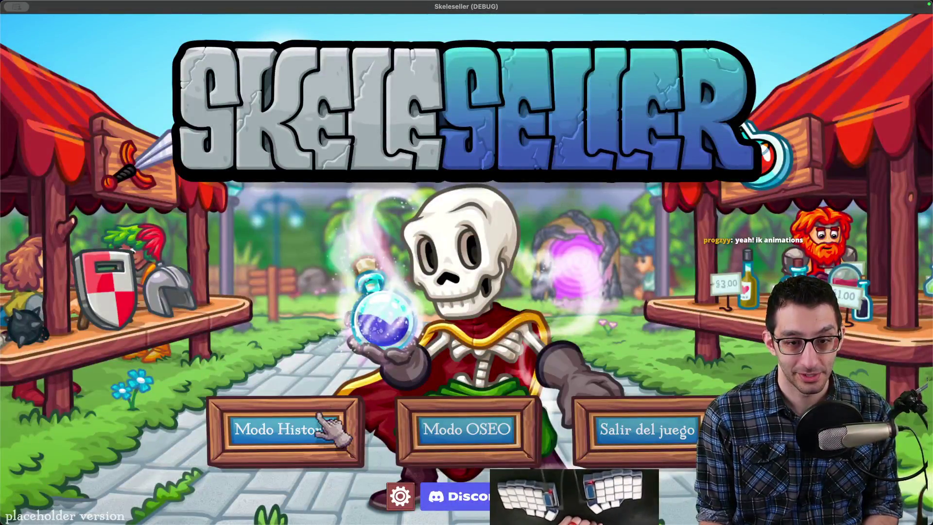
key("super+Tab")
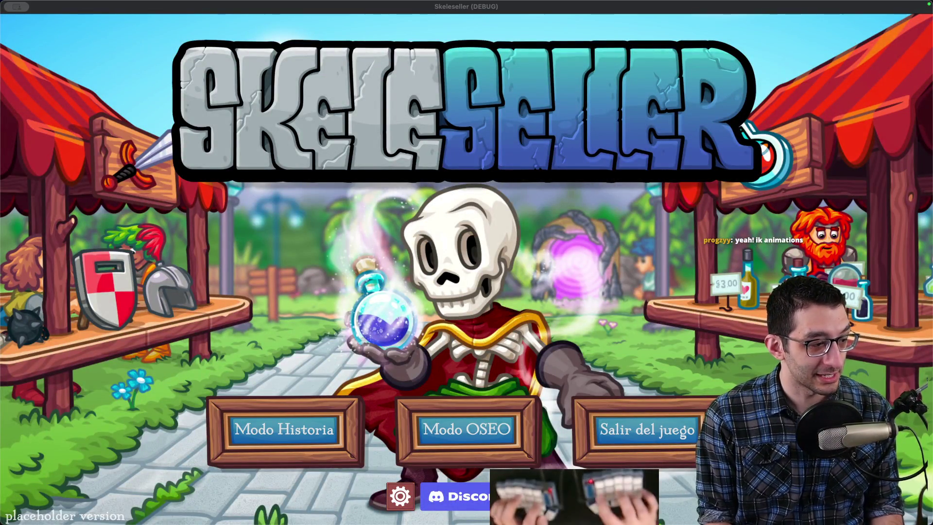
left_click(437, 431)
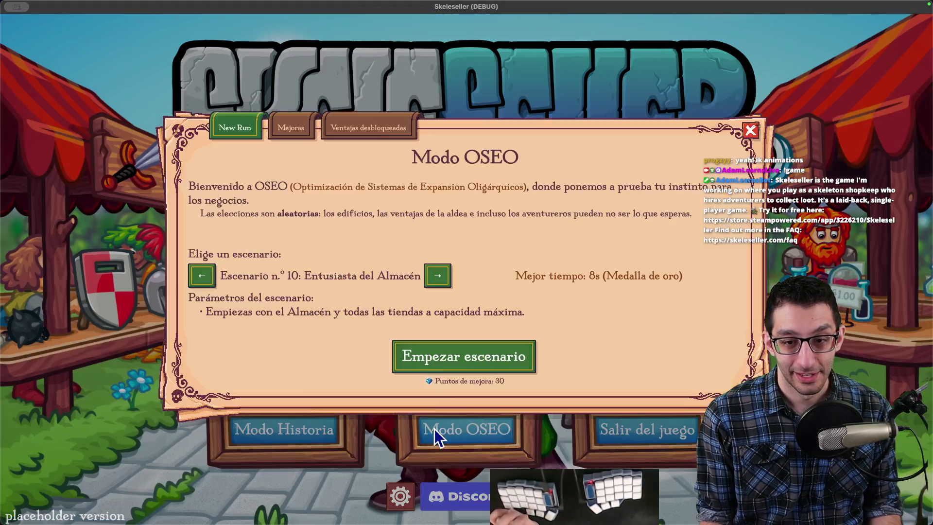
left_click(437, 276)
left_click(202, 276)
mouse_move(408, 506)
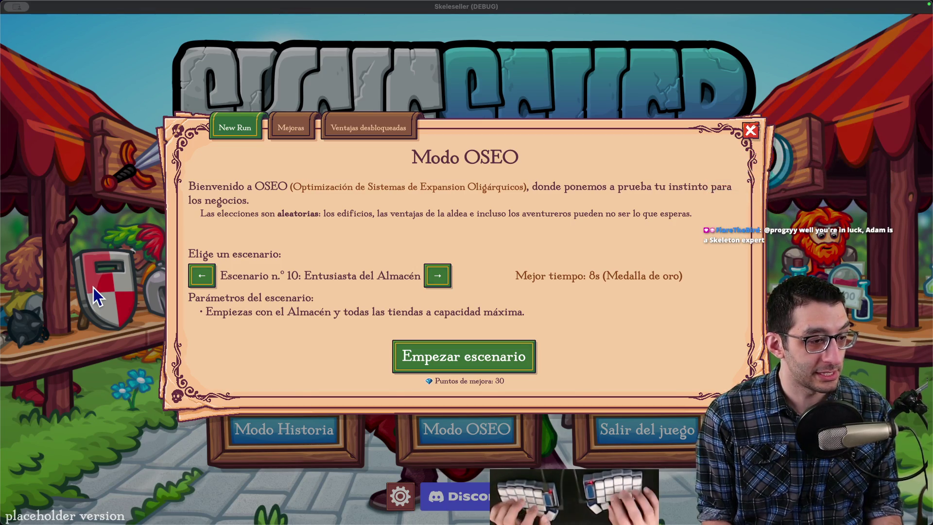
Step: Quit the game, select a line of the chat suggestion note, and return to the Godot editor
key("super+q")
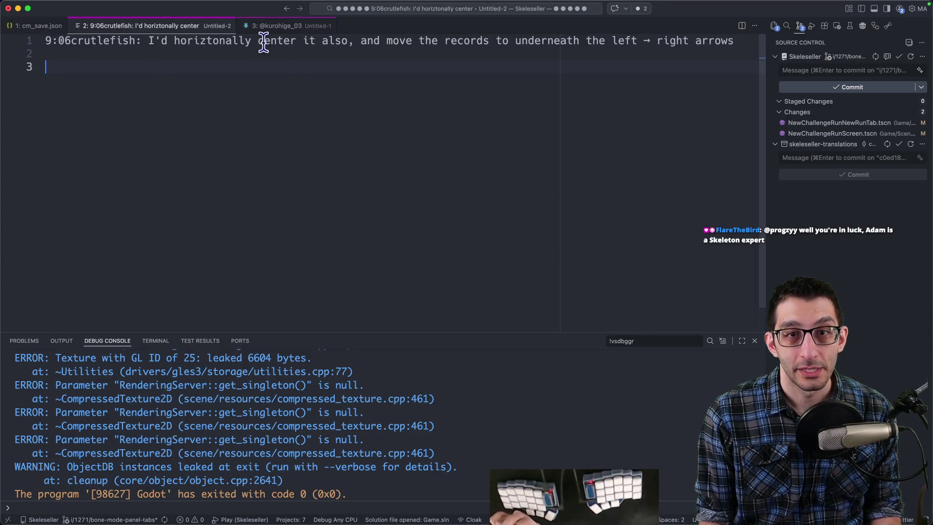
left_click_drag(259, 41, 435, 38)
left_click_drag(525, 41, 756, 41)
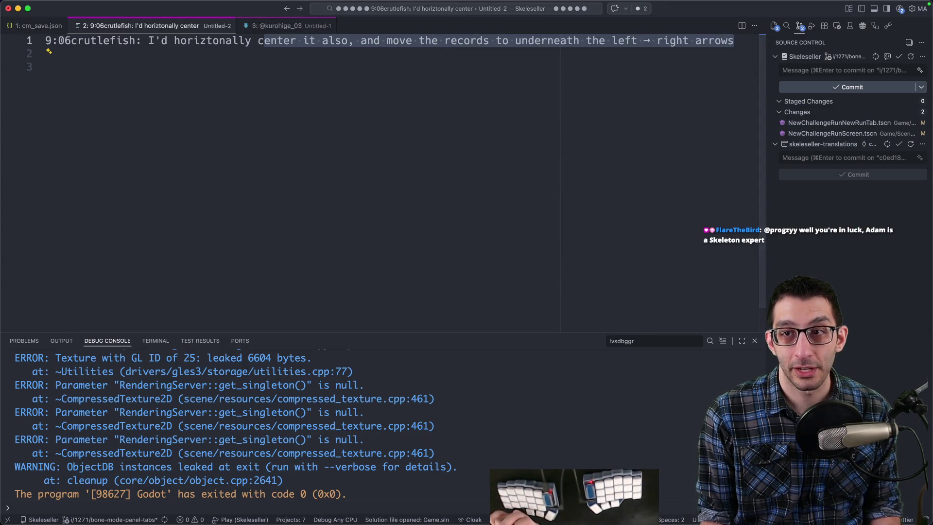
left_click(574, 495)
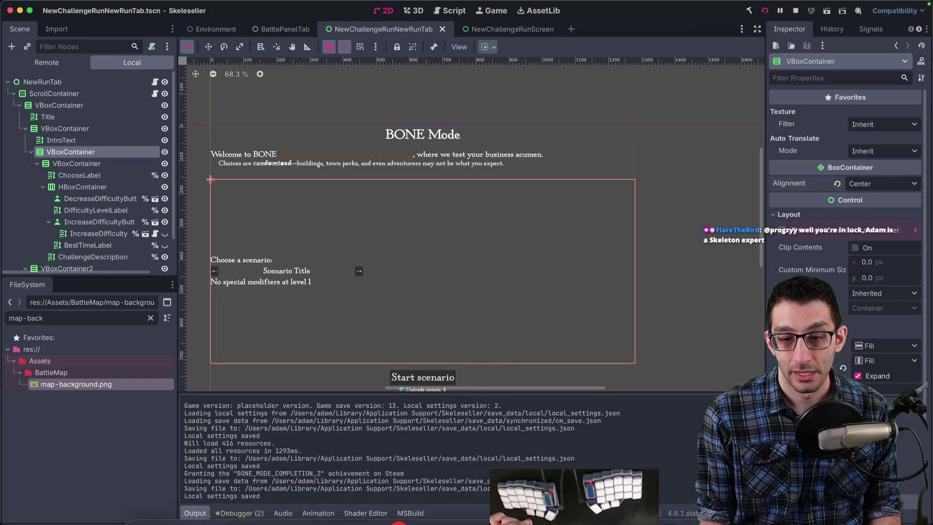
Step: Try centering the children of the label-and-arrows column, then undo that alignment change
mouse_move(526, 501)
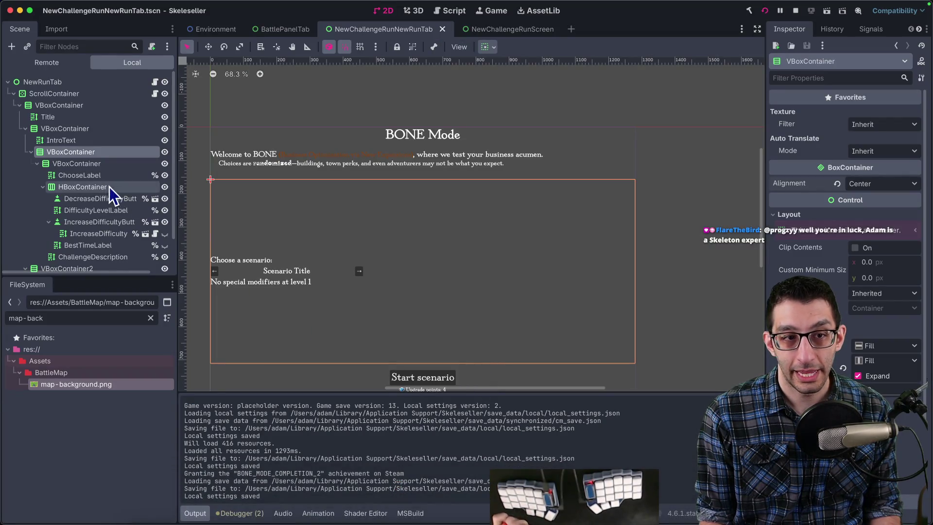
scroll(82, 181, "down", 1)
left_click(86, 206)
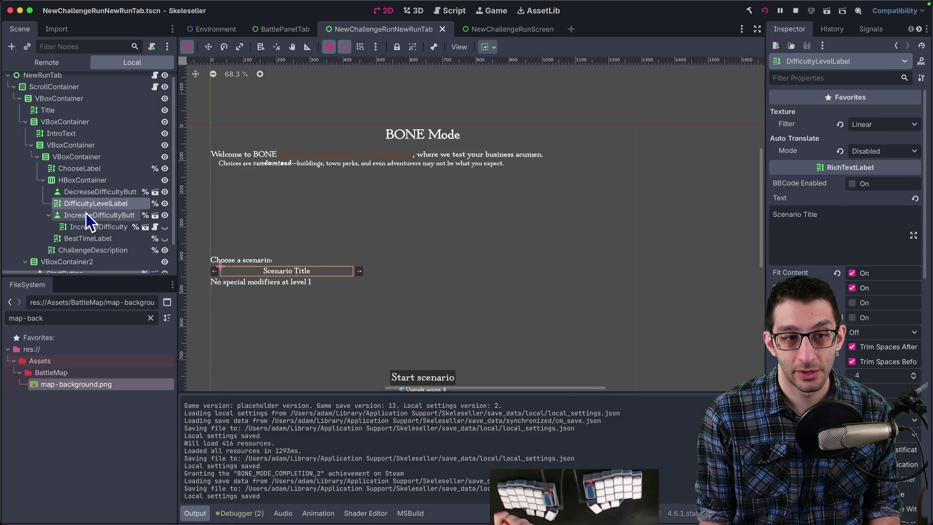
left_click(86, 181)
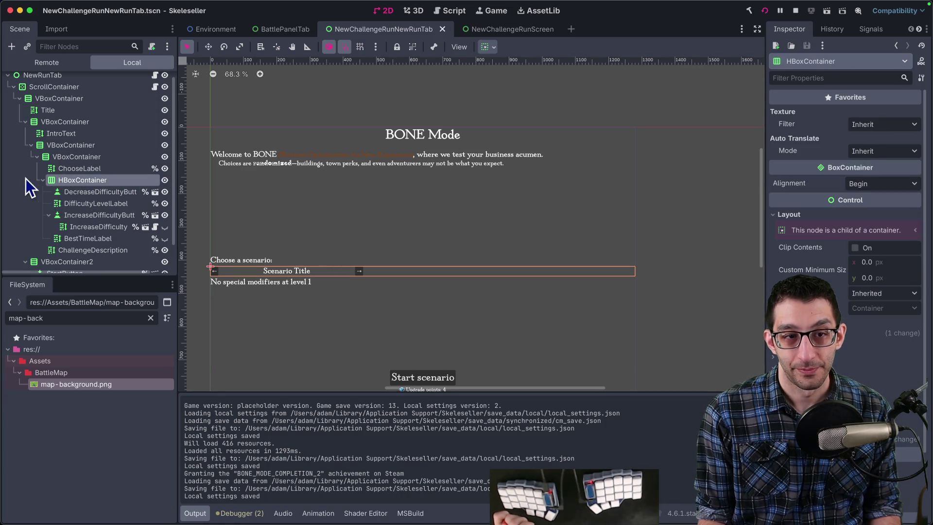
left_click(72, 168)
left_click(76, 157)
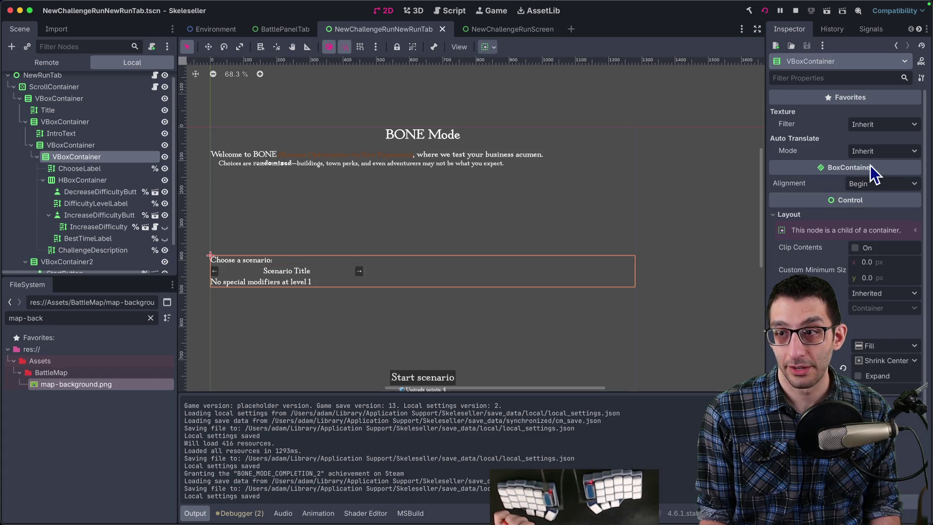
left_click(873, 183)
left_click(873, 212)
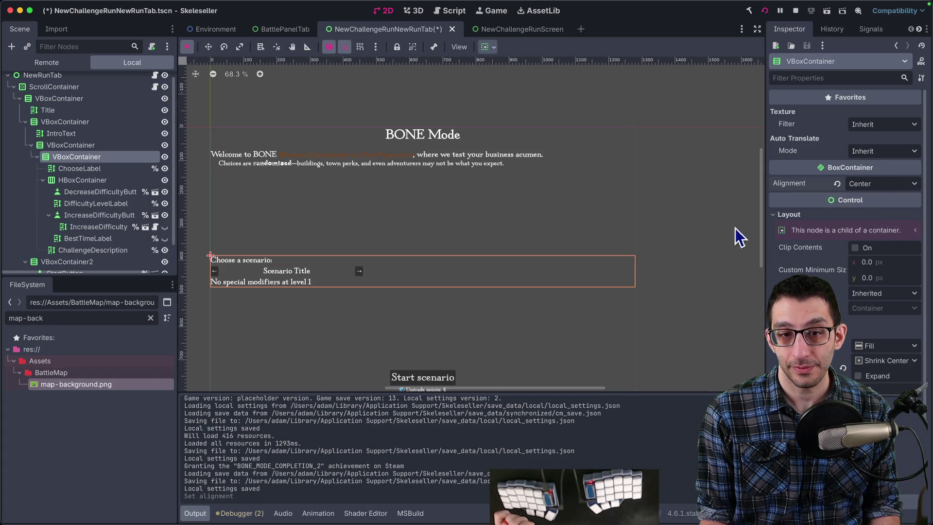
left_click(75, 173)
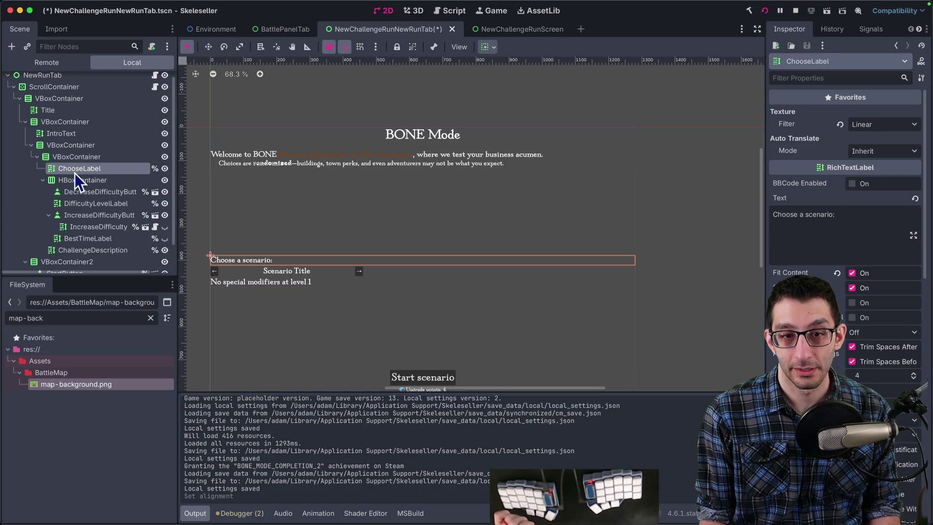
key("ctrl+z")
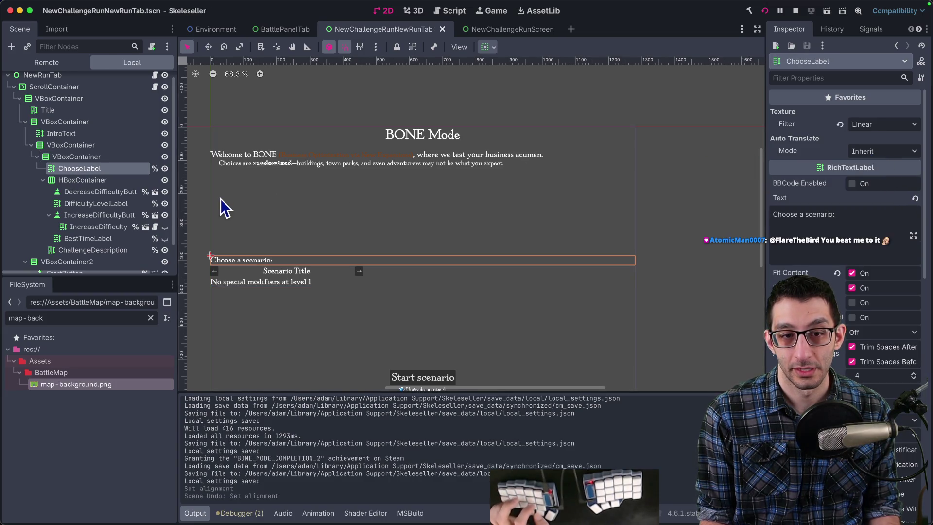
Step: Set ChooseLabel's Horizontal Alignment to Center, keeping Fit Content on
left_click(101, 157)
left_click(100, 167)
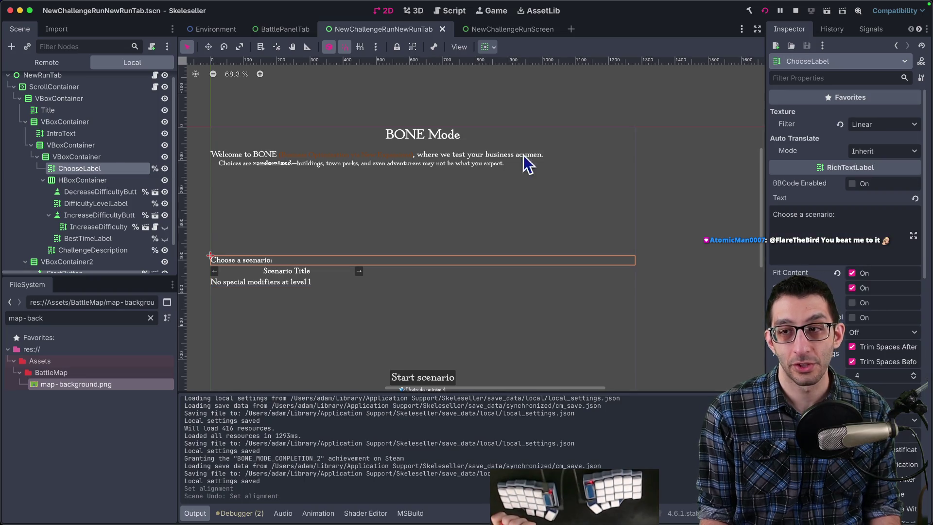
left_click(83, 158)
left_click(83, 167)
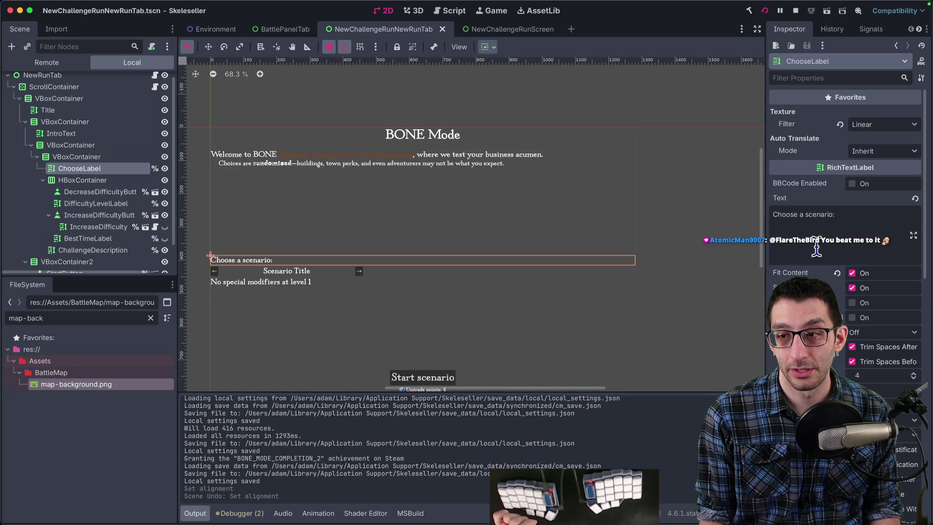
left_click(852, 273)
left_click(852, 273)
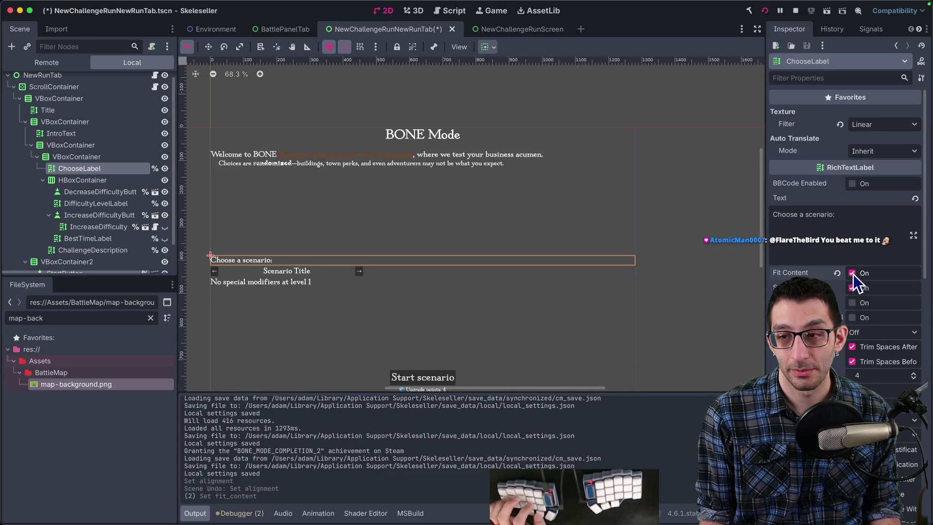
scroll(825, 250, "down", 4)
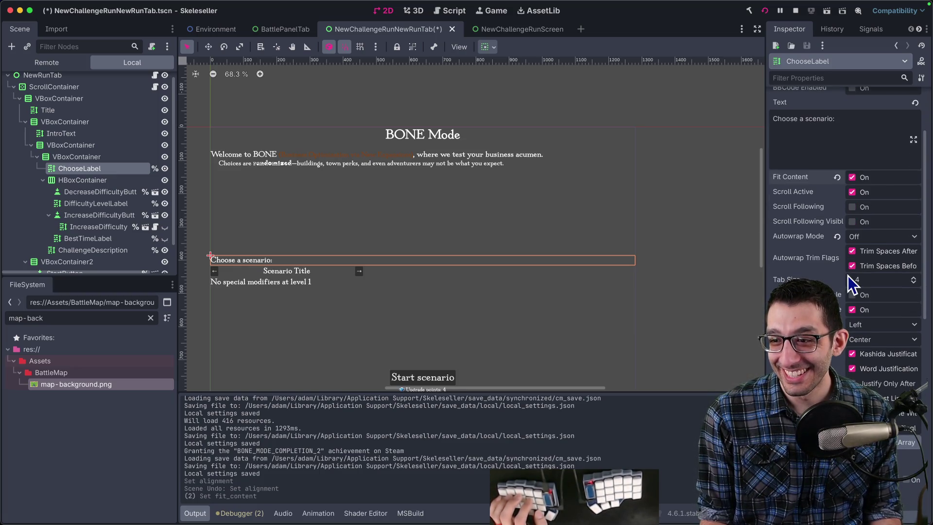
left_click(880, 325)
left_click(870, 352)
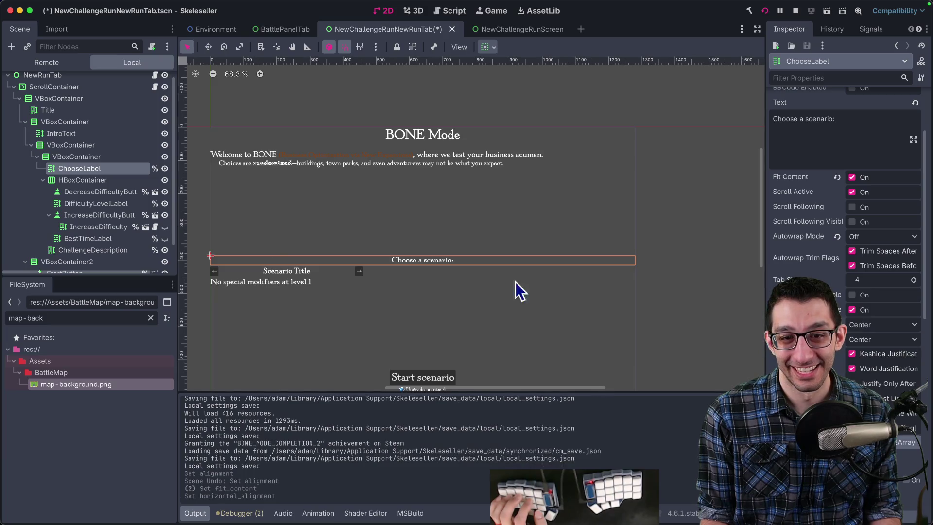
left_click(85, 183)
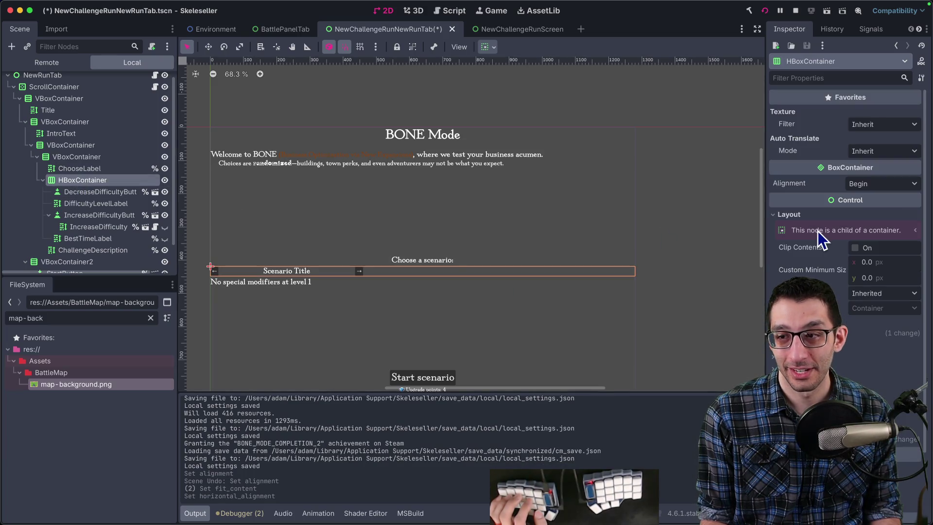
Step: Move BestTimeLabel out of the arrows row so it sits after ChallengeDescription
left_click(77, 173)
left_click(76, 178)
left_click(80, 171)
left_click(80, 176)
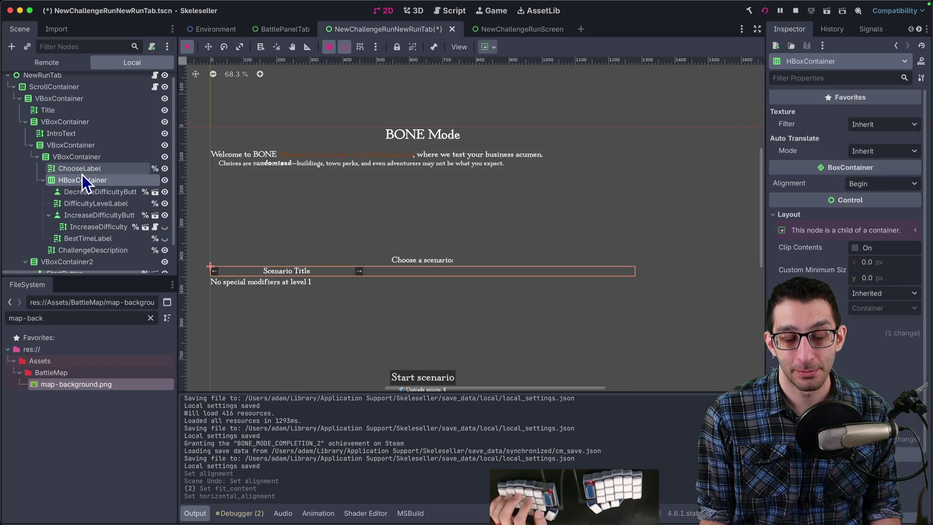
left_click(81, 173)
left_click(82, 179)
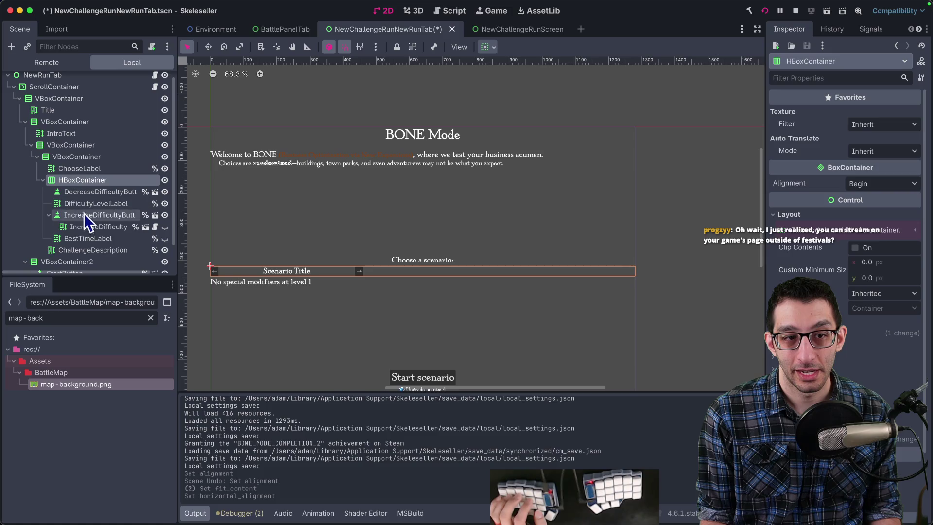
mouse_move(83, 235)
left_mouse_down()
mouse_move(80, 154)
mouse_move(81, 235)
left_mouse_up()
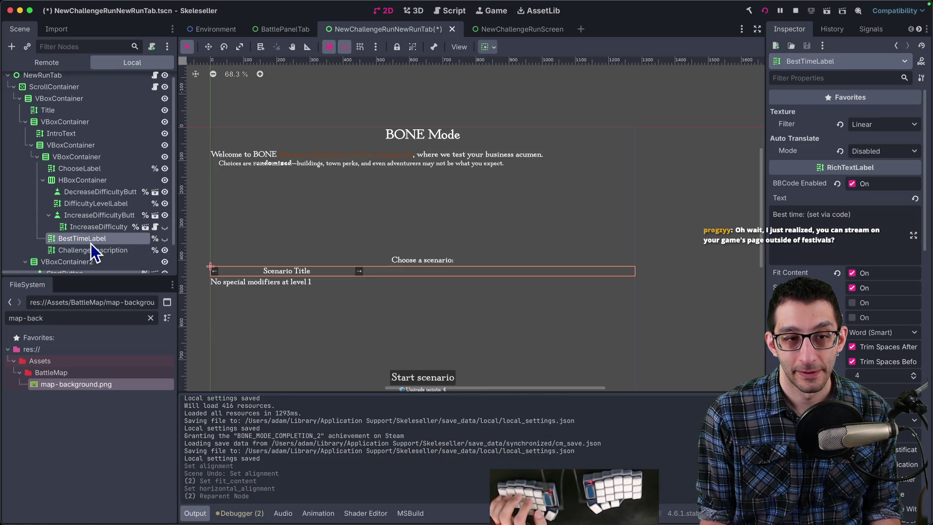
Step: Make ChooseLabel the first child of the arrows row and set the row's Alignment to Center
left_click(73, 158)
left_click_drag(81, 168, 81, 180)
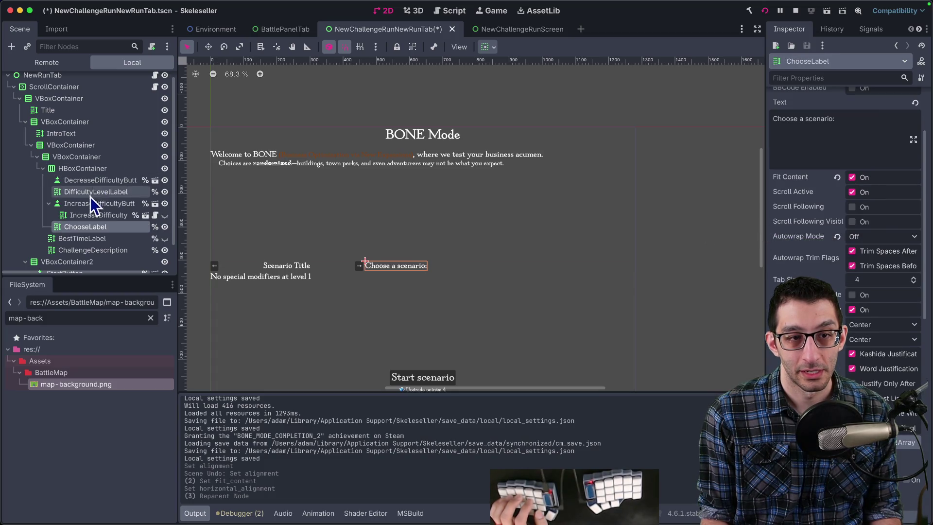
left_click_drag(86, 222, 89, 180)
left_click(89, 174)
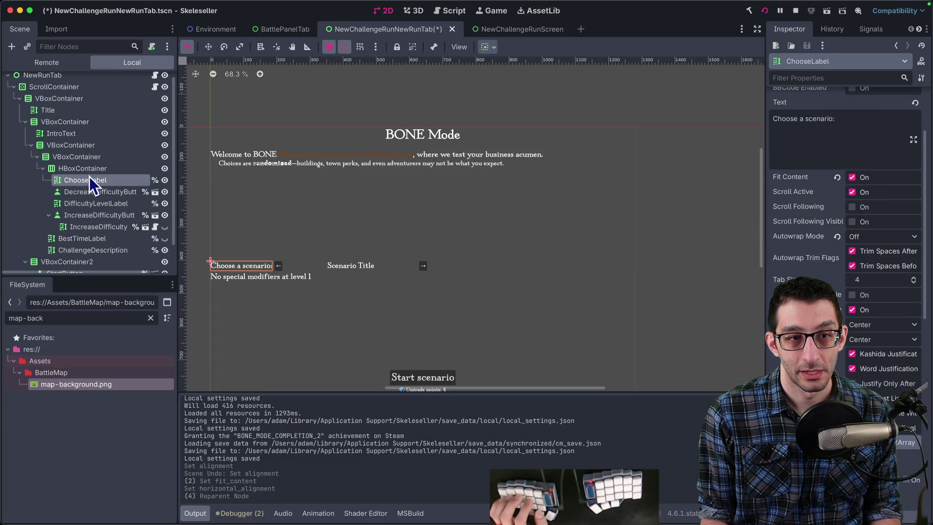
left_click(880, 184)
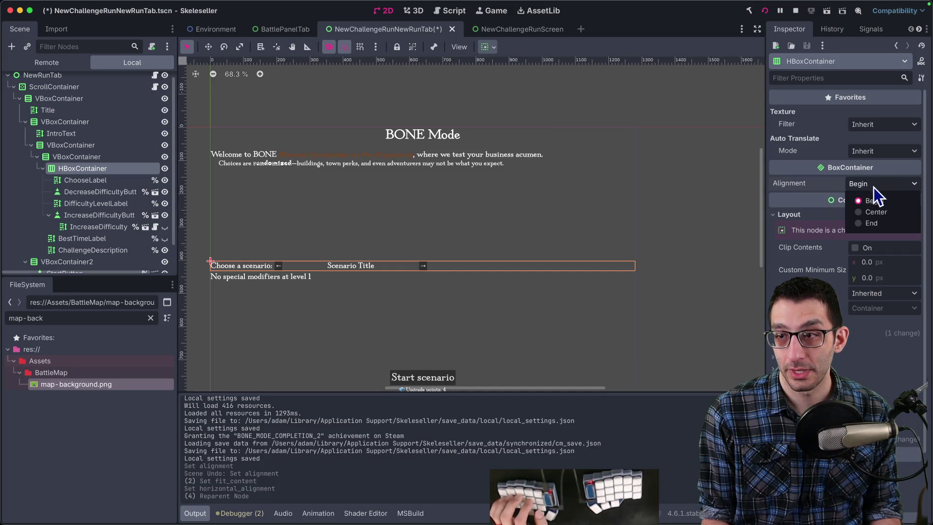
left_click(875, 212)
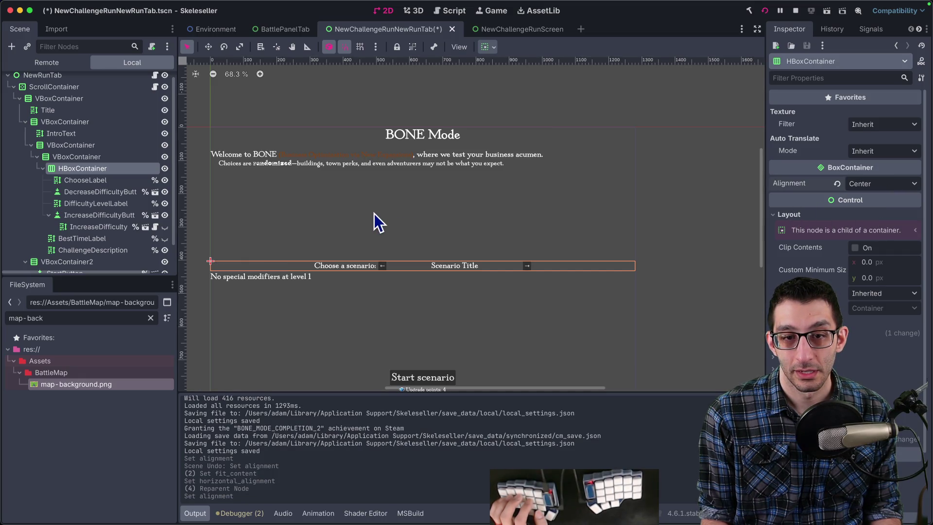
Step: Review the row's child nodes and ChallengeDescription, then save the scene
left_click(92, 203)
left_click(92, 191)
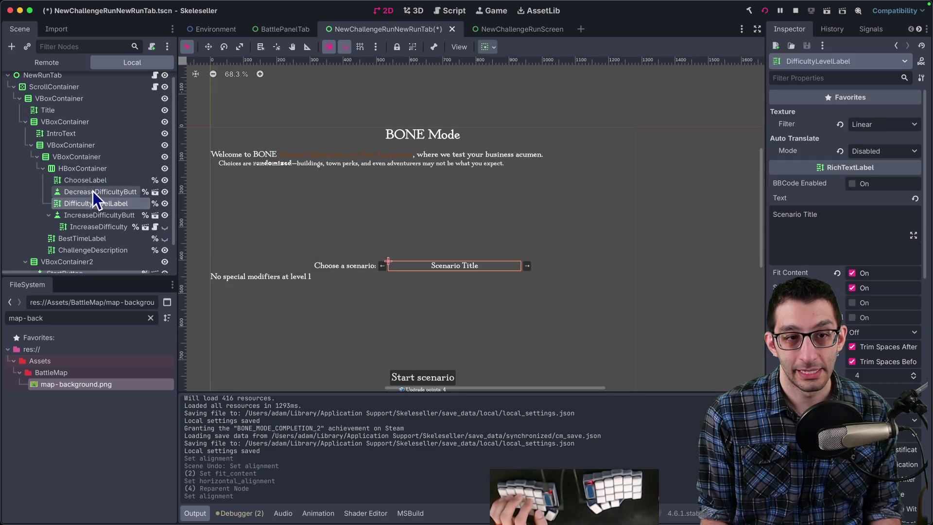
left_click(90, 237)
left_click(92, 250)
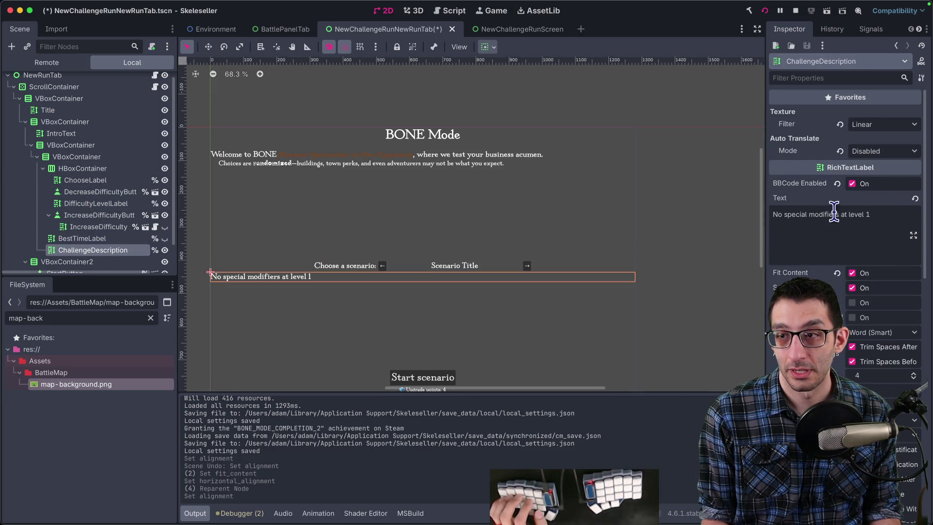
scroll(846, 194, "down", 1)
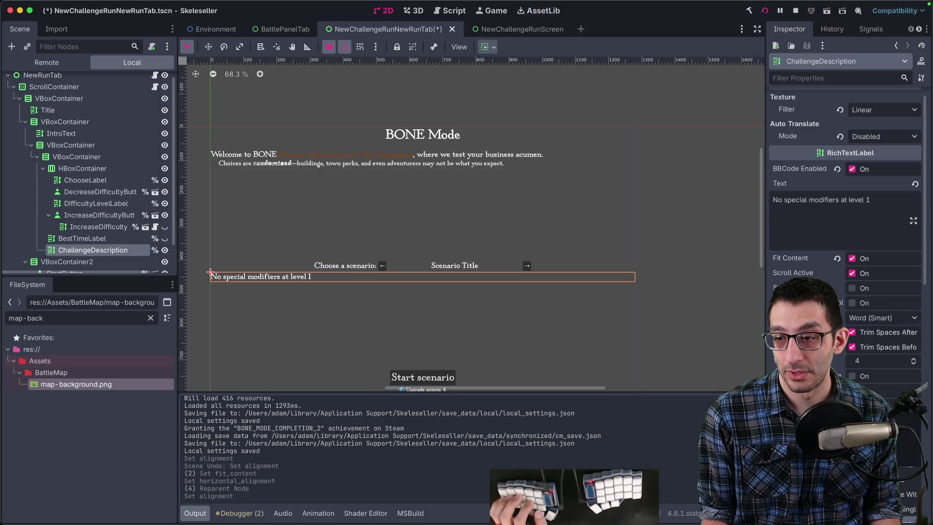
key("super+s")
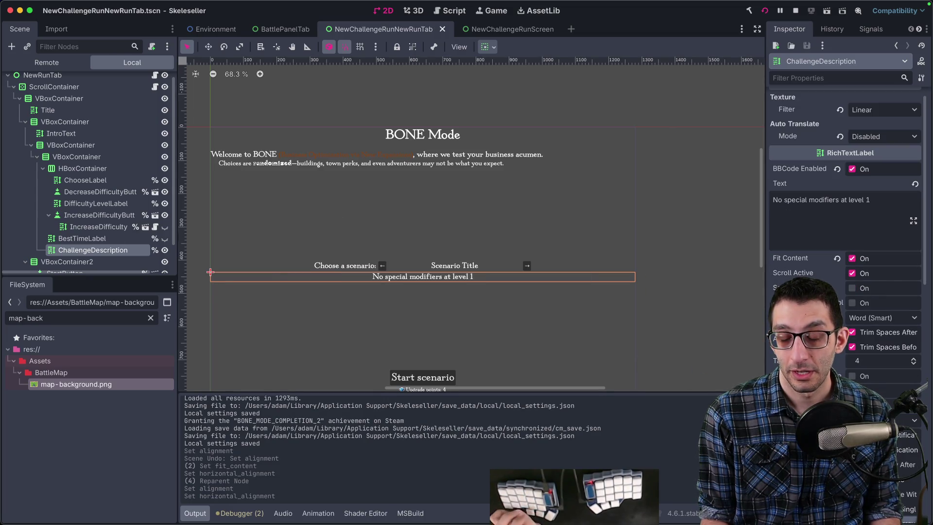
Step: Switch the running game's language to English in its settings and save
mouse_move(622, 495)
left_click(527, 495)
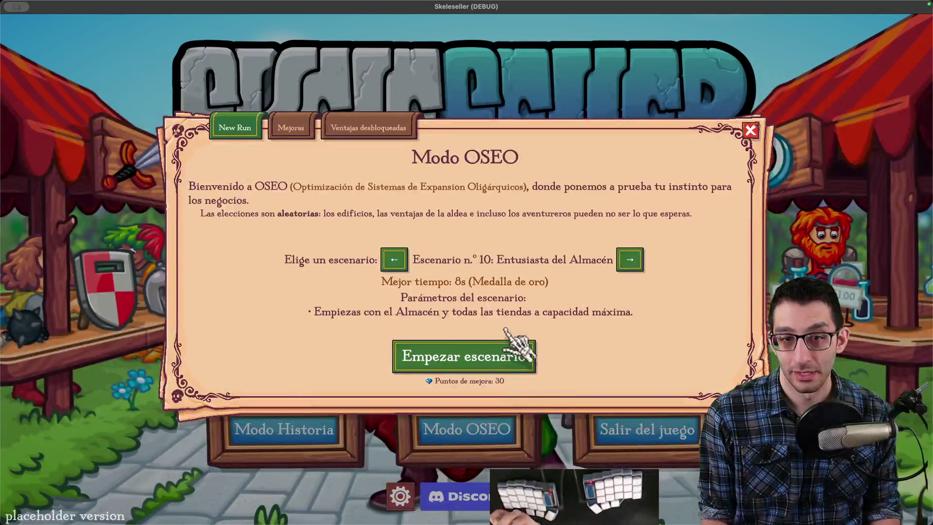
key("Escape")
left_click(400, 495)
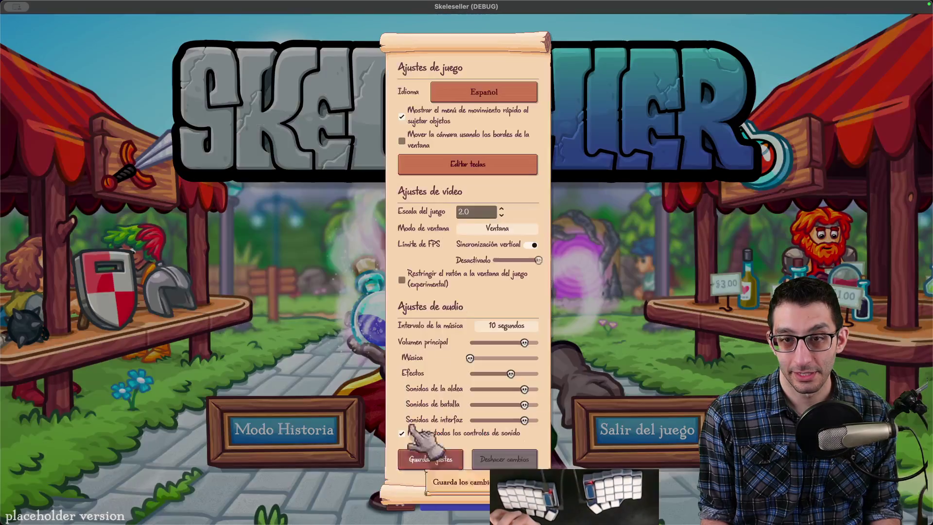
left_click(495, 93)
left_click(486, 151)
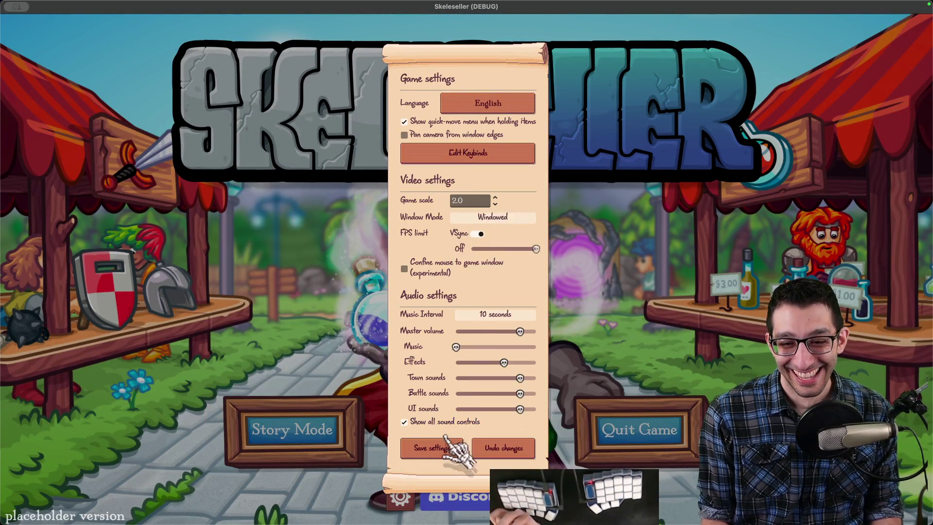
left_click(431, 459)
Step: Stop and rerun the project, then switch over to the browser
key("super+period")
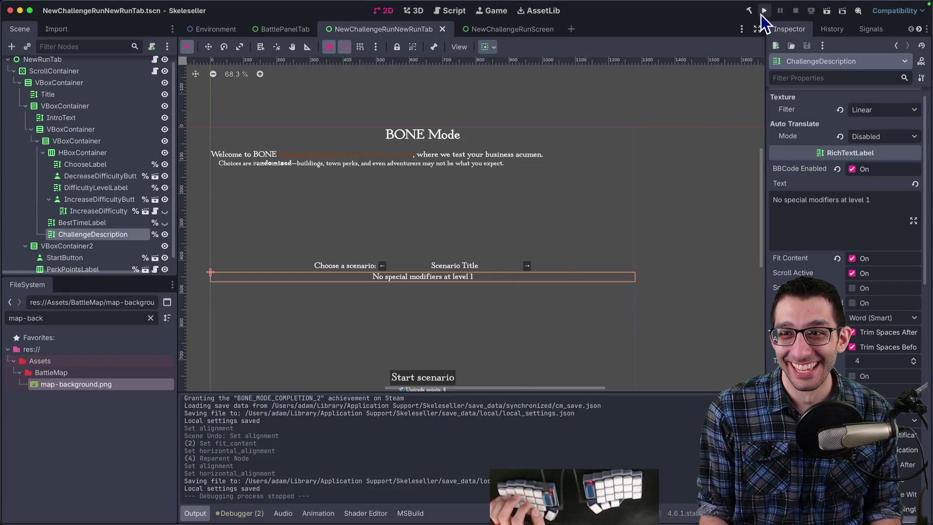
left_click(764, 10)
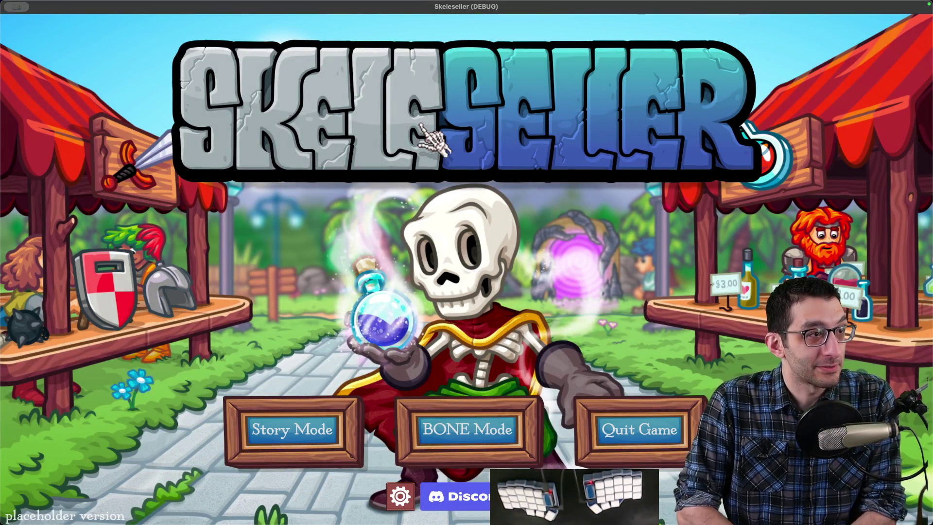
key("super+Tab")
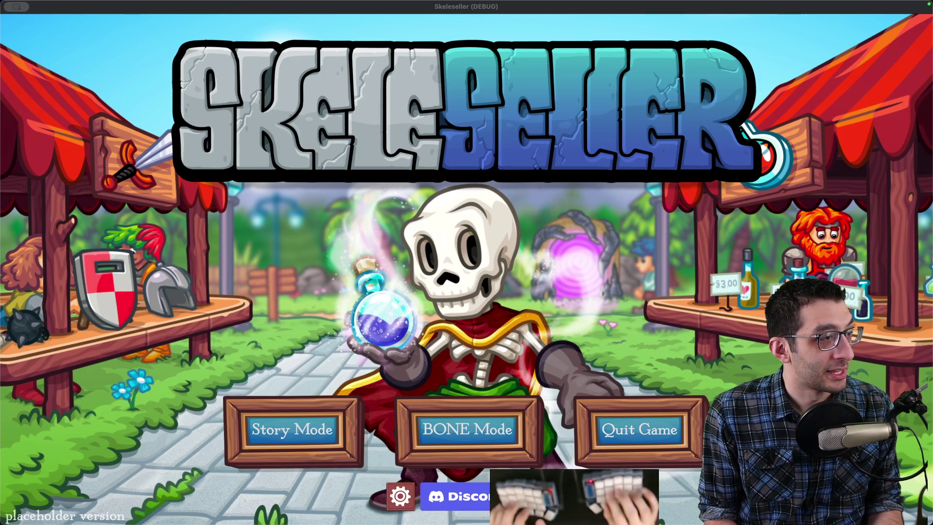
key("super+n")
Step: Search notes.adamlearns.com for 'obs' and open the OBS multi-computer setup notes
type("notes")
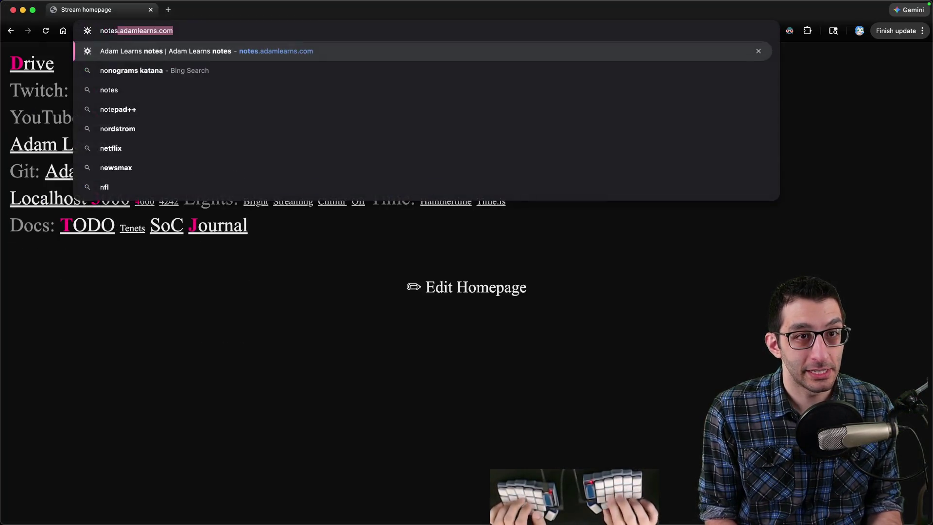
key("Return")
left_click(395, 64)
type("obs")
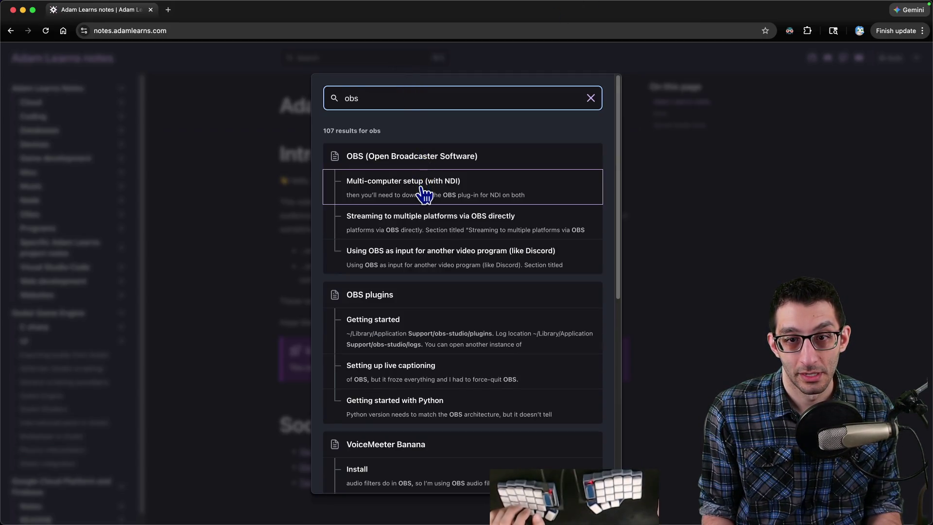
left_click(423, 191)
Step: Copy the multiplatform streaming section's link, then open Skeleseller's Steam store page
scroll(412, 216, "down", 3)
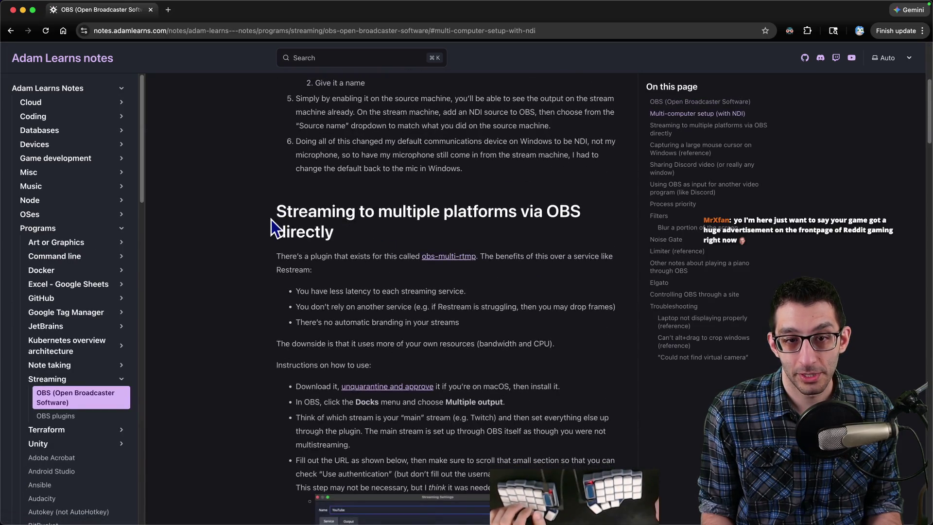
left_click(345, 232)
key("super+l")
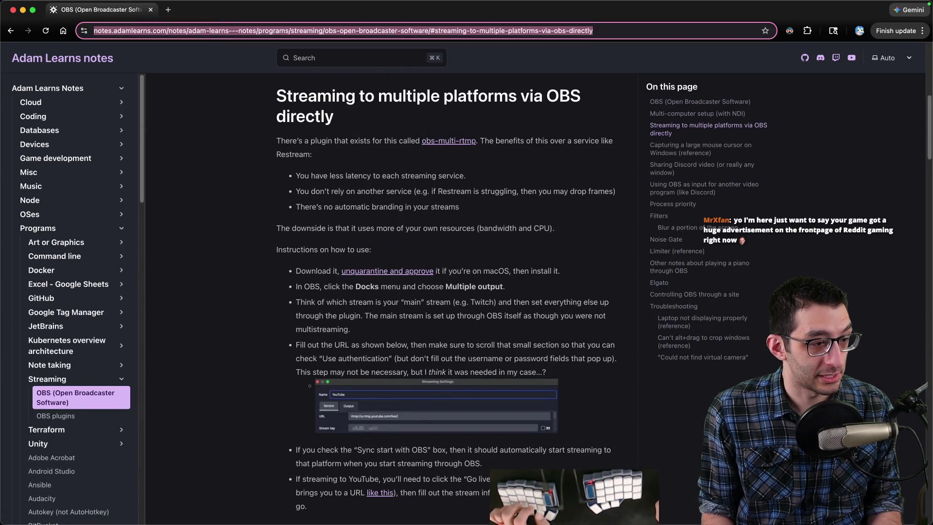
key("super+Tab")
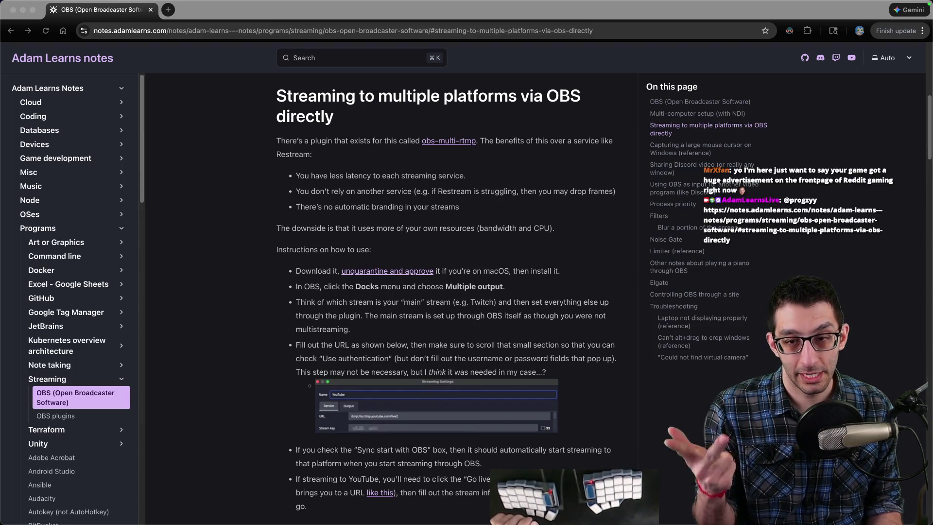
left_click(301, 210)
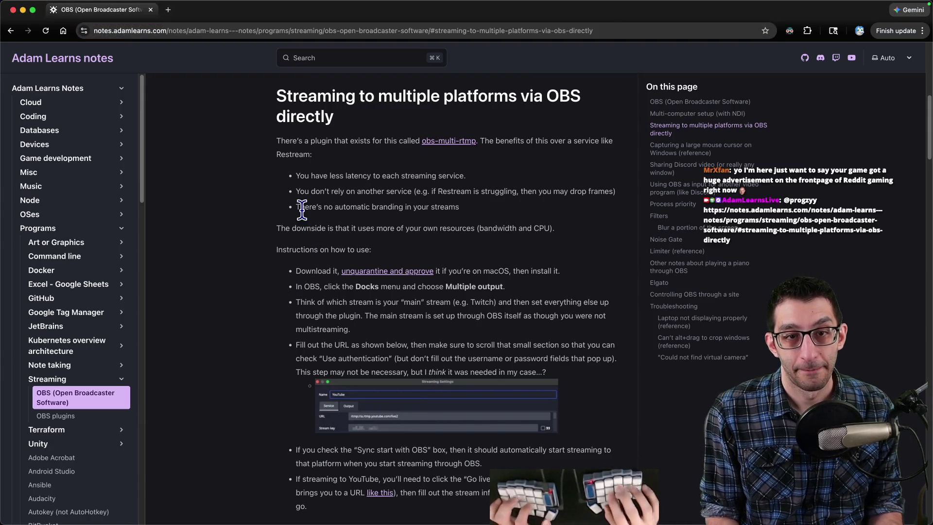
key("super+shift+h")
left_click(362, 171)
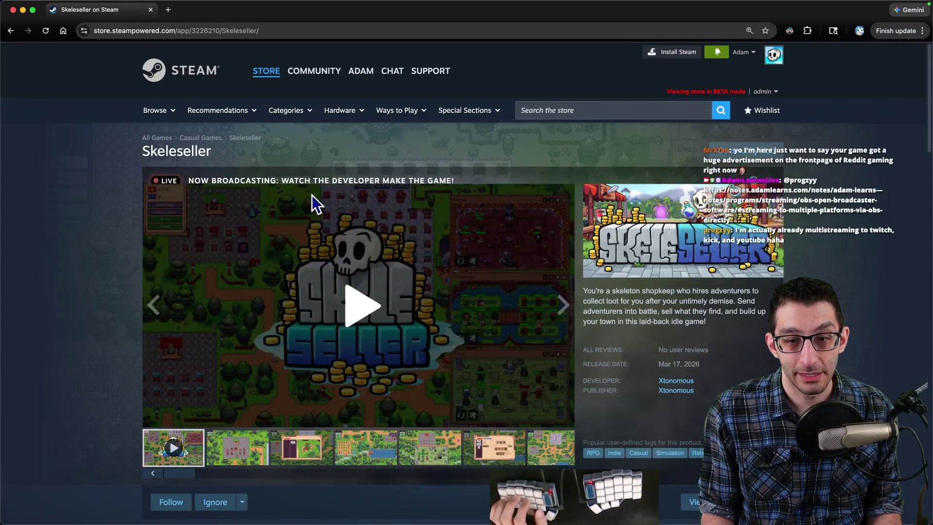
Step: Collapse the live broadcast player on Skeleseller's Steam page and switch to the GitHub window
scroll(313, 202, "down", 3)
scroll(350, 198, "up", 5)
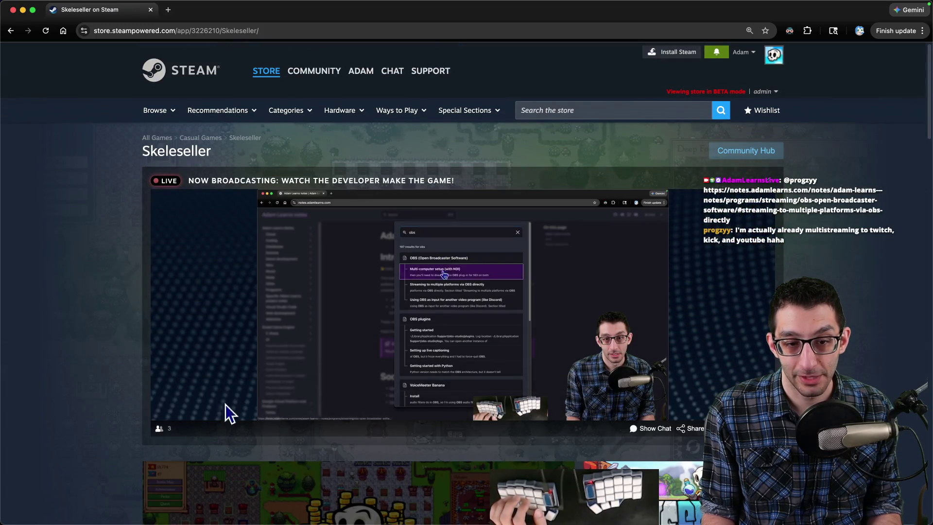
left_click(459, 214)
key("super+grave")
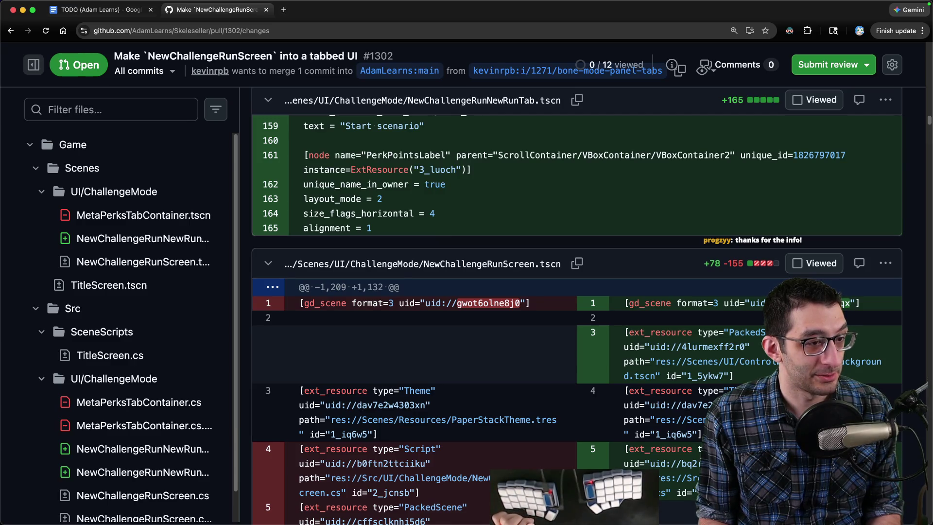
Step: Review the NewChallengeRunNewRunTab.tscn diff, then open Skeleseller's Steam page in a new tab
key("super+Tab")
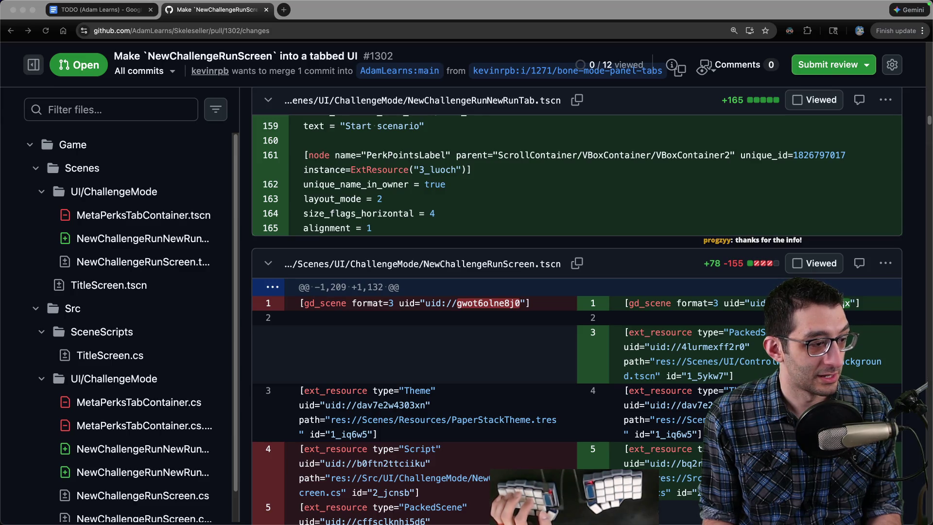
key("super+Tab")
scroll(537, 223, "up", 10)
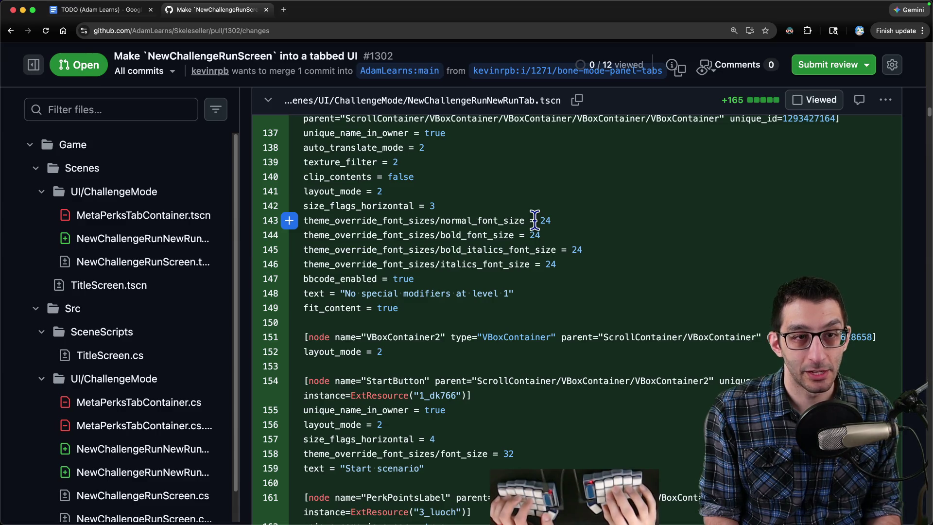
key("ctrl+t")
key("s")
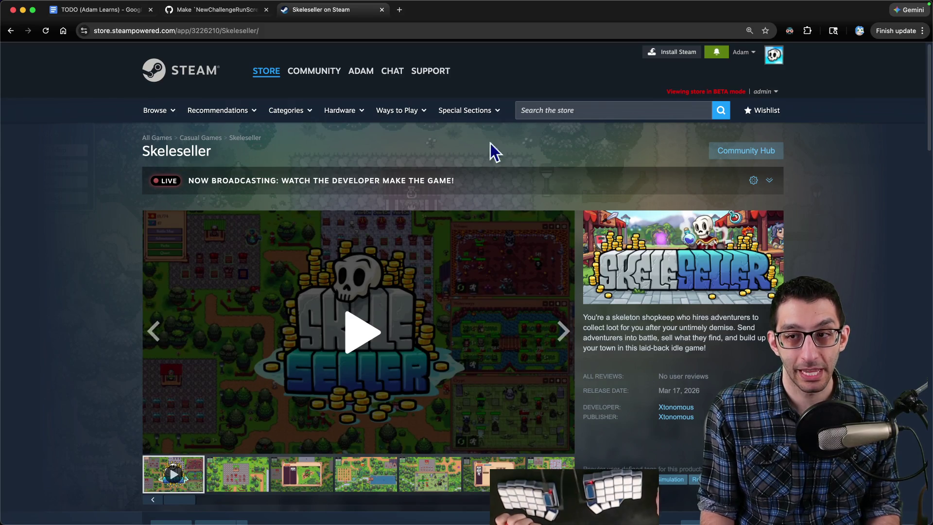
Step: Expand and collapse the live player, view the broadcast chat page, then close both tabs
left_click(770, 181)
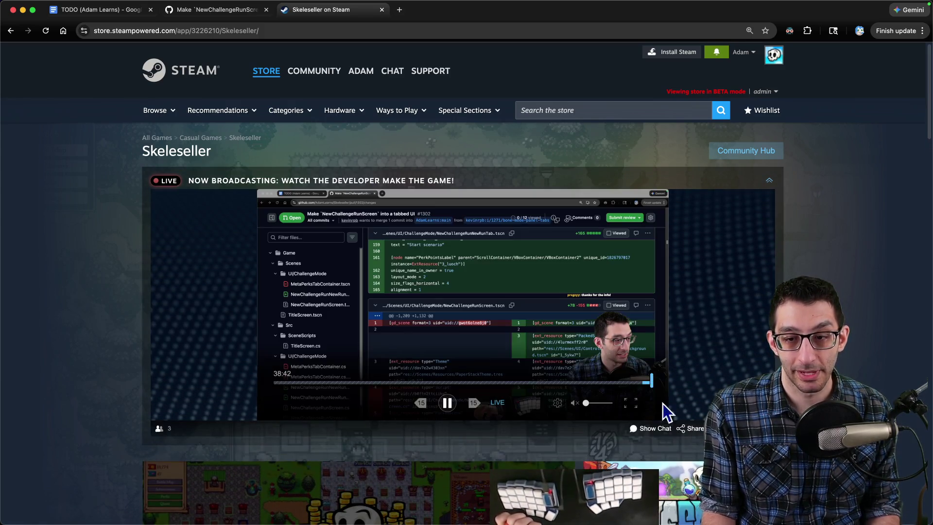
left_click(769, 182)
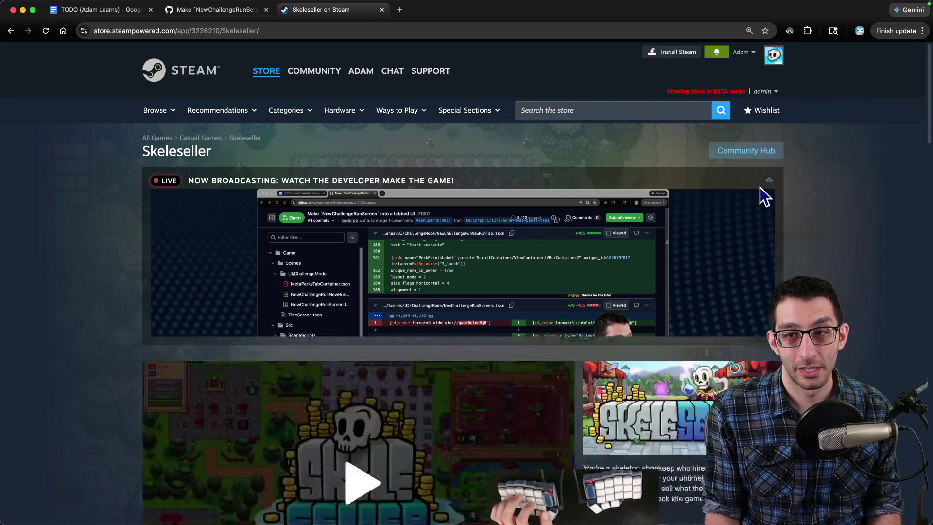
left_click(399, 10)
left_click(226, 94)
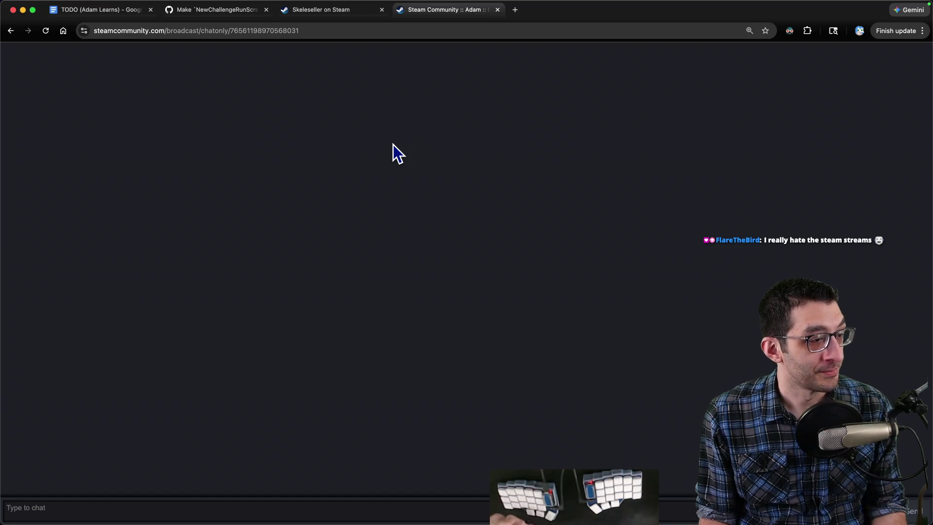
key("super+w")
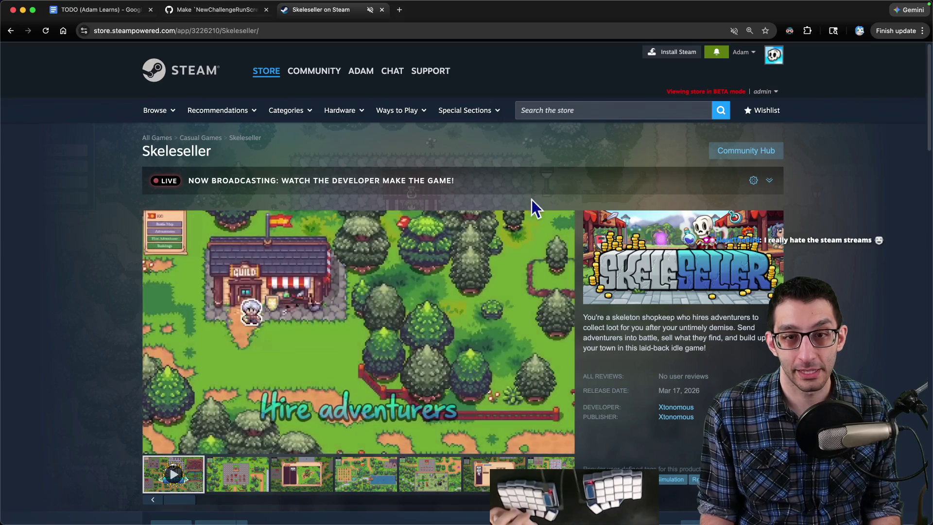
key("super+w")
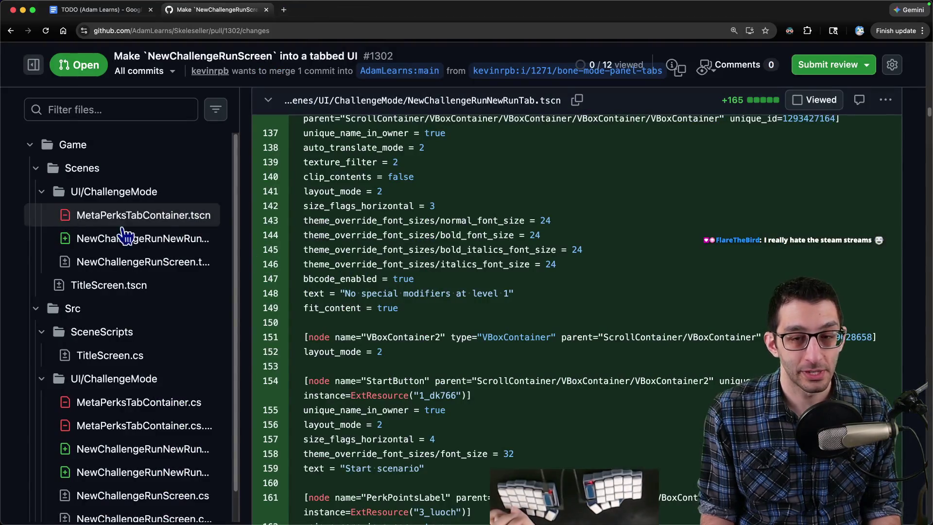
Step: Glance at the TODO document, return to the PR diff, and bring the Skeleseller debug build forward
key("super+1")
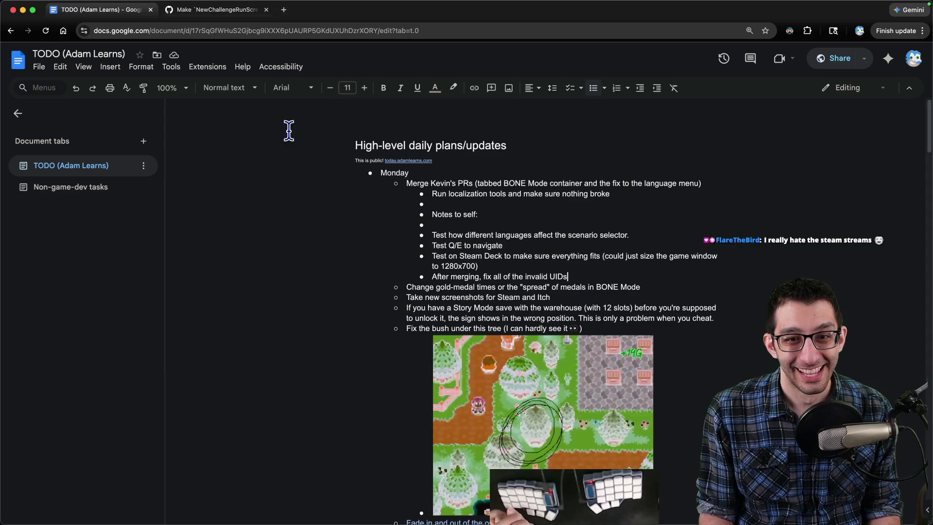
key("super+2")
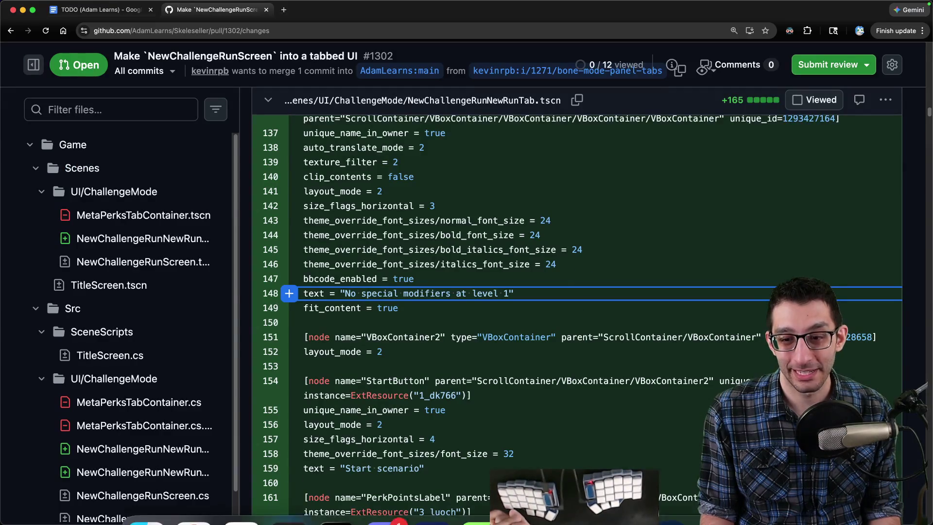
left_click(623, 493)
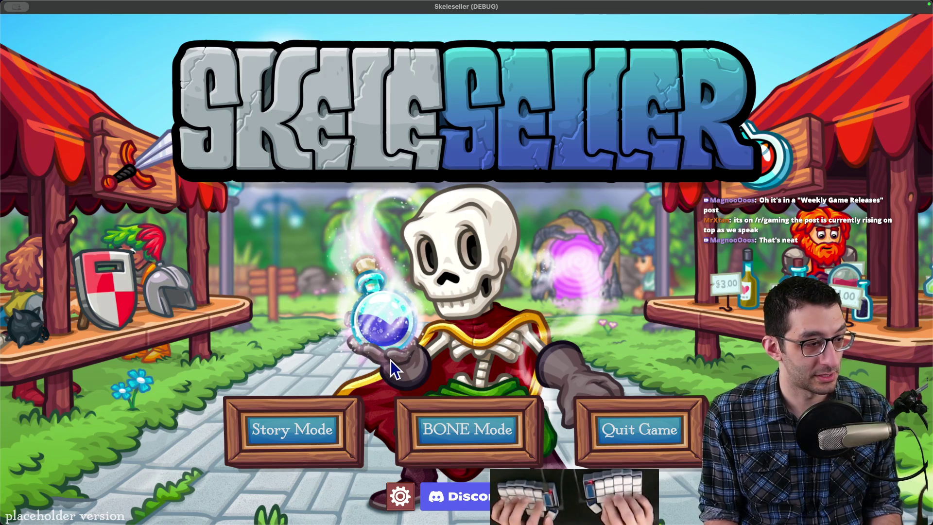
Step: Relaunch the debug build, step BONE Mode to Scenario #8: Fishing, then return to Godot
key("super+q")
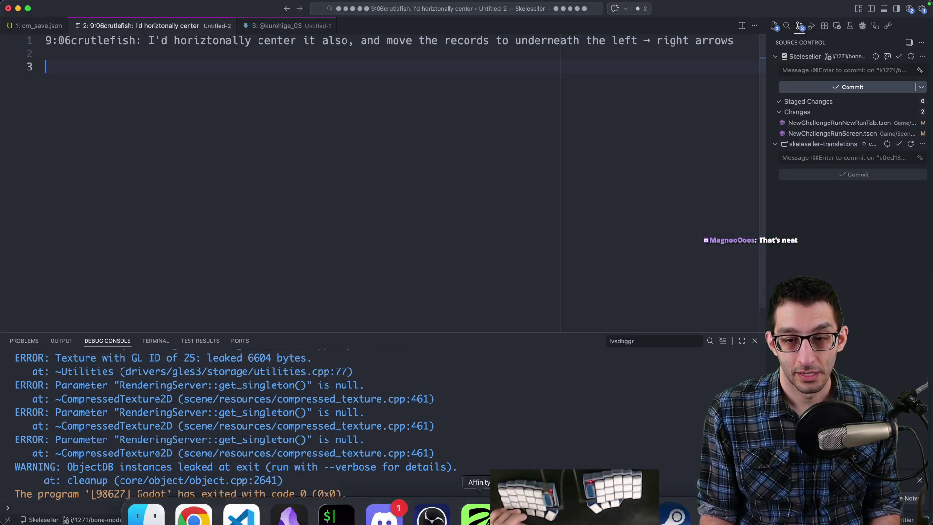
left_click(384, 494)
left_click(429, 439)
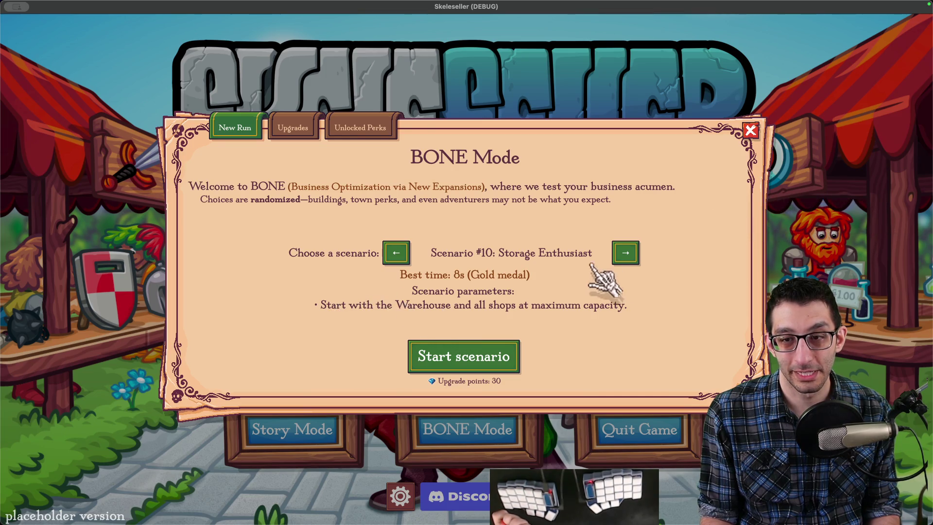
left_click(625, 254)
left_click(397, 254)
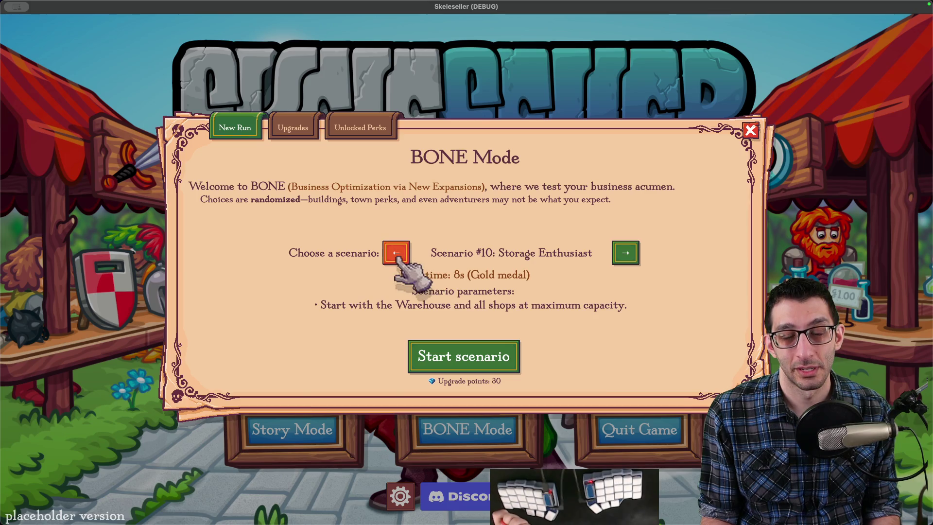
key("Left")
key("Left")
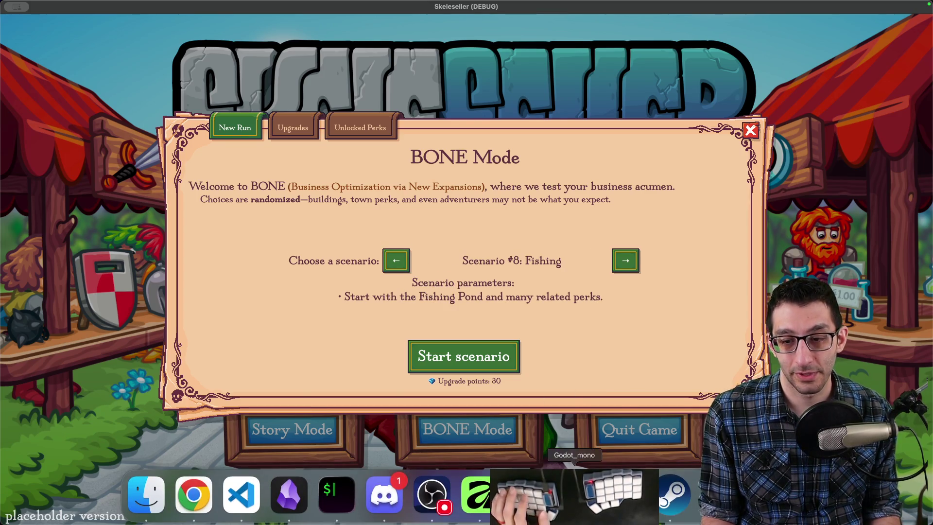
left_click(550, 500)
left_click(90, 170)
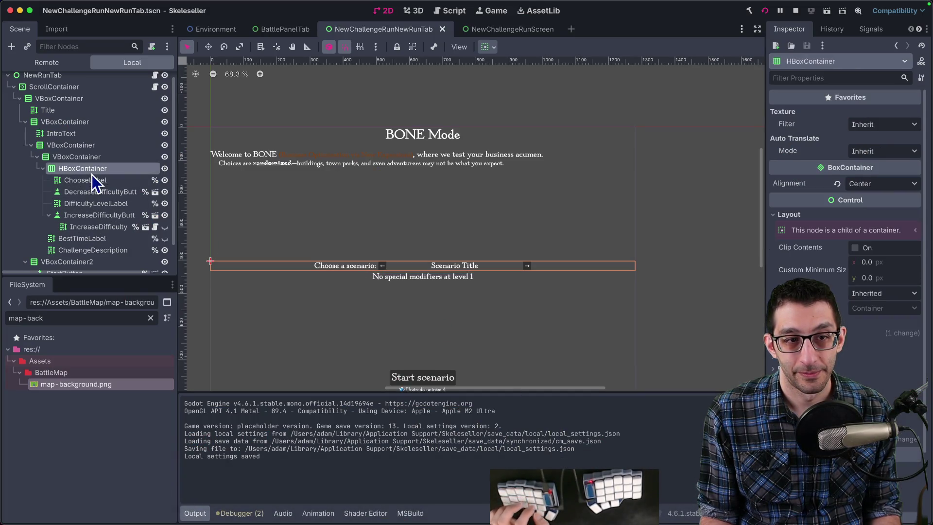
Step: Undo the scenario row reparenting so BestTimeLabel returns above ChallengeDescription
key("ctrl+z")
key("ctrl+z")
key("ctrl+z")
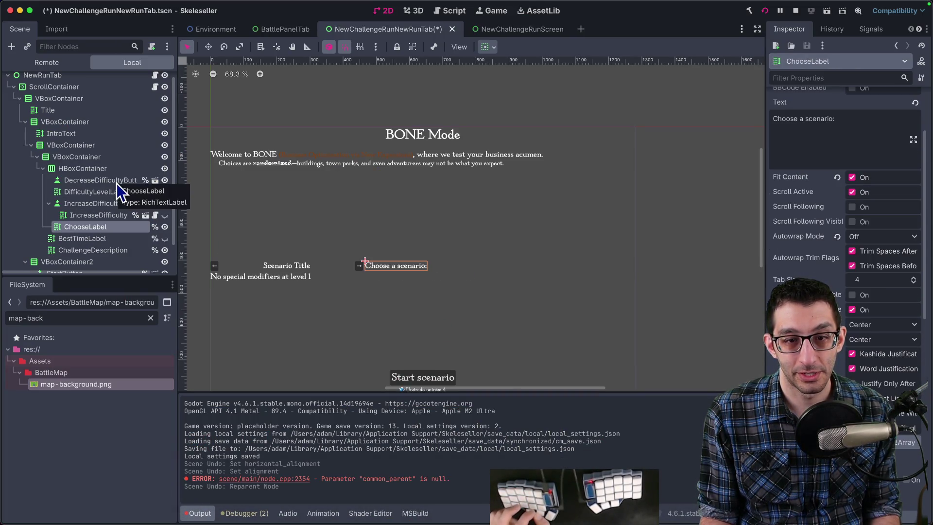
key("ctrl+z")
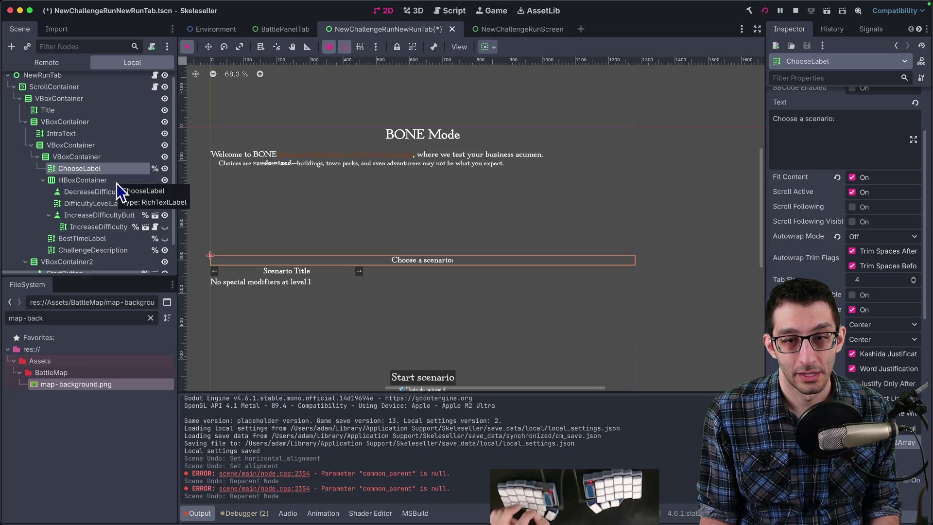
key("ctrl+z")
key("ctrl+z")
key("ctrl+z")
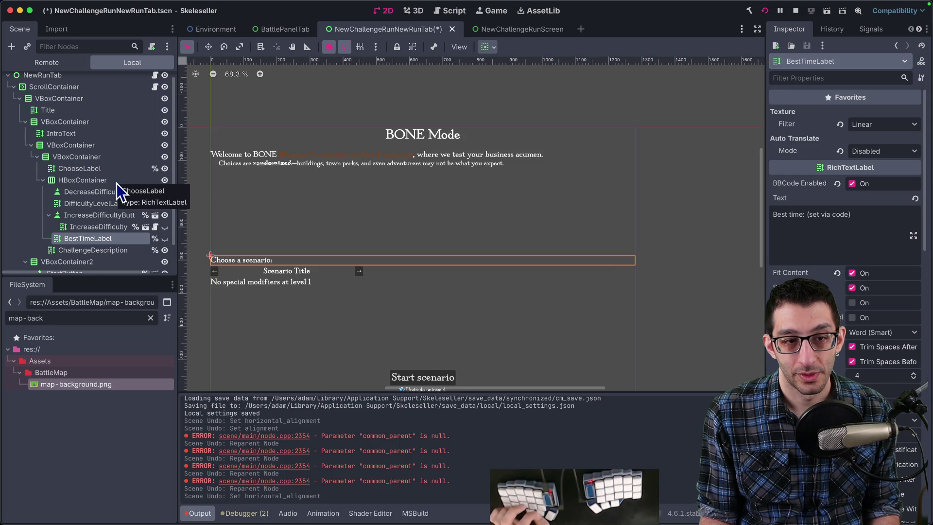
mouse_move(83, 240)
left_mouse_down()
mouse_move(84, 163)
mouse_move(73, 168)
mouse_move(78, 246)
left_mouse_up()
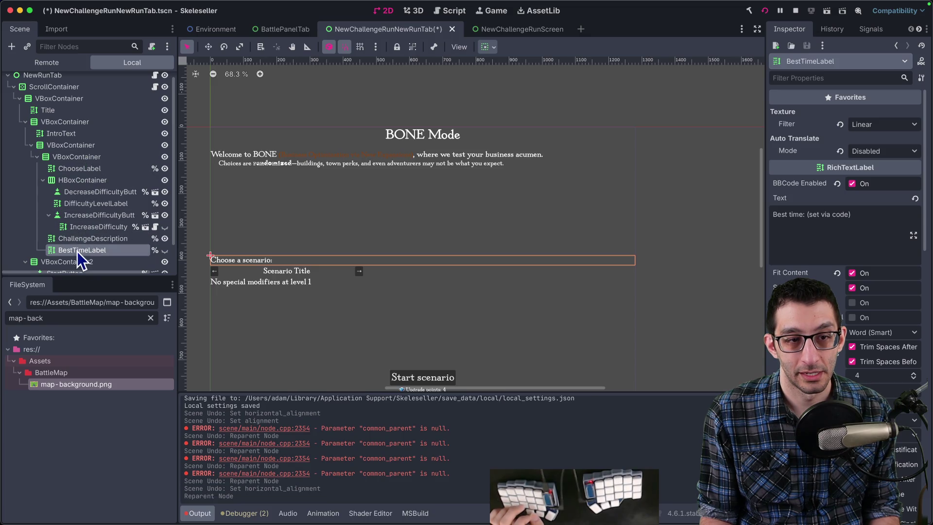
key("ctrl+z")
Step: Advance the running game to Scenario #10: Storage Enthusiast and return to Godot
mouse_move(534, 522)
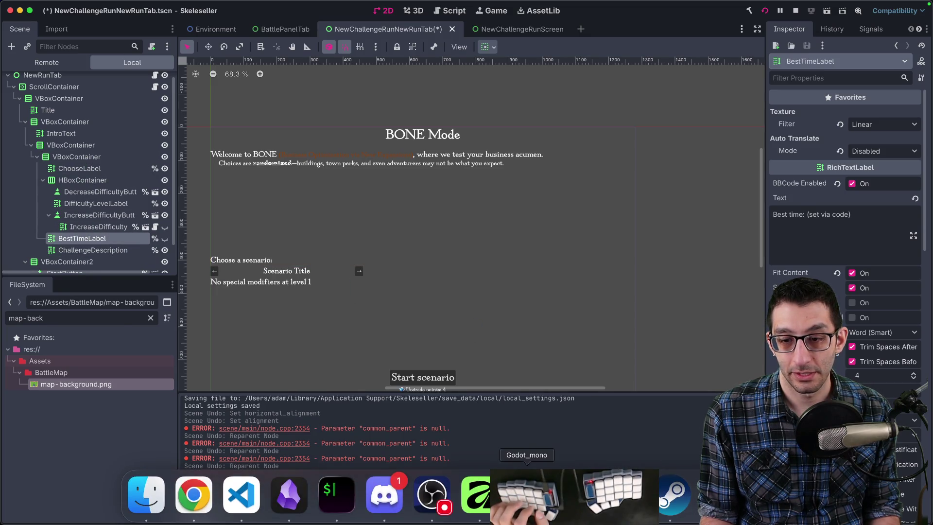
left_click(526, 491)
left_click(431, 269)
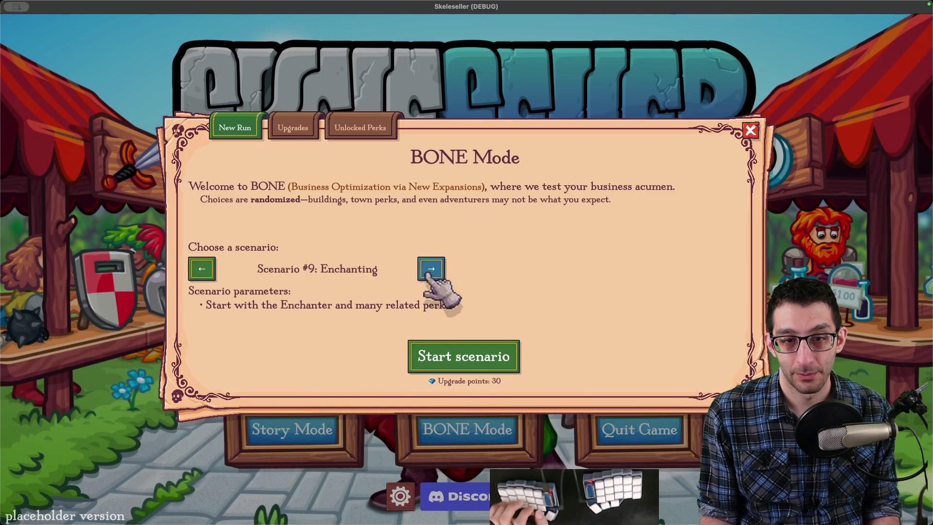
left_click(429, 272)
mouse_move(527, 520)
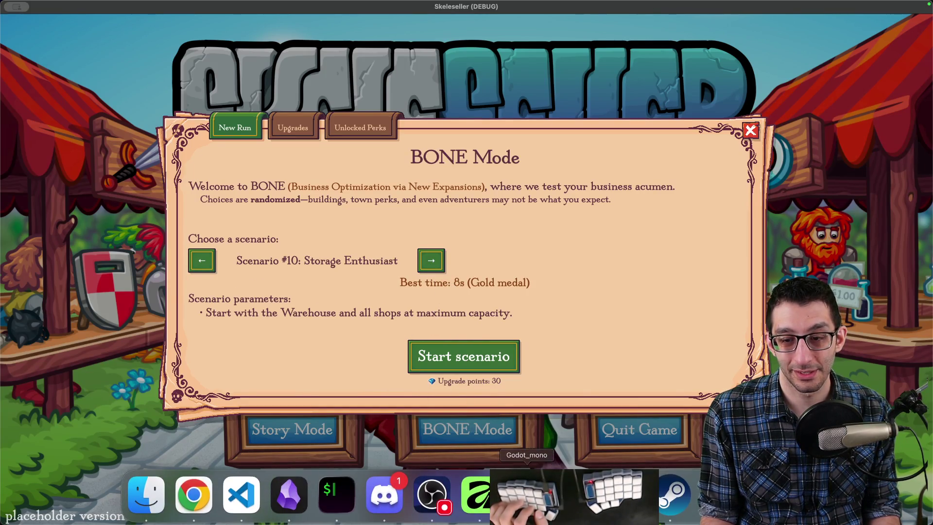
left_click(526, 490)
Step: Set BestTimeLabel's Horizontal Alignment to Left, save the scene, and bring the game forward
scroll(885, 355, "down", 3)
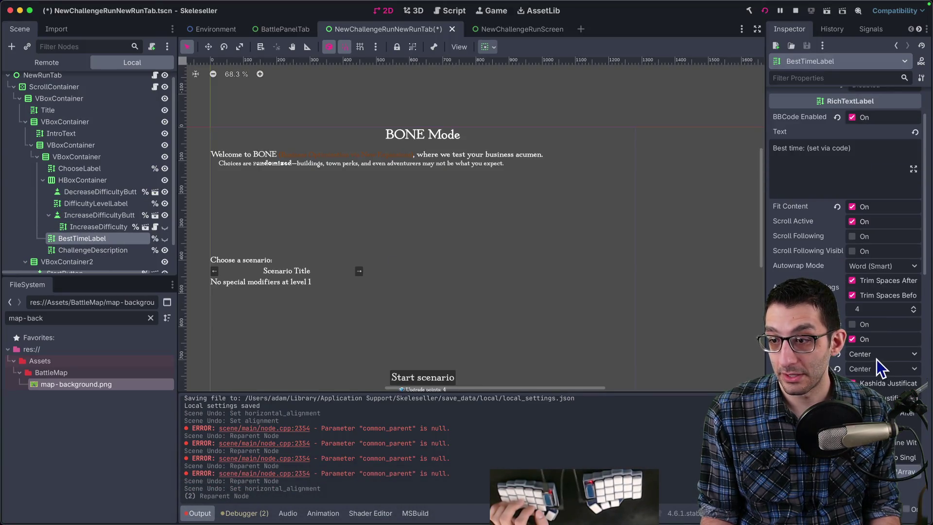
left_click(876, 360)
left_click(873, 364)
key("super+s")
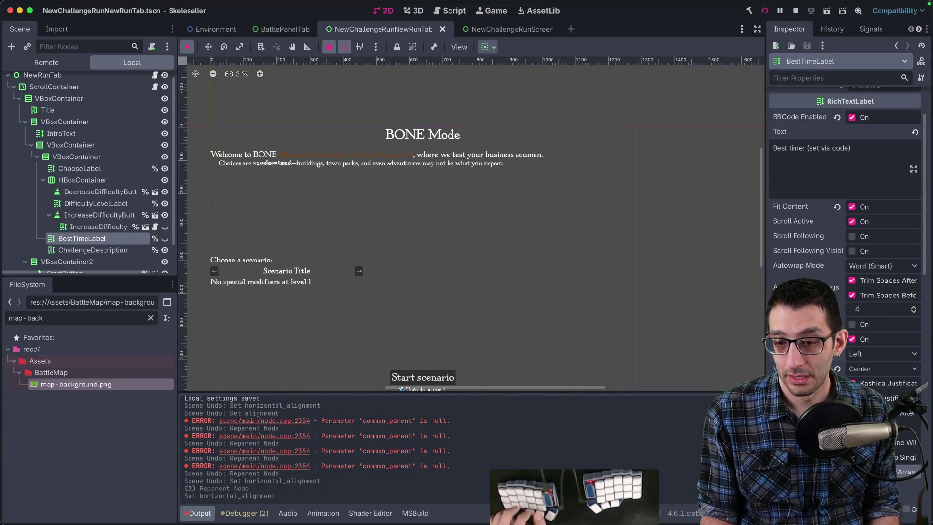
mouse_move(571, 520)
left_click(571, 501)
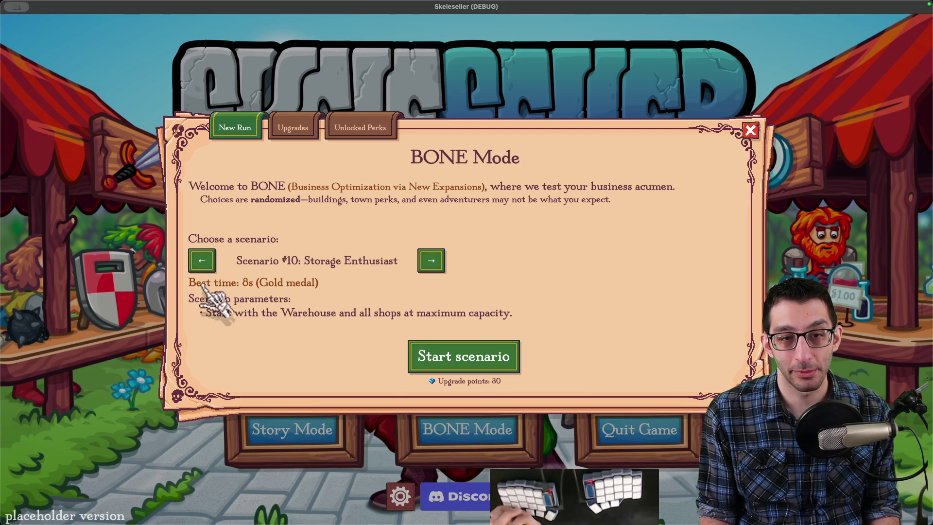
Step: Cycle the BONE Mode scenarios forward to #12: Turbo, then back down to #4: Industry
left_click(431, 261)
left_click(431, 261)
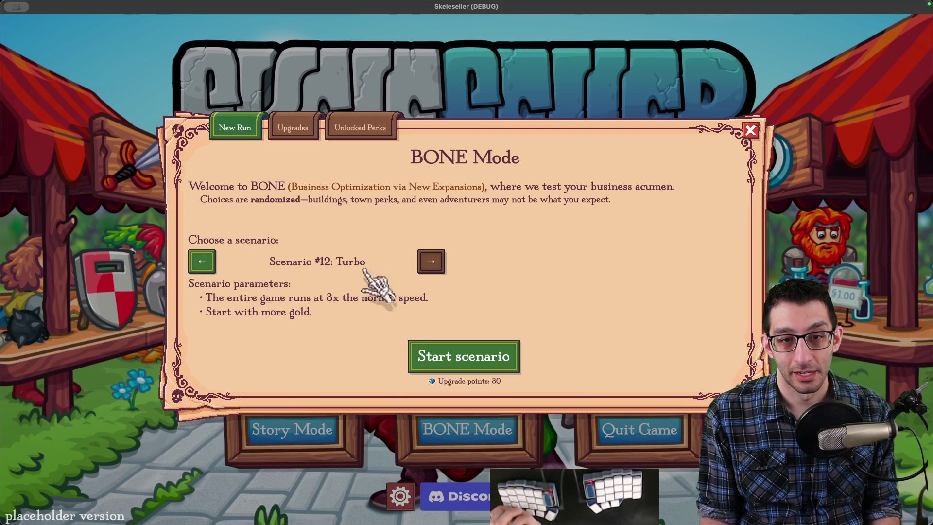
left_click(200, 266)
left_click(200, 266)
left_click(201, 266)
left_click(431, 261)
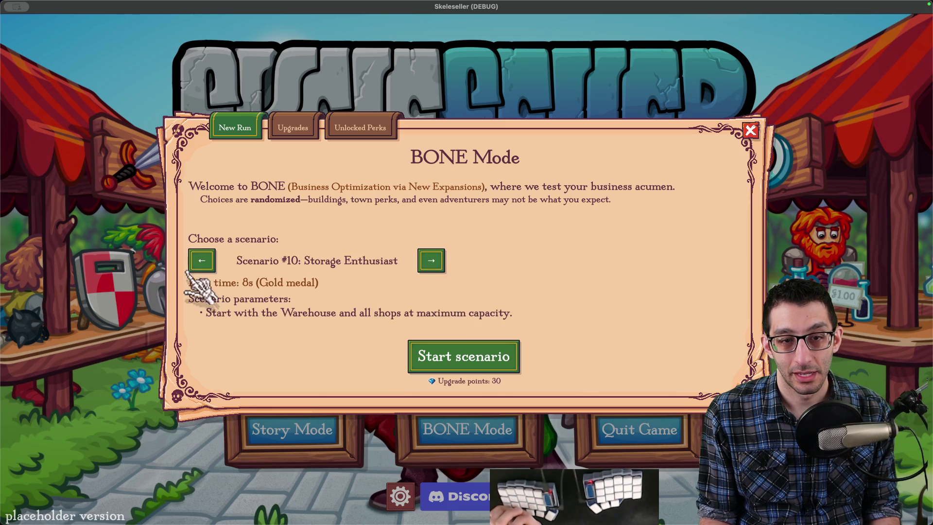
left_click(201, 270)
left_click(201, 270)
left_click(201, 270)
left_click(200, 269)
left_click(201, 270)
left_click(201, 269)
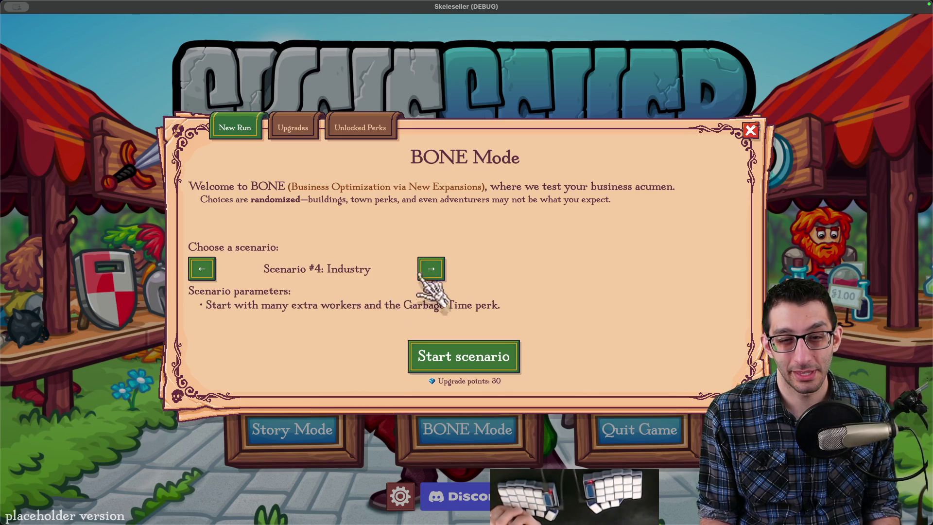
Step: Advance from Scenario #4 through #10: Storage Enthusiast to Scenario #12: Turbo
left_click(431, 269)
left_click(431, 269)
left_click(431, 268)
left_click(431, 268)
left_click(431, 268)
left_click(431, 268)
left_click(432, 270)
left_click(433, 268)
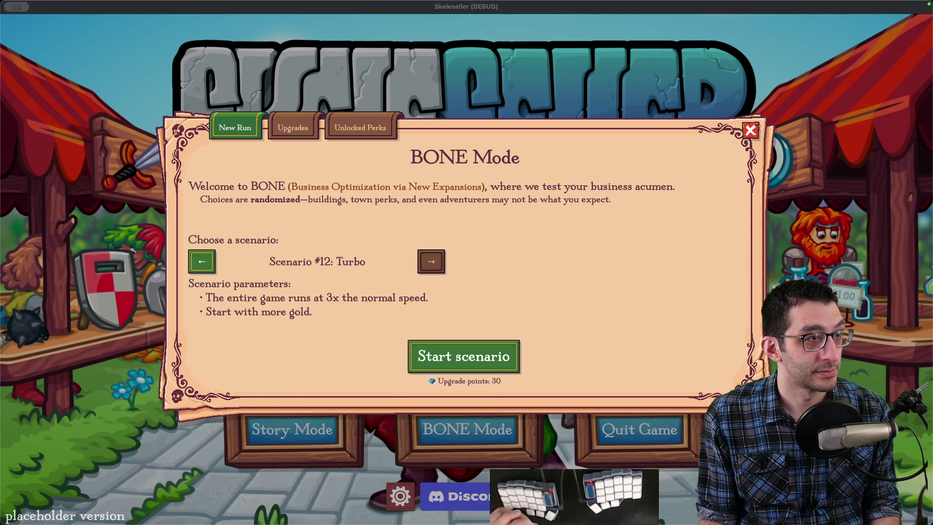
key("super+Tab")
Step: Preview the post's weekly releases image full-screen, then close it
scroll(403, 270, "down", 2)
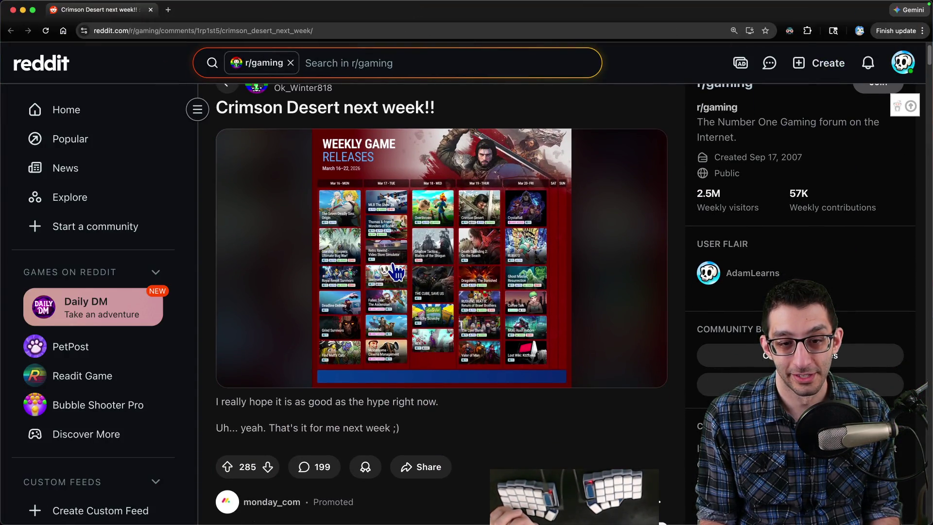
scroll(397, 273, "up", 1)
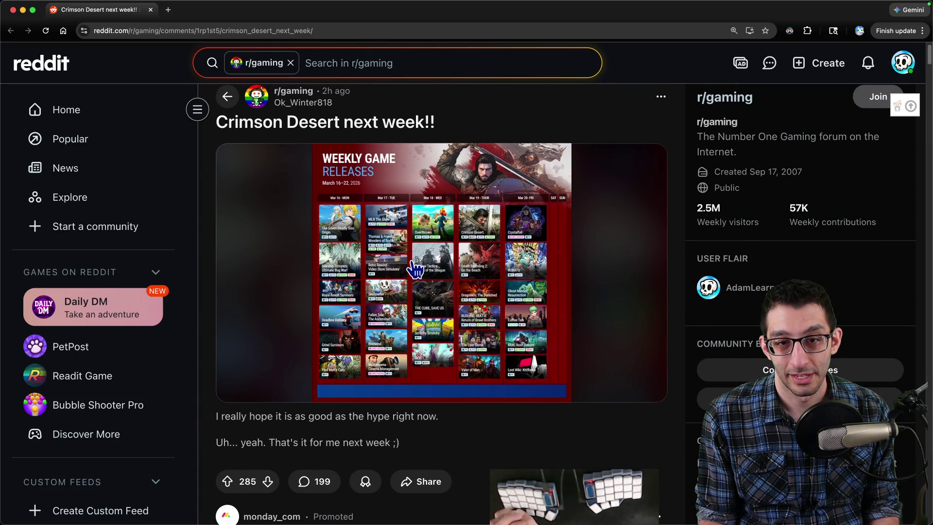
left_click(407, 257)
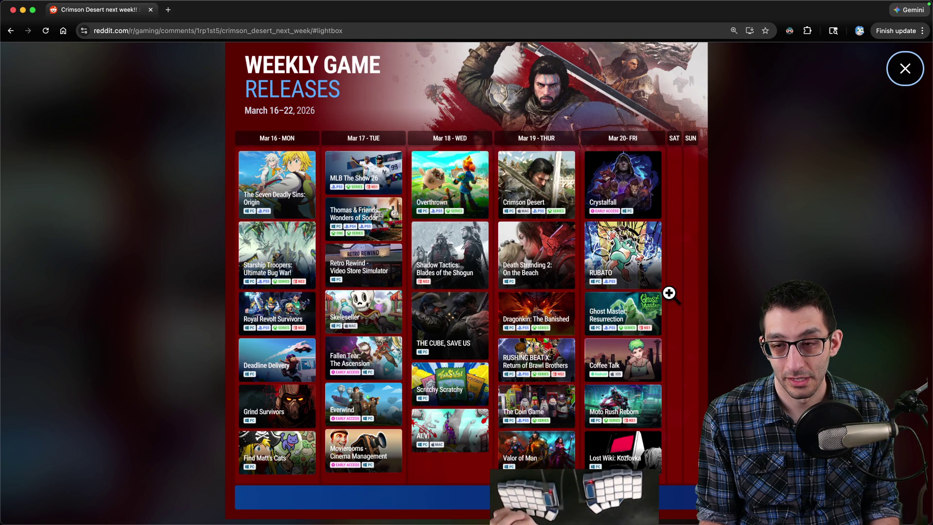
key("Escape")
Step: Search the post's comments for 'skeleseller' and open the Skeleseller hype comment
scroll(545, 291, "down", 10)
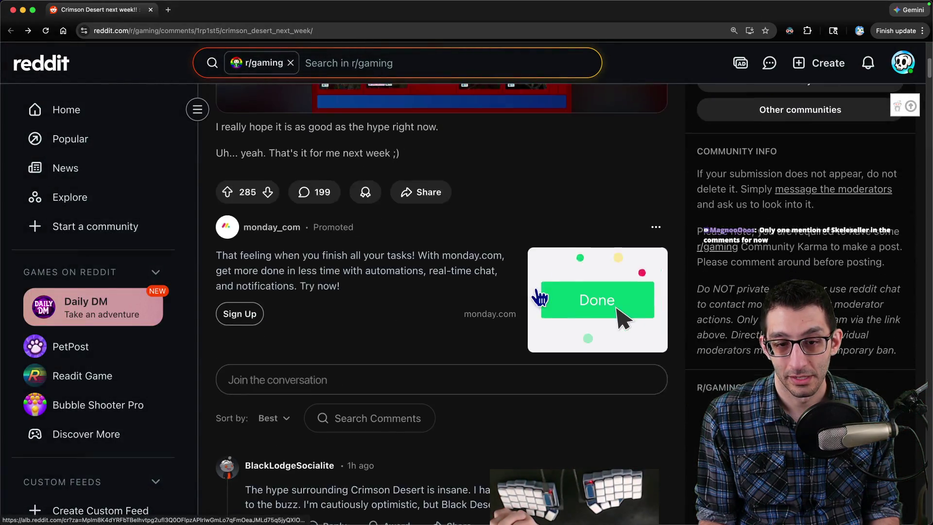
left_click(366, 208)
type("skele")
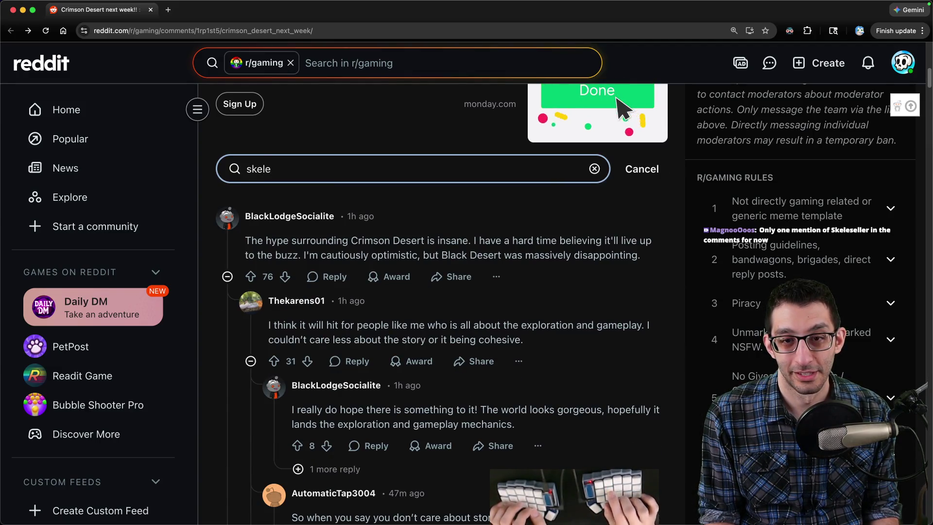
key("Return")
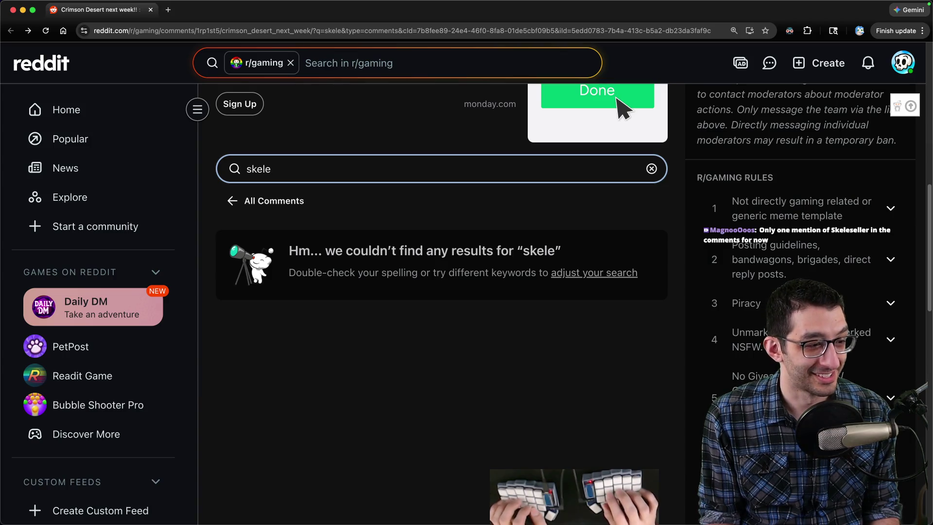
type("seller")
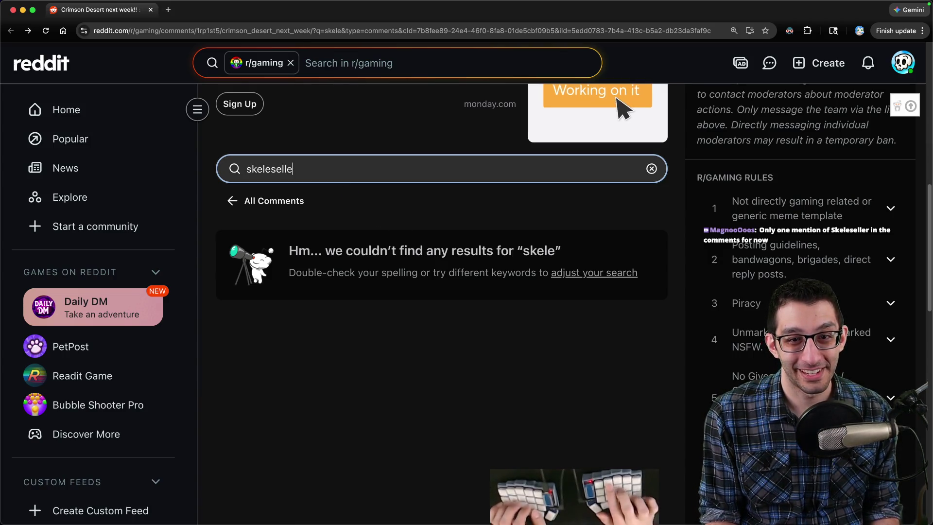
key("Return")
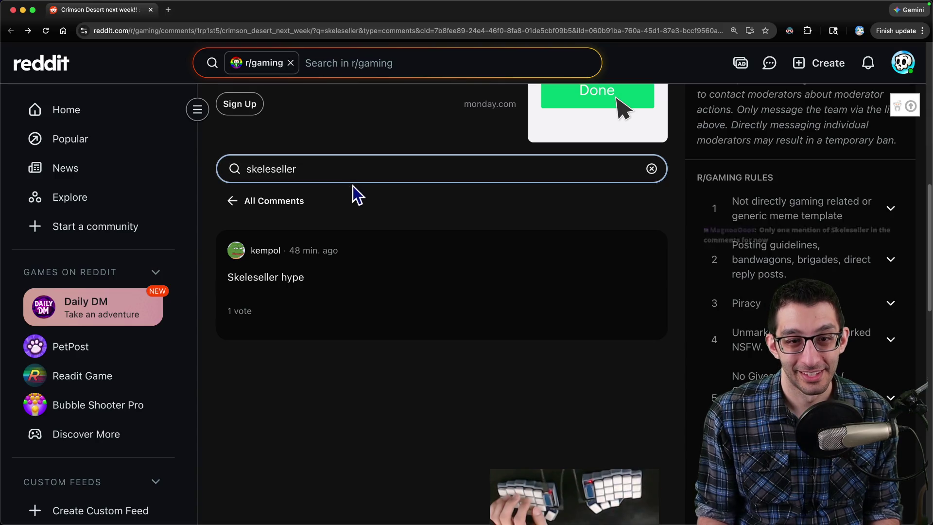
left_click(356, 287)
left_click(357, 286)
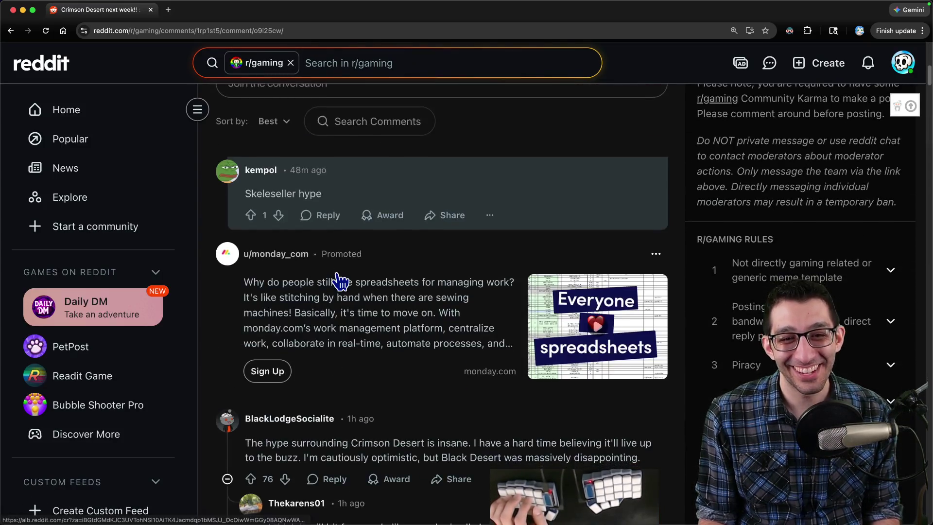
Step: Scroll through the thread, then view the weekly game releases infographic full-screen
scroll(376, 291, "down", 15)
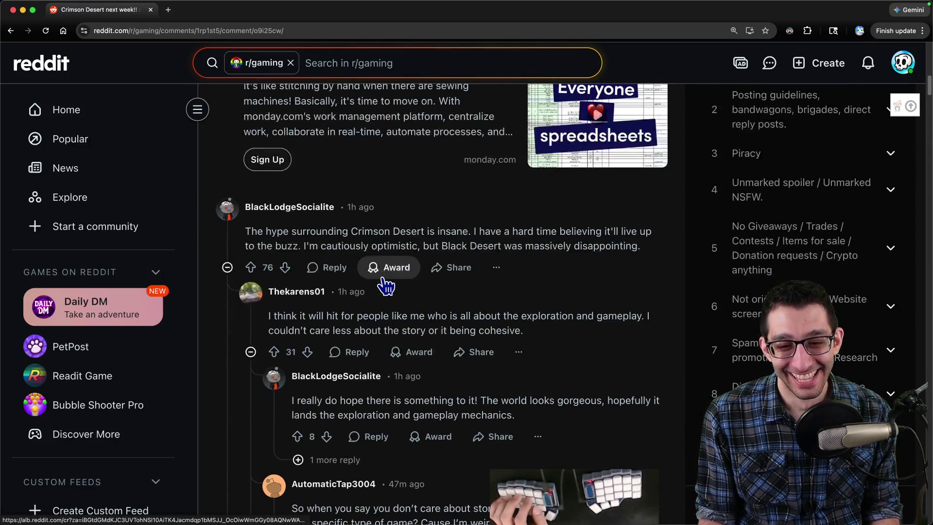
scroll(382, 281, "down", 10)
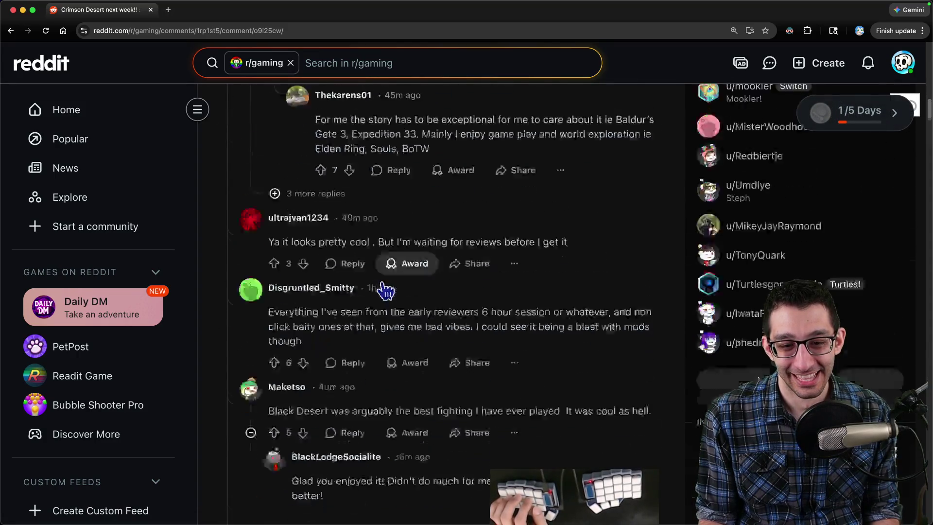
scroll(384, 290, "down", 10)
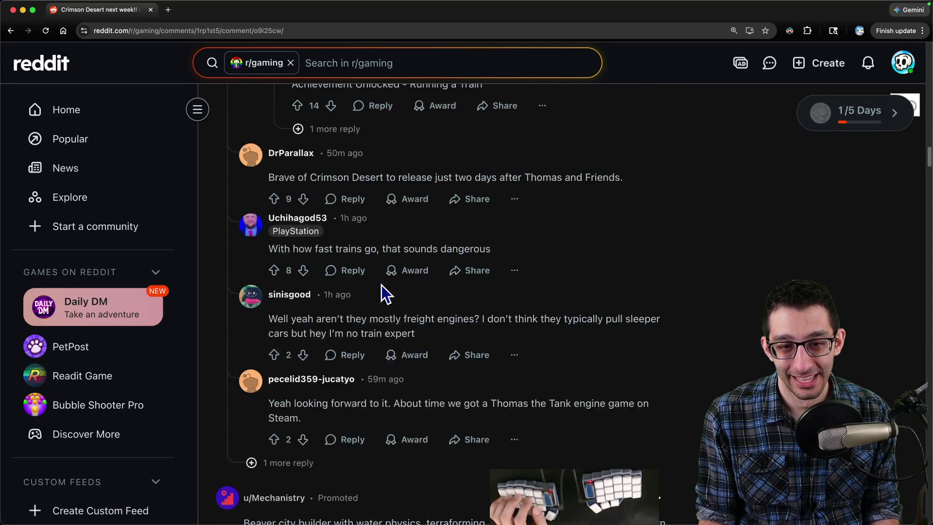
scroll(716, 331, "up", 20)
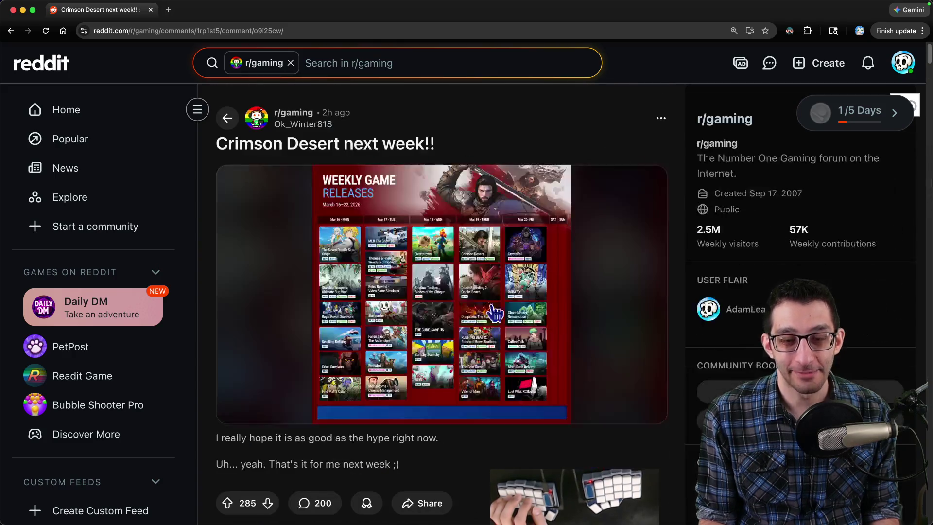
left_click(443, 271)
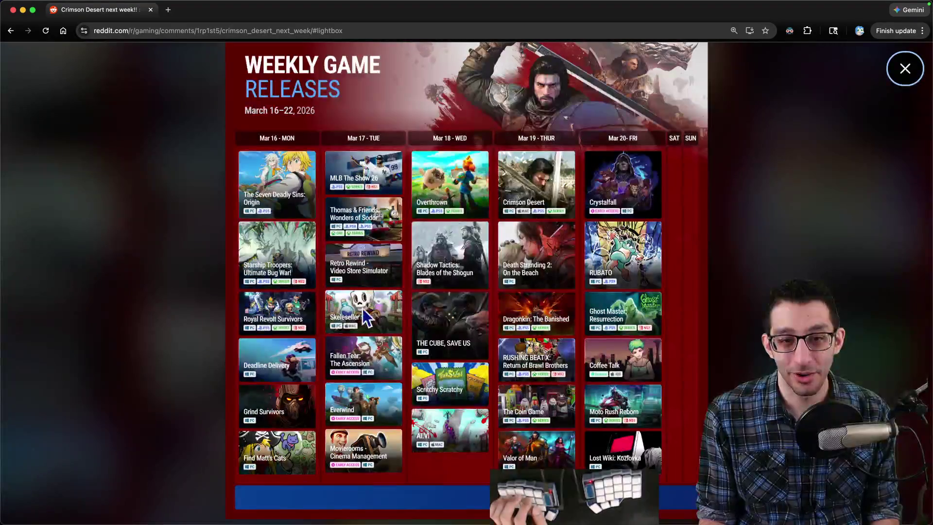
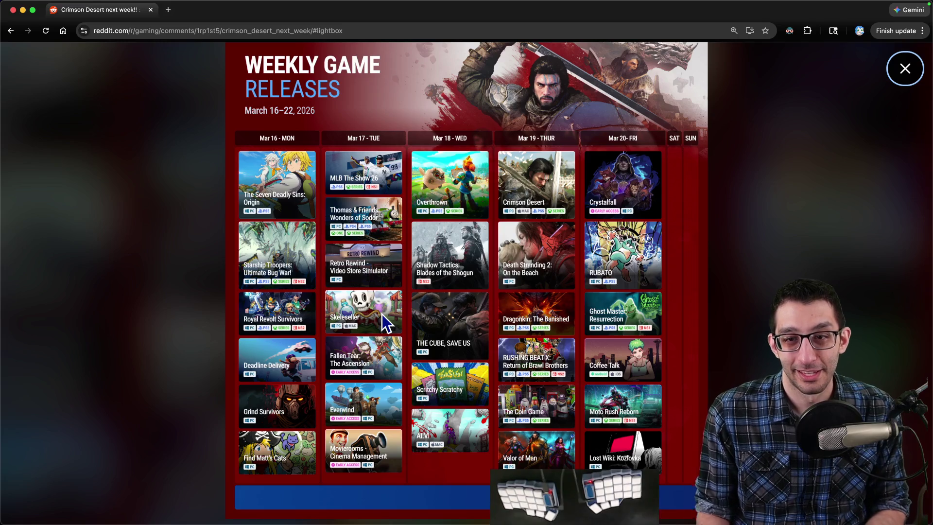
Step: Close the enlarged weekly releases image and scroll down to the Skeleseller hype comment
left_click(168, 204)
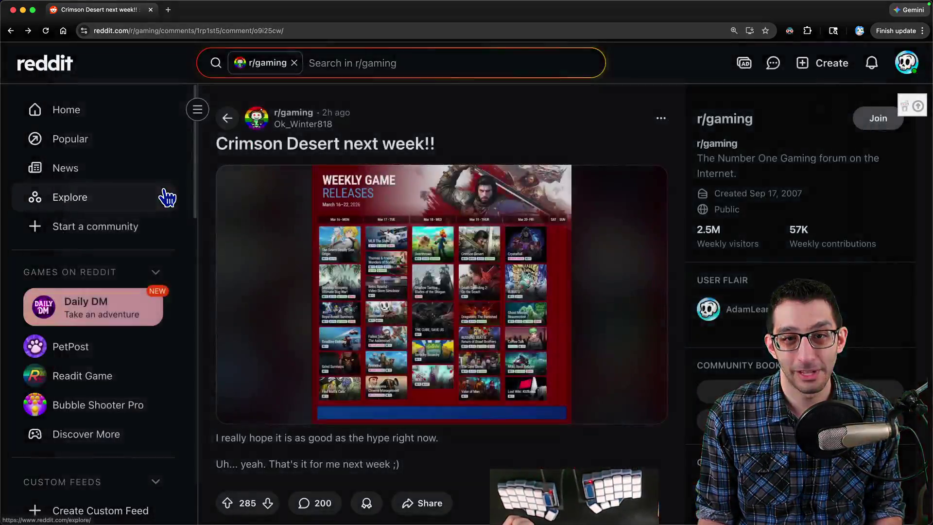
scroll(421, 254, "down", 4)
scroll(421, 254, "down", 4)
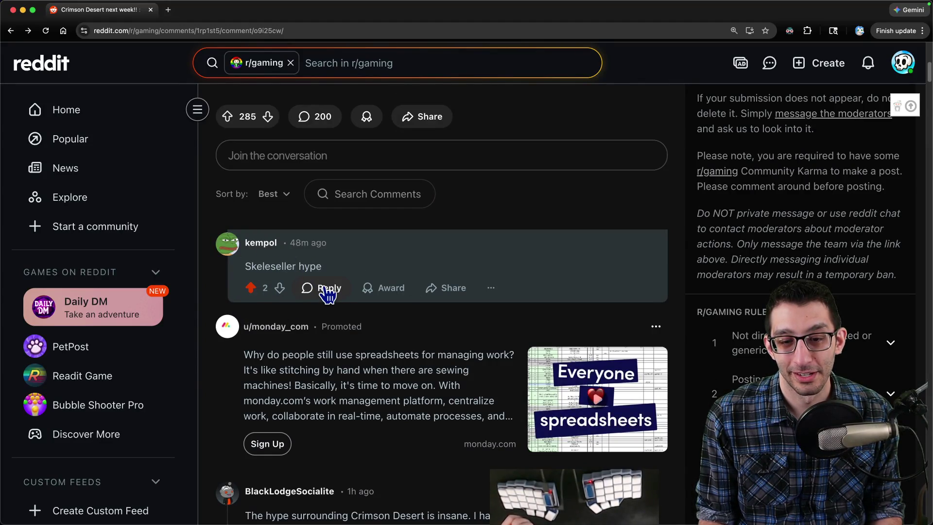
scroll(327, 293, "up", 8)
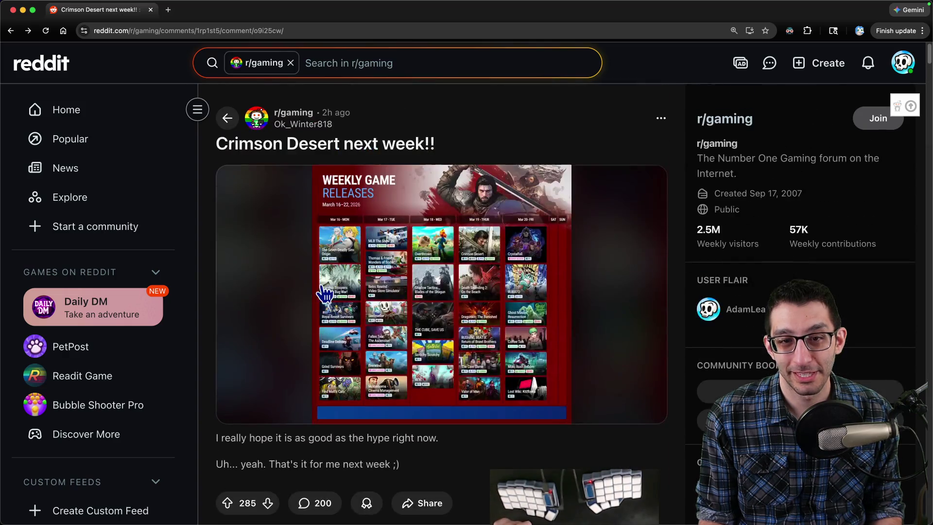
scroll(324, 293, "down", 7)
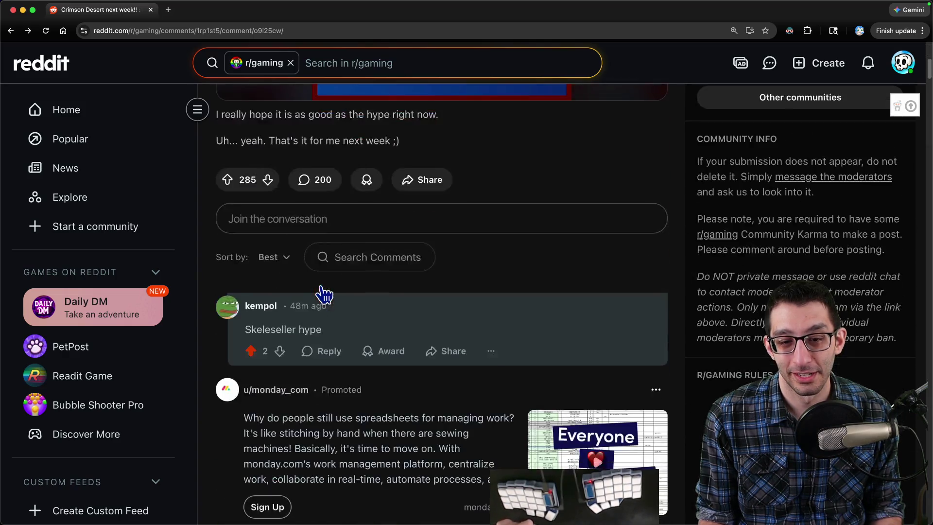
Step: Start a reply under the Skeleseller hype comment
left_click(329, 353)
scroll(379, 342, "down", 4)
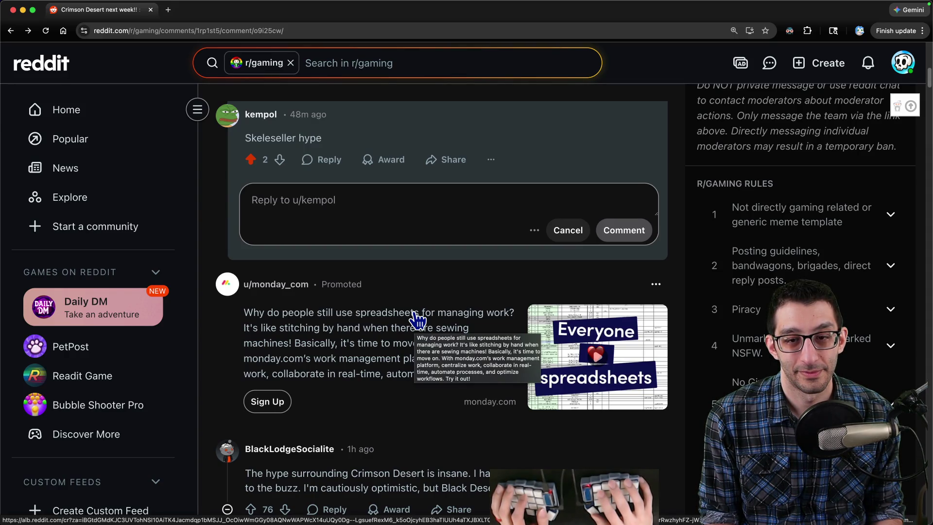
scroll(417, 318, "up", 8)
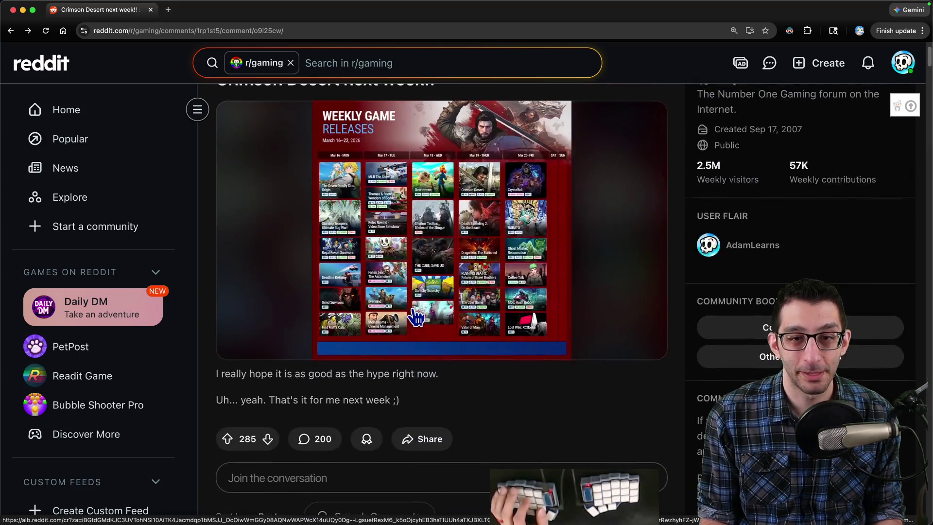
scroll(417, 318, "up", 2)
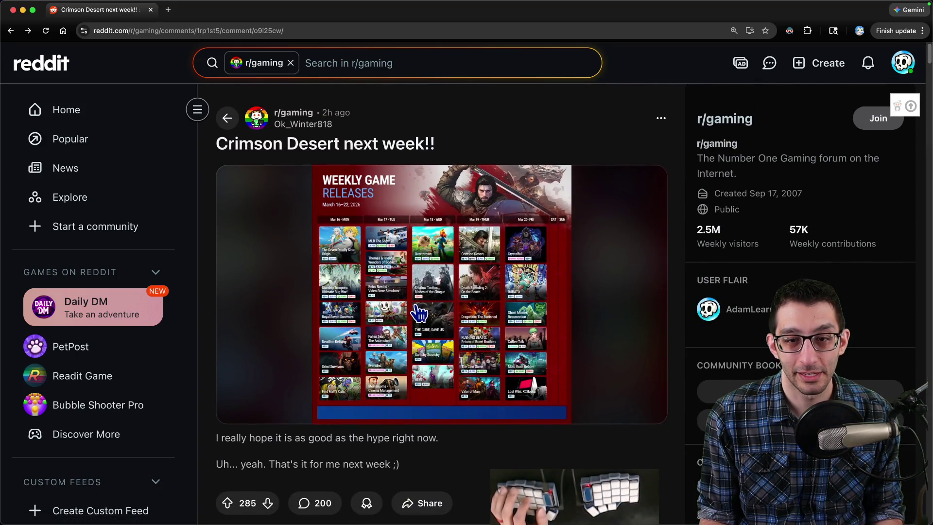
scroll(420, 314, "down", 4)
scroll(423, 314, "up", 2)
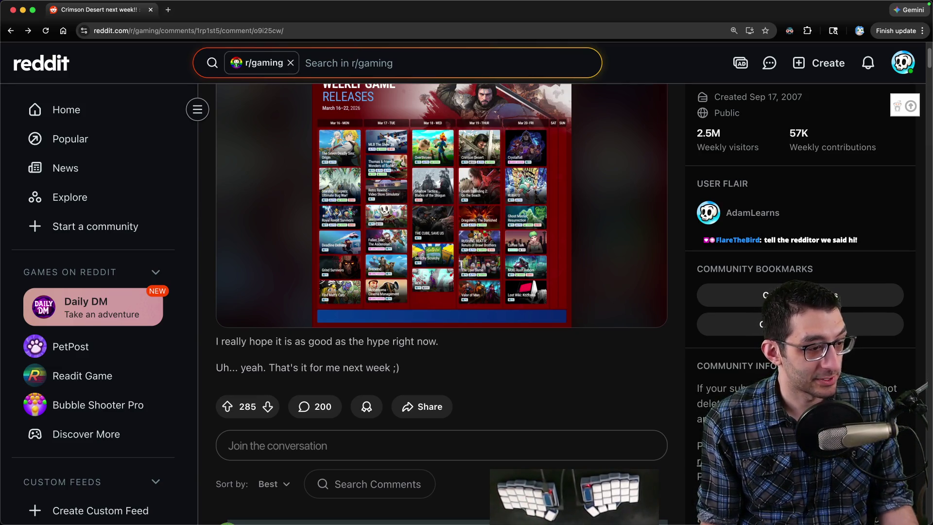
scroll(505, 294, "down", 5)
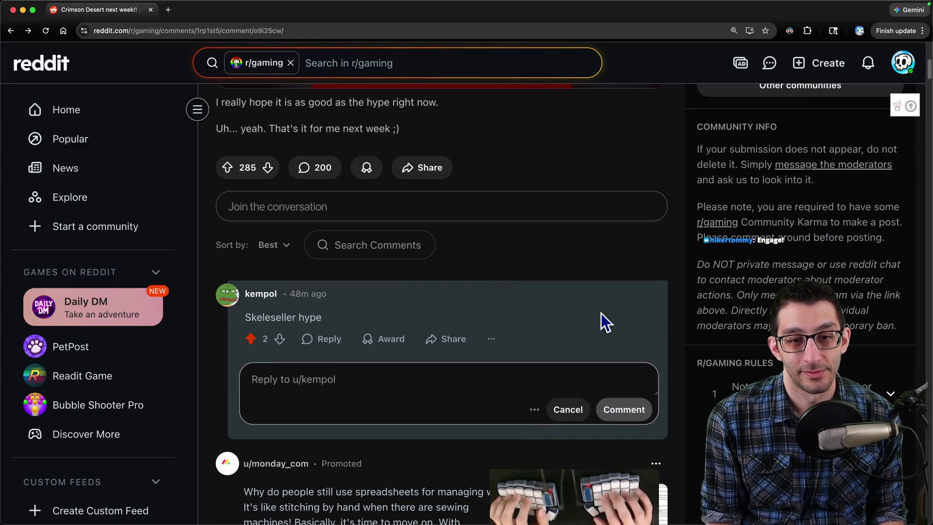
Step: Write the creator's reply about the 8-day launch and the Steam demo
key("BackSpace")
key("BackSpace")
key("BackSpace")
type("Creator here—it launches in 8 days! I'm working h")
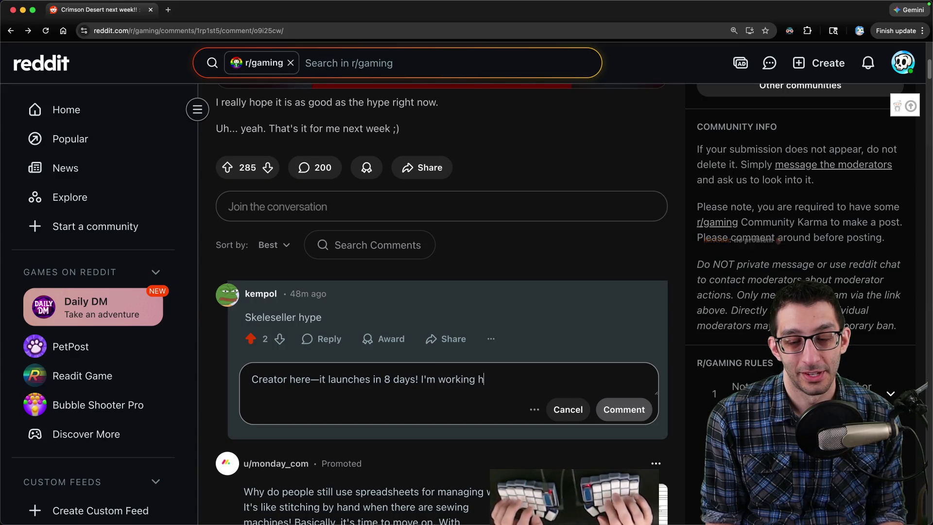
type("I'v")
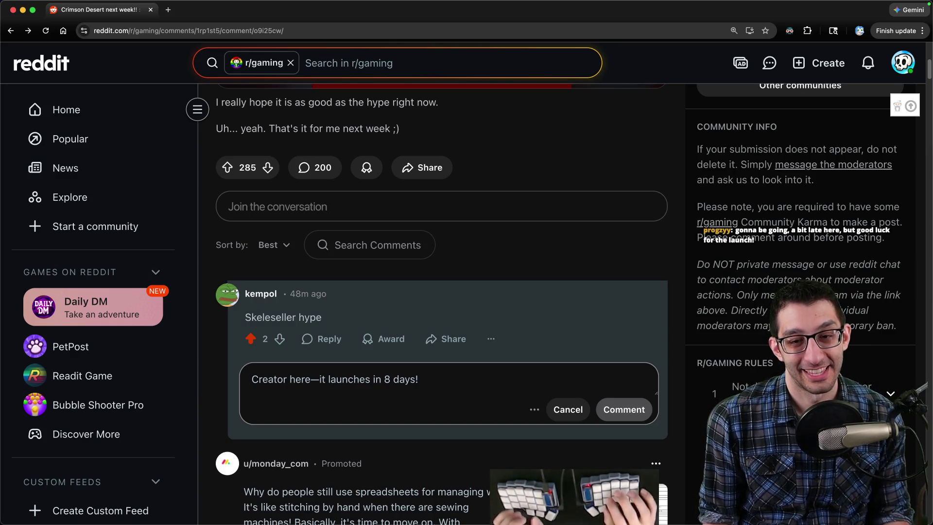
type("I'")
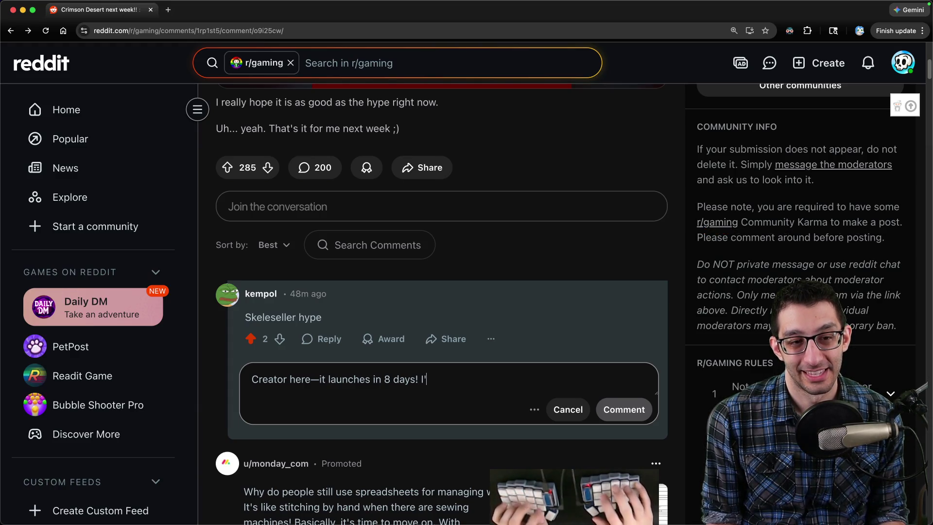
type("ve been working super har")
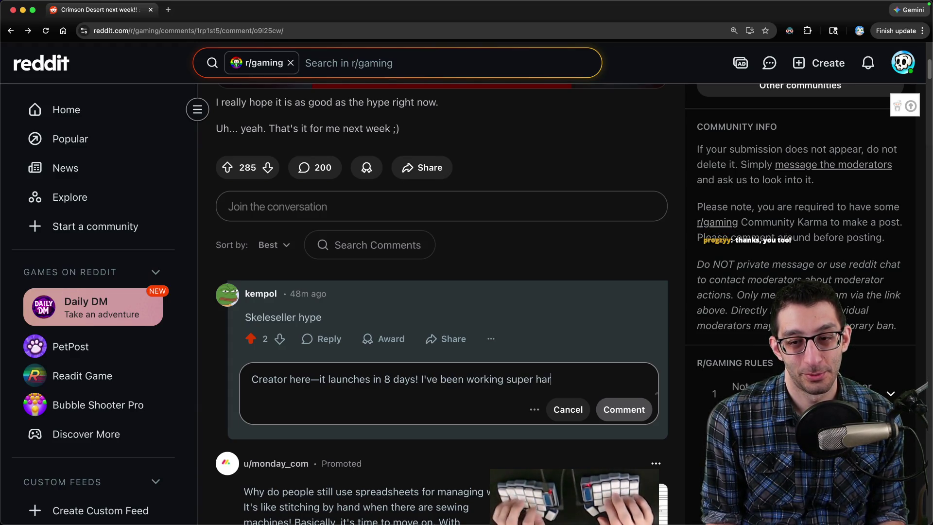
type(" the game as enjoyable as possible. F")
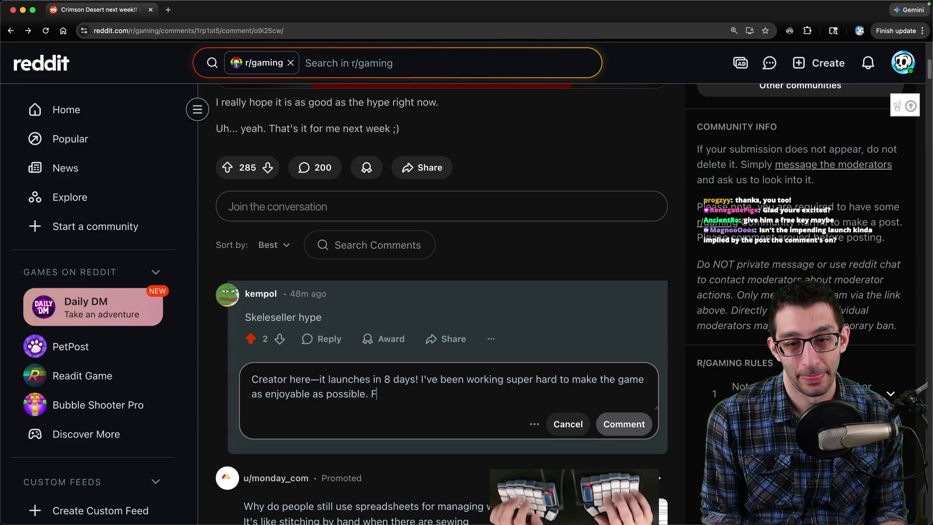
type("or those curious about it, there's a demo on the Stea")
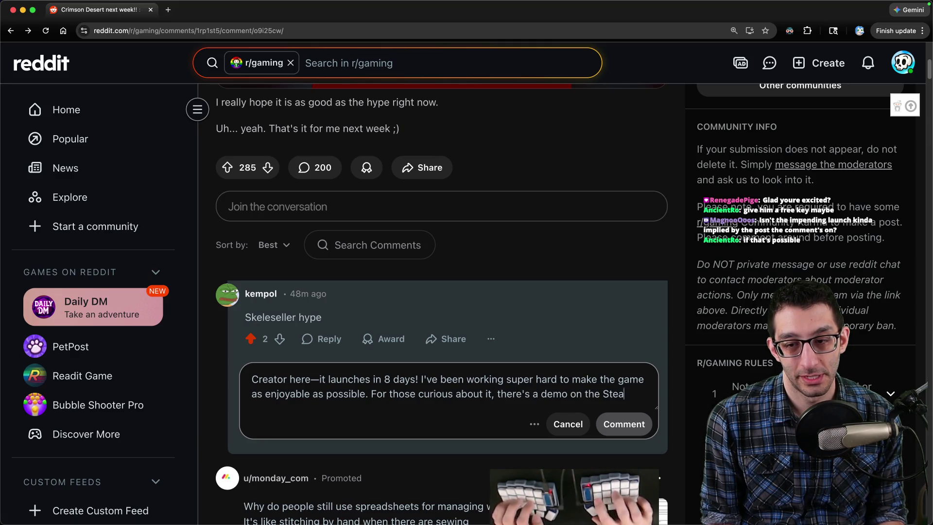
type("m page with about 30-45 minutes of gameplay.")
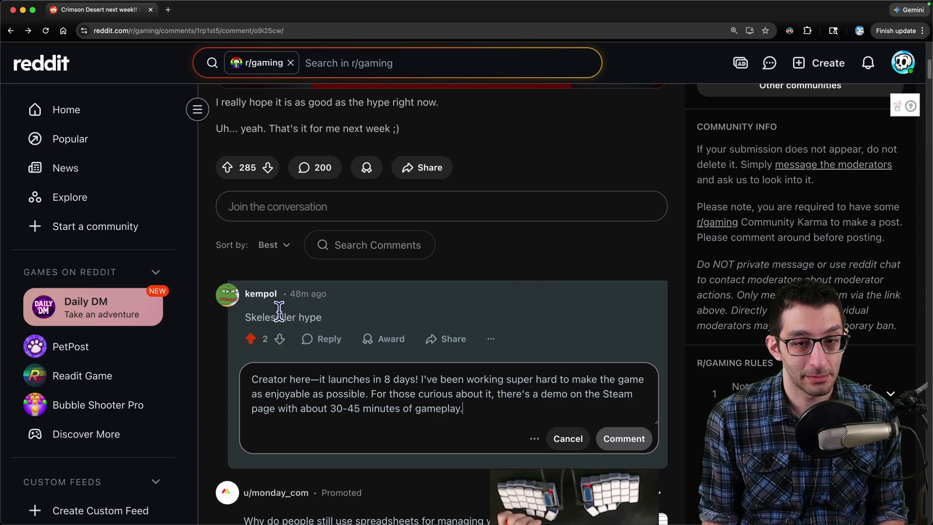
scroll(314, 295, "up", 7)
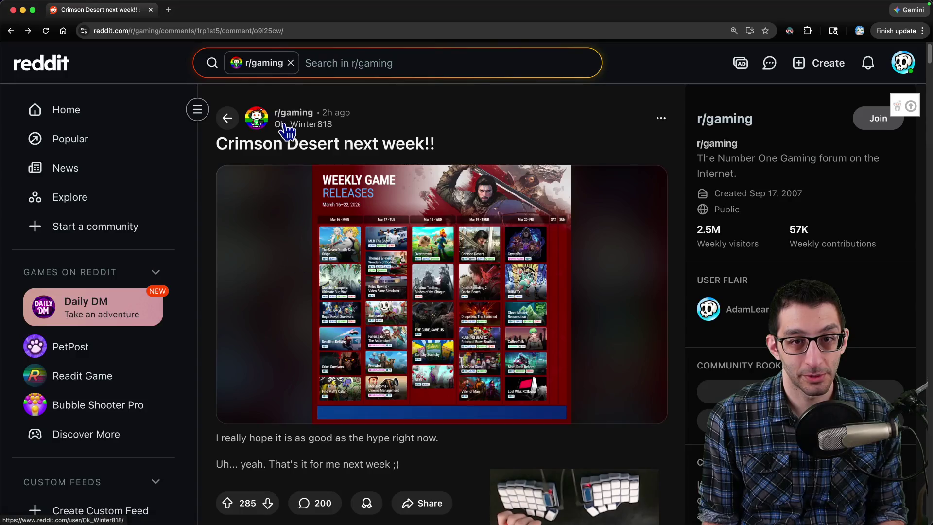
mouse_move(294, 127)
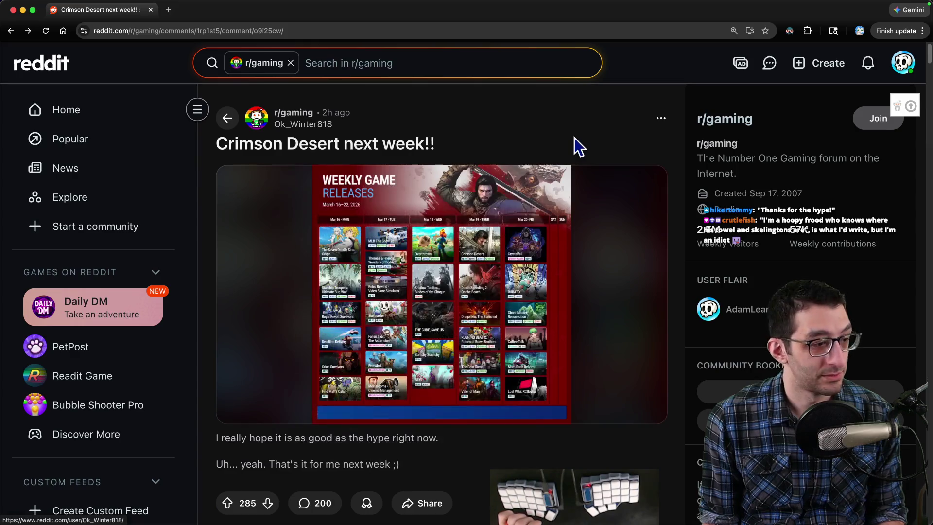
scroll(563, 140, "down", 10)
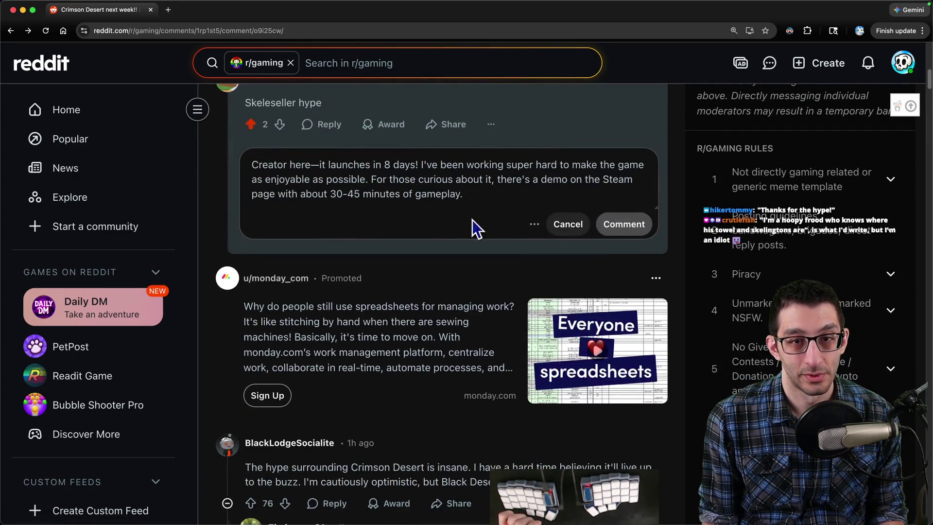
scroll(467, 199, "up", 1)
left_click(437, 195)
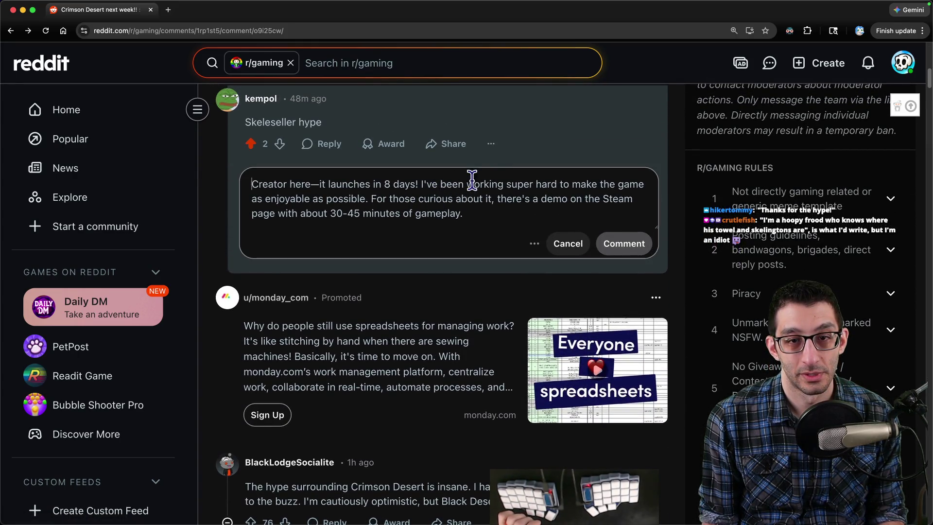
Step: Link 'the Steam page' to the Skeleseller store URL and add 'Thanks for the hype! :D'
left_click(493, 216)
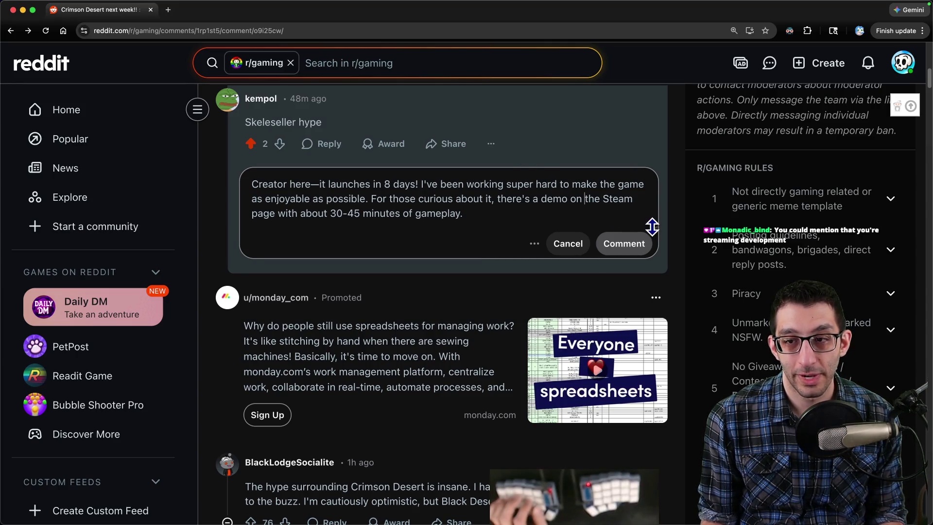
mouse_move(656, 226)
left_mouse_down()
mouse_move(670, 382)
mouse_move(678, 309)
mouse_move(670, 265)
left_mouse_up()
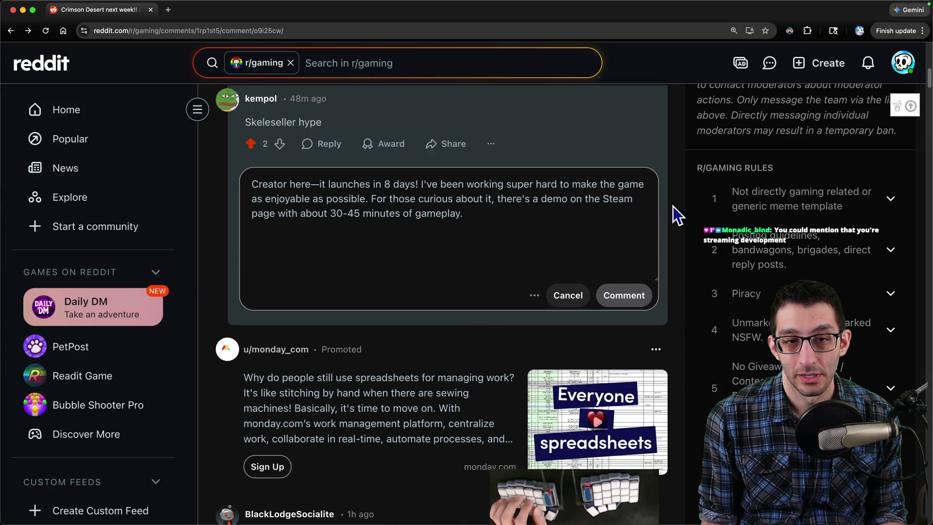
type("[")
key("Down")
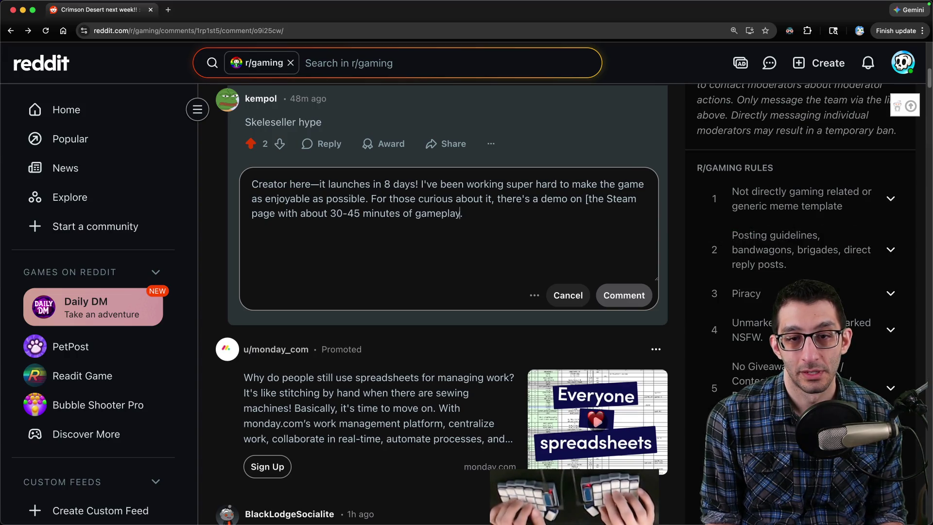
type("]('steu")
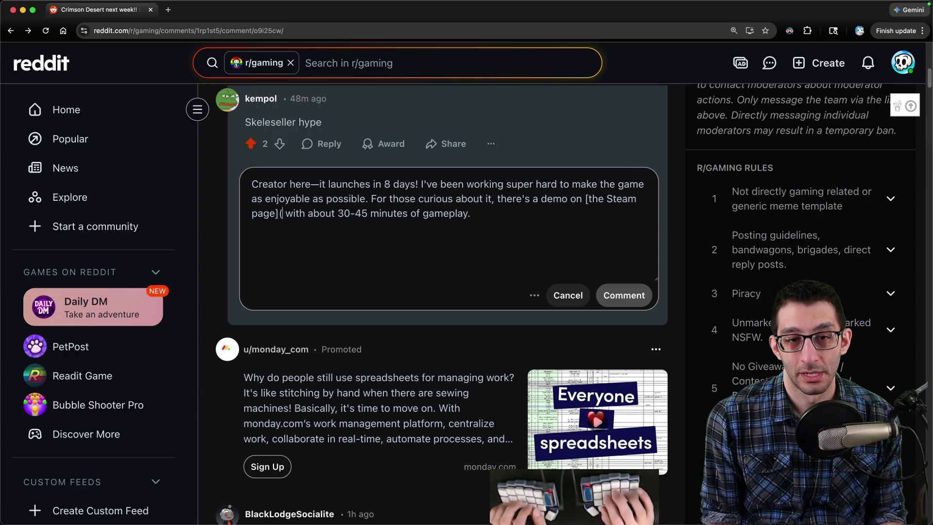
type("https://store.steampowered.com/app/3226210/Skeleseller)")
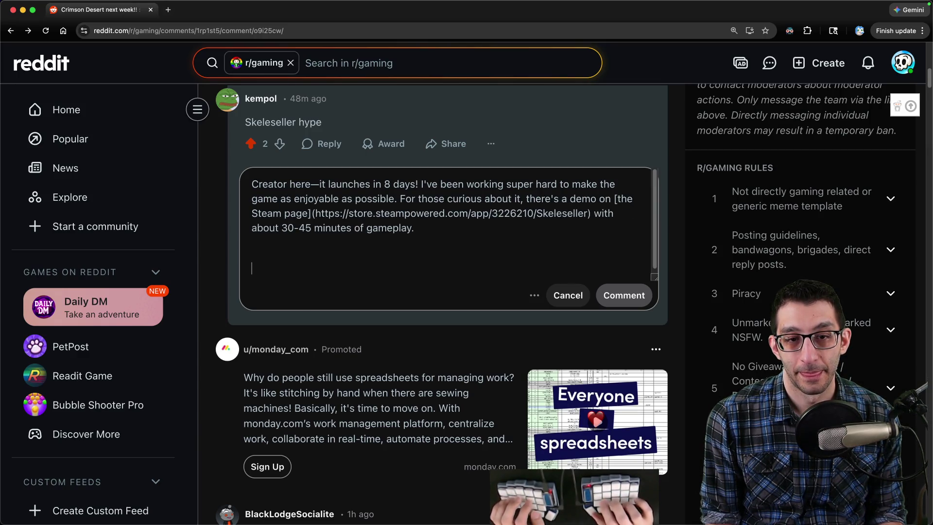
key("Return")
key("Return")
type("Thanks for the hype!")
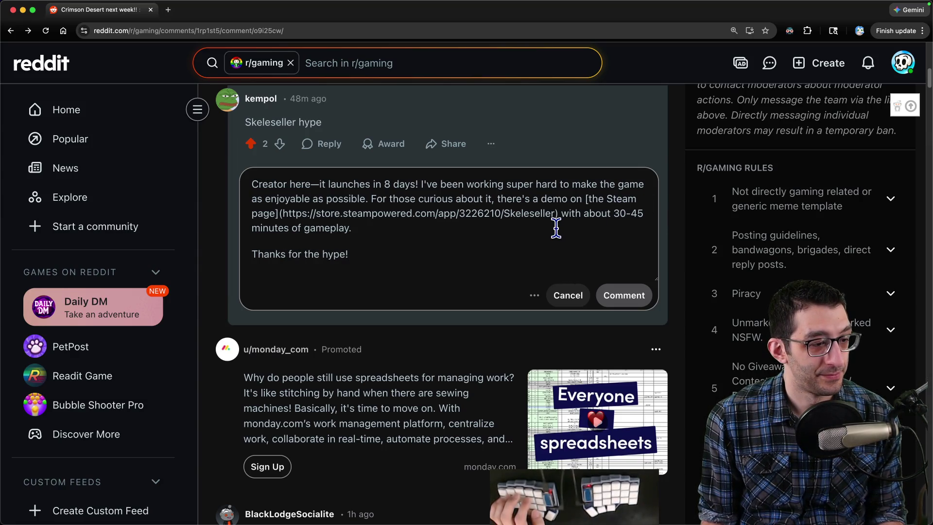
type(" :D")
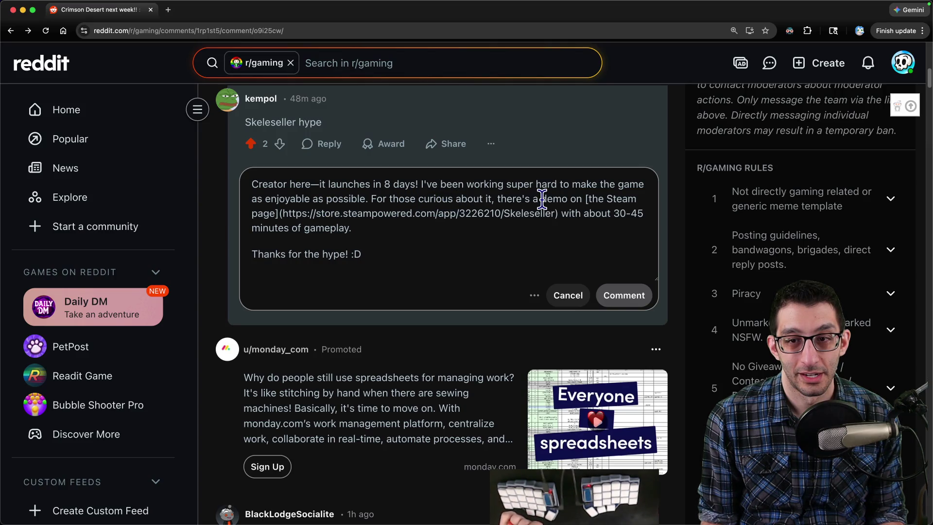
Step: Change 'curious about it' to 'interested' and 'about 30-45' to '~30-45', then post
left_click(466, 199, "shift")
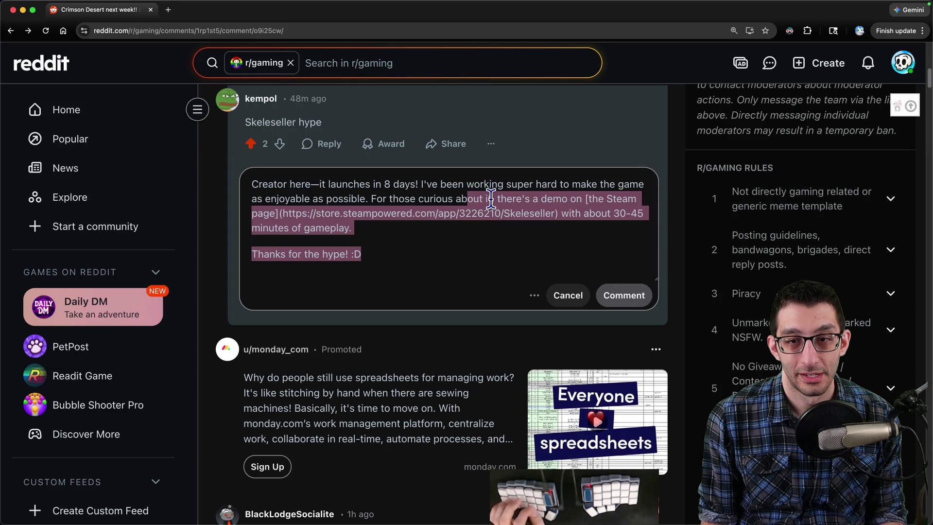
double_click(472, 199)
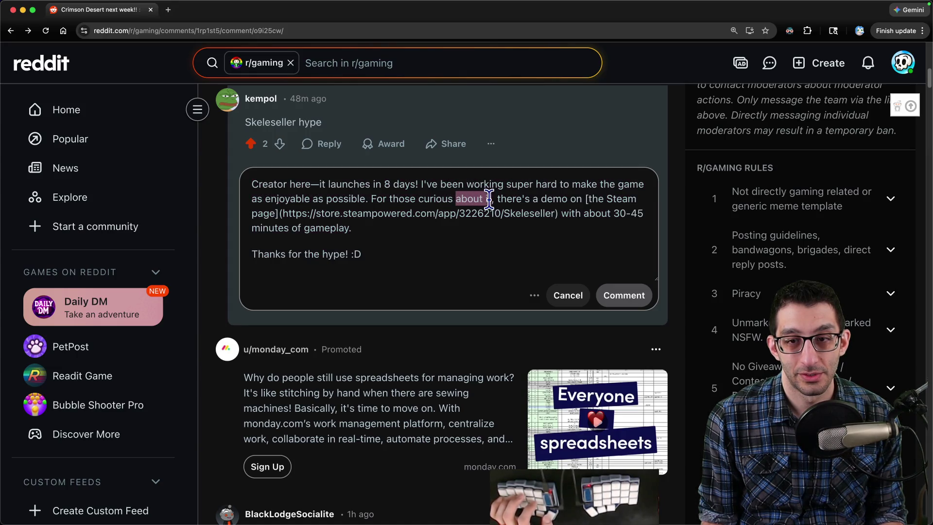
key("alt+BackSpace")
key("alt+BackSpace")
key("alt+Delete")
type("interested")
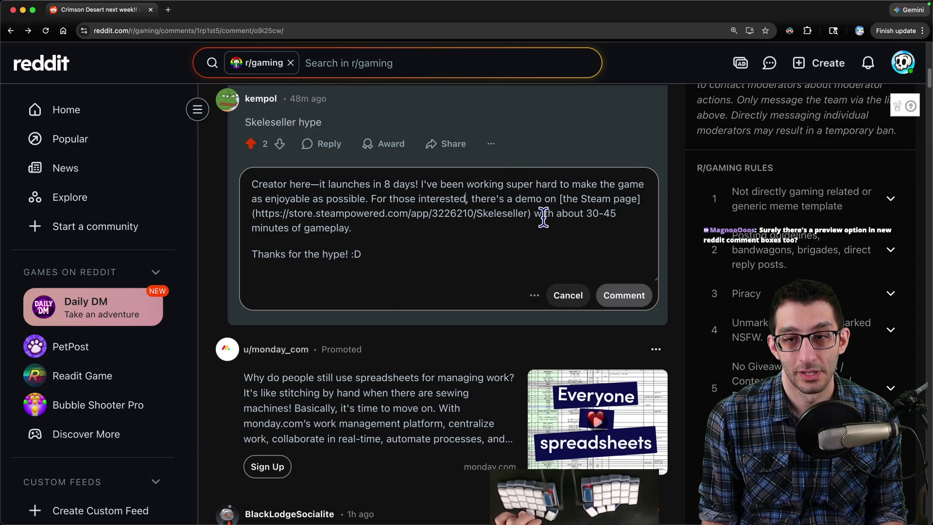
double_click(566, 212)
key("BackSpace")
key("Delete")
type("~")
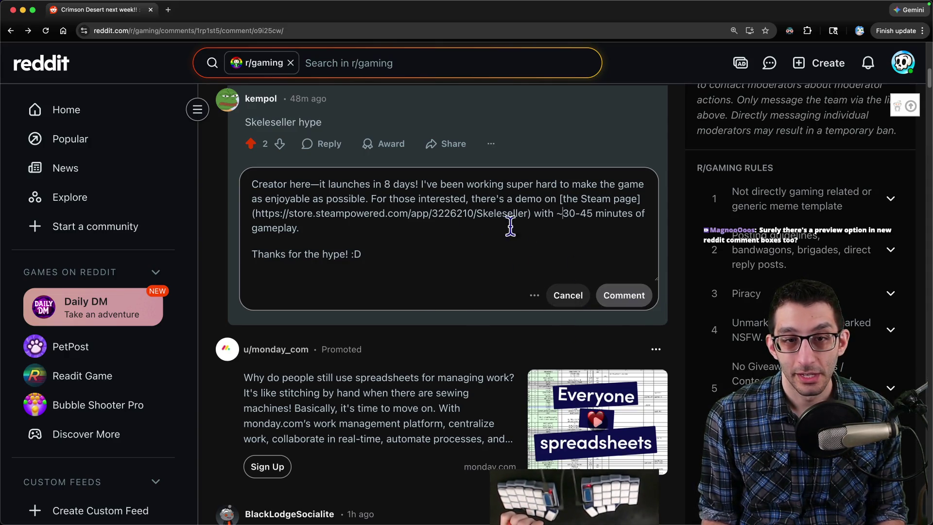
left_click(621, 298)
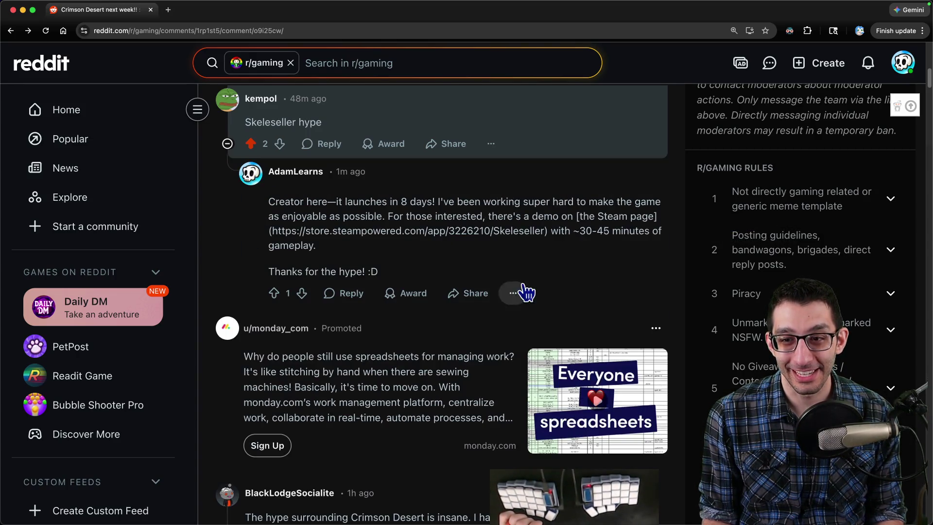
Step: Edit the posted reply to drop the brackets around 'the Steam page' and save
left_click(513, 293)
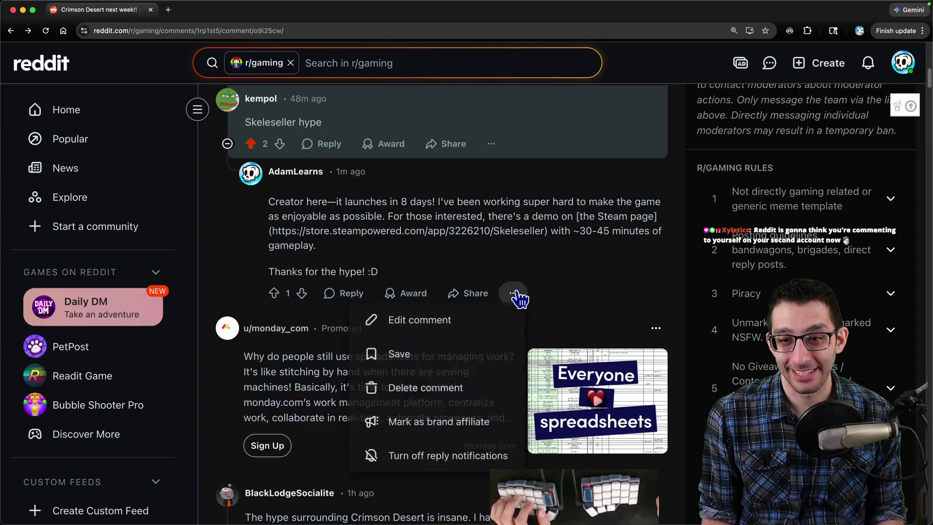
left_click(448, 328)
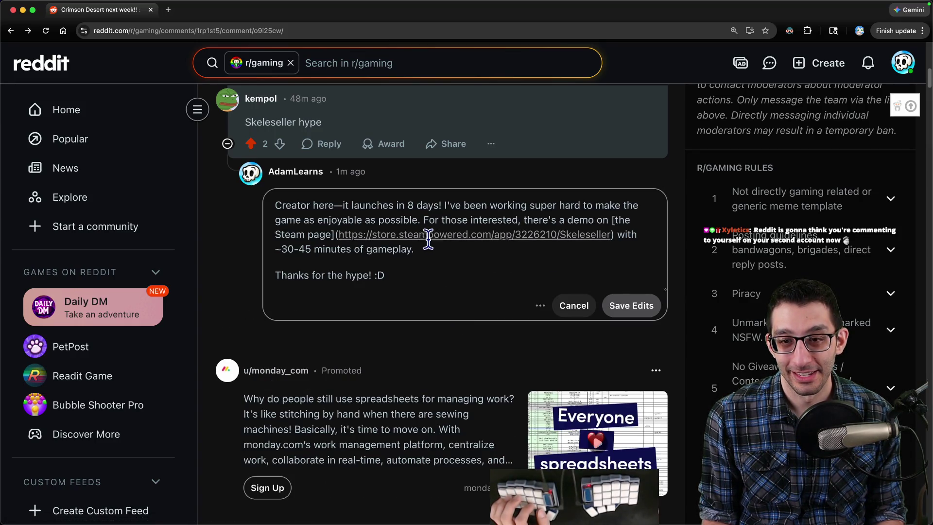
key("BackSpace")
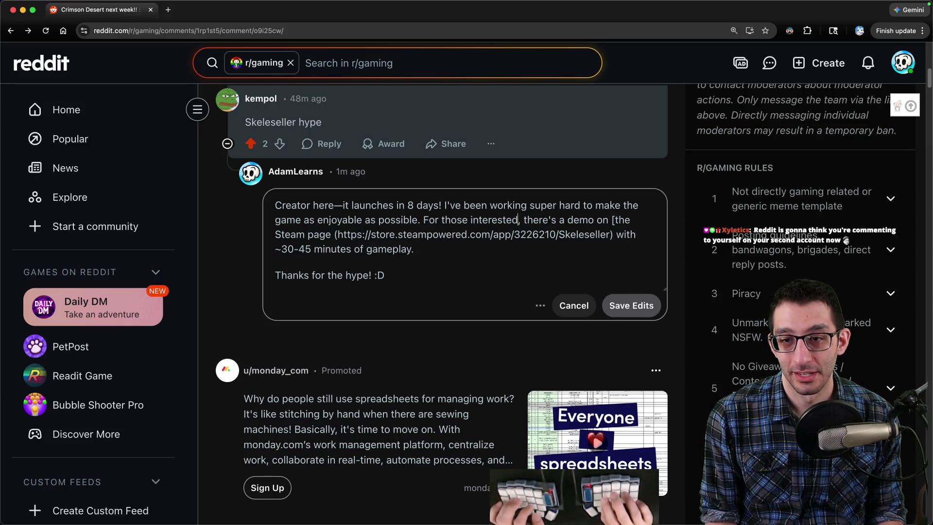
key("Right")
key("Delete")
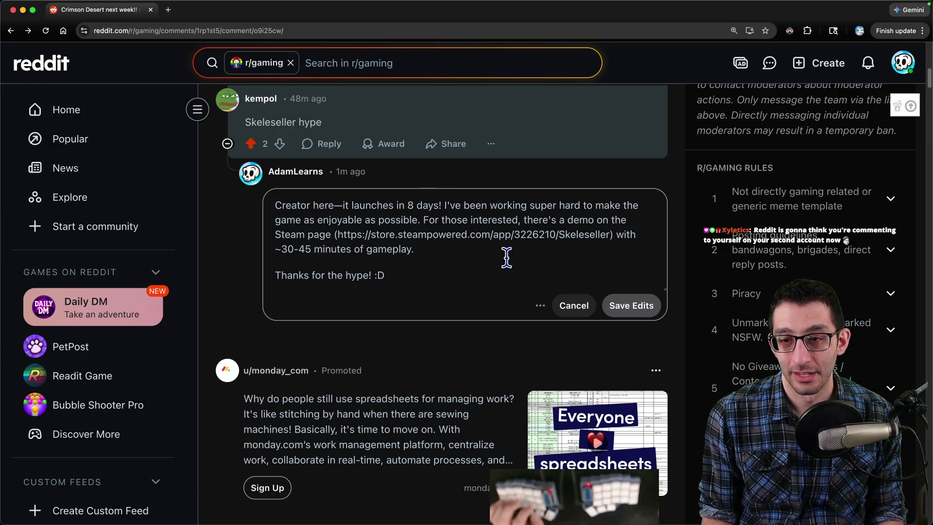
left_click(612, 306)
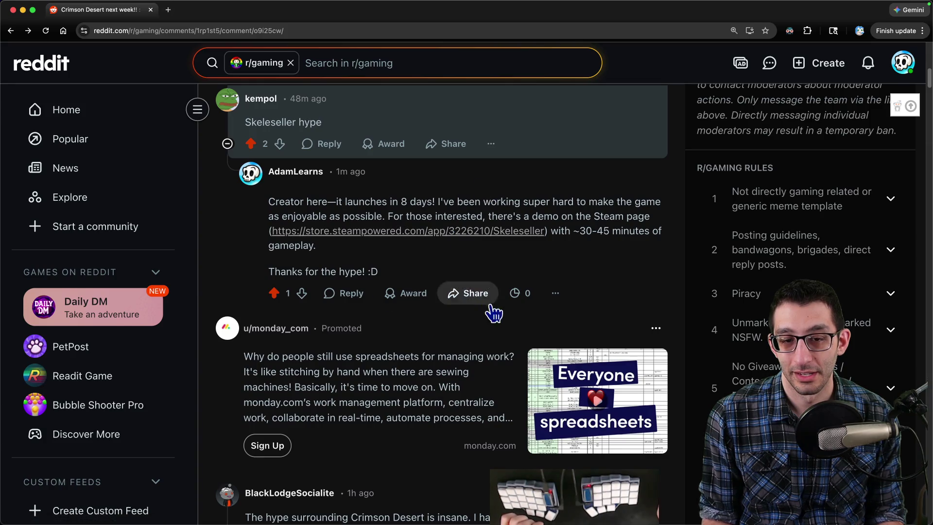
scroll(486, 302, "up", 10)
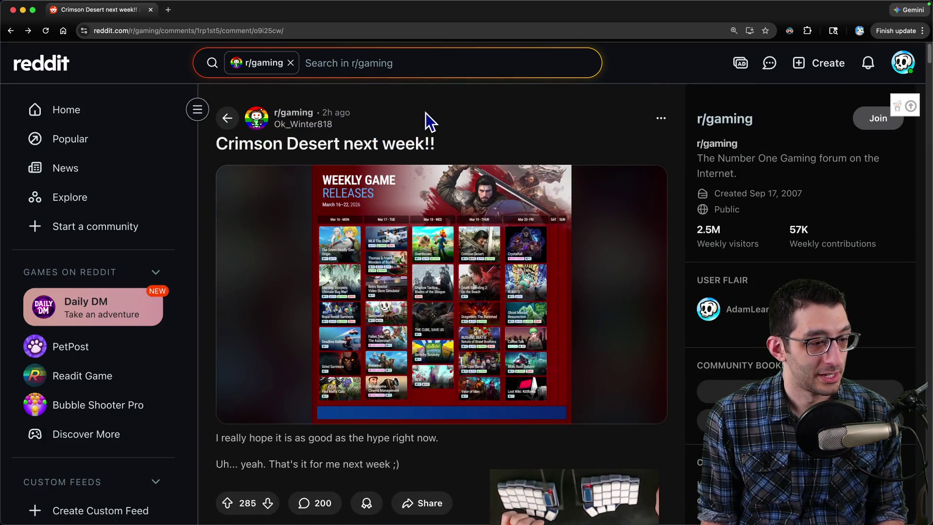
Step: In the running game, step back and forward to Scenario #10: Storage Enthusiast
key("super+grave")
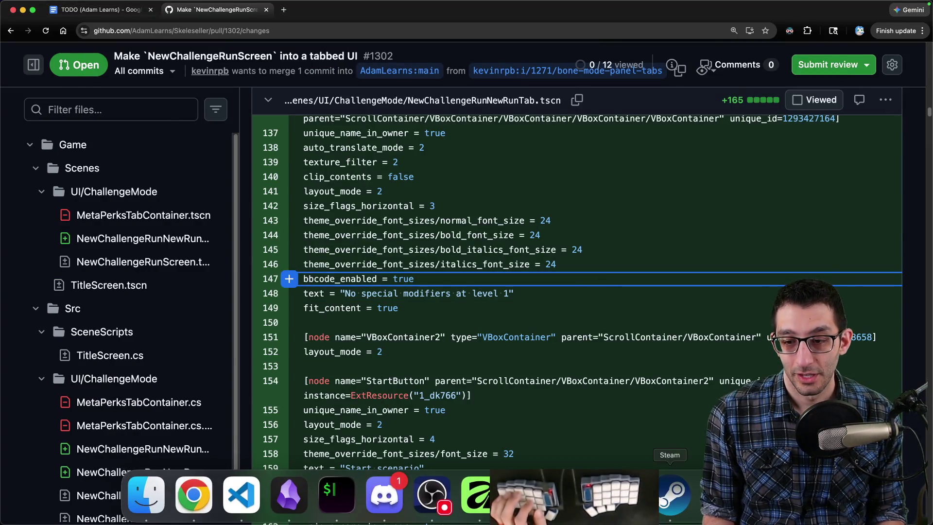
left_click(526, 493)
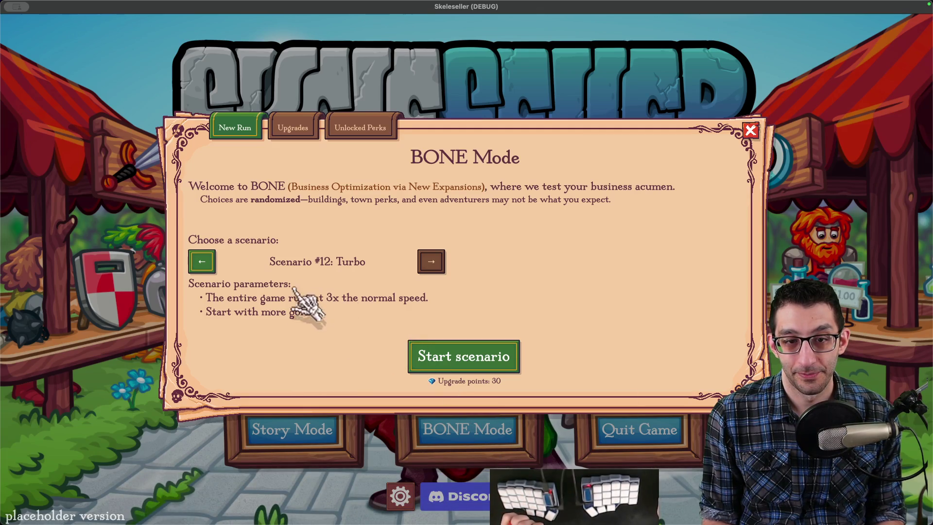
left_click(202, 261)
left_click(202, 262)
left_click(204, 270)
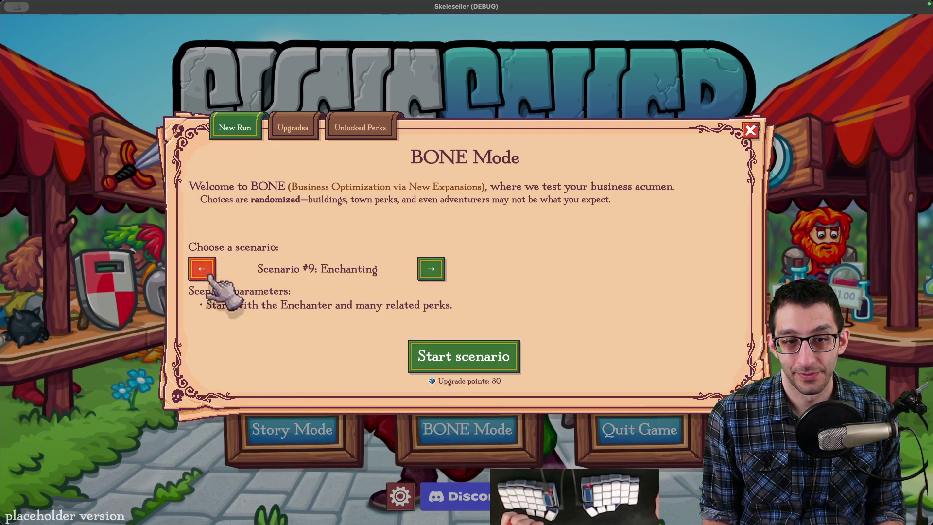
left_click(433, 272)
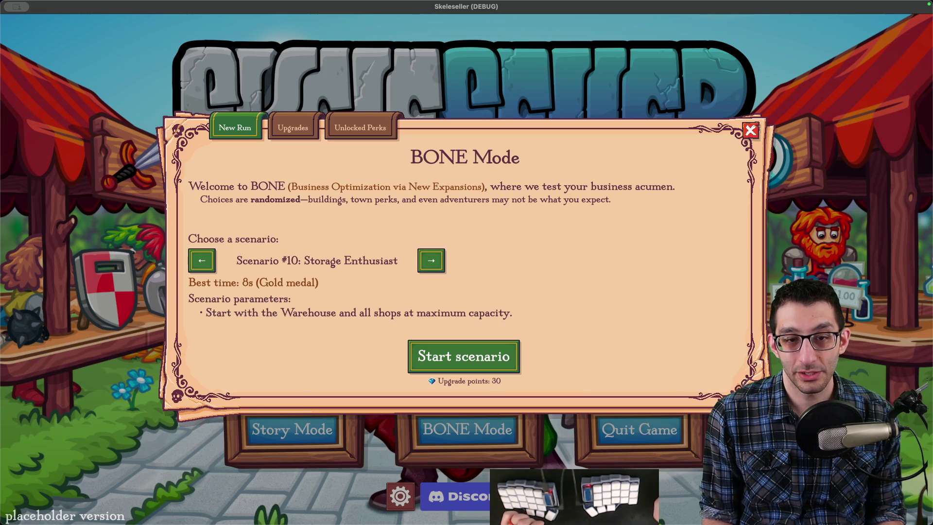
mouse_move(477, 516)
left_click(575, 493)
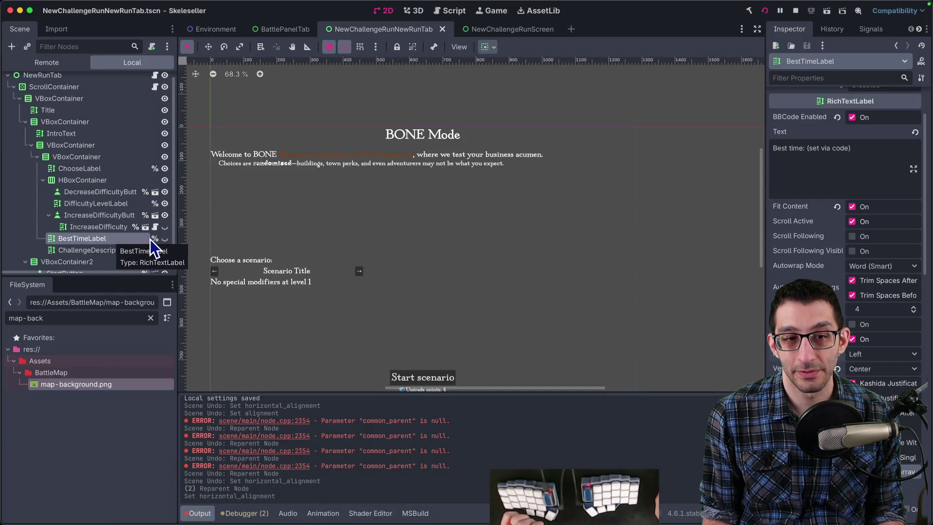
Step: Show and re-hide BestTimeLabel in the Scene dock, then start a VS Code file search
left_click(165, 238)
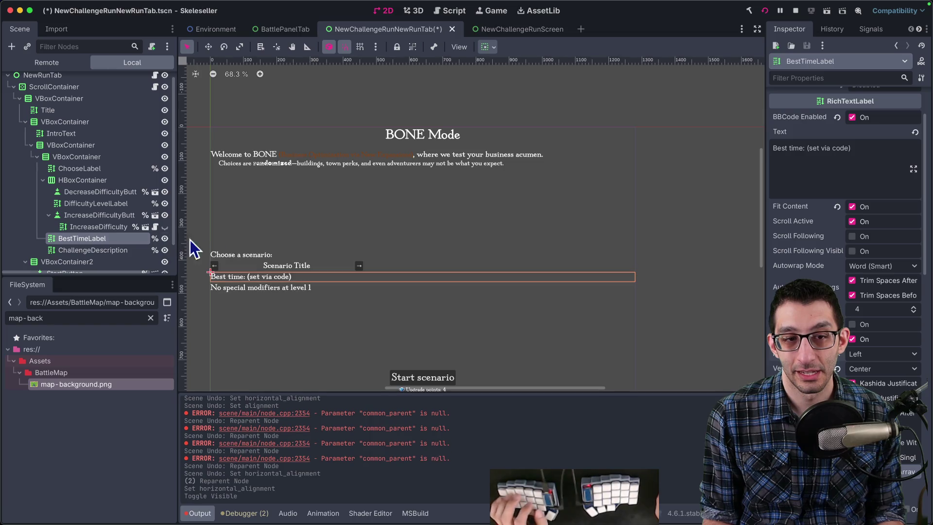
left_click(165, 238)
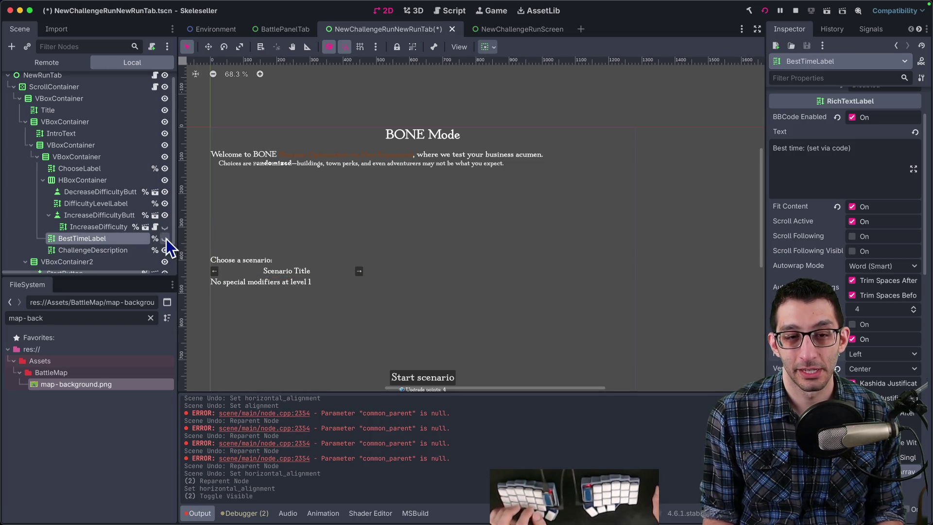
key("super+Tab")
key("super+p")
Step: Open NewChallengeRunScreen.cs and search it for 'besttime'
type("newchallengerunscreen")
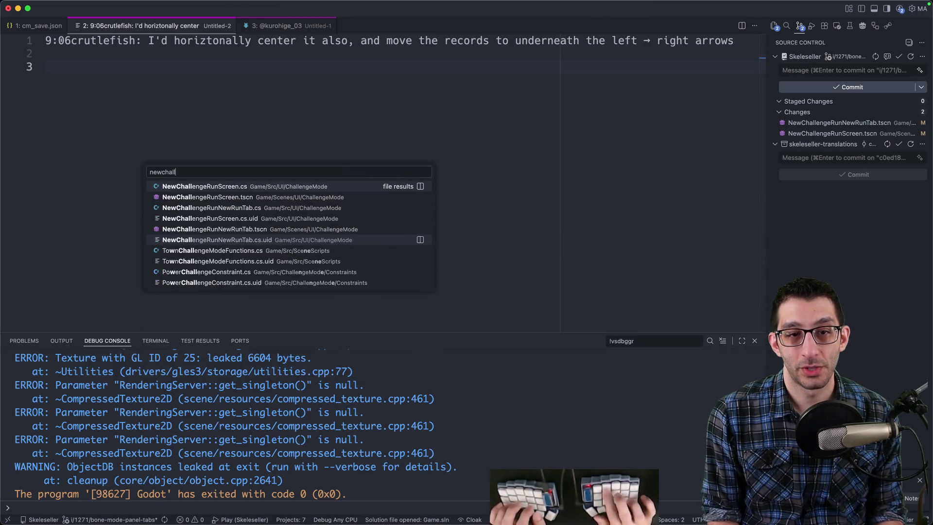
key("Return")
key("super+f")
type("besttime")
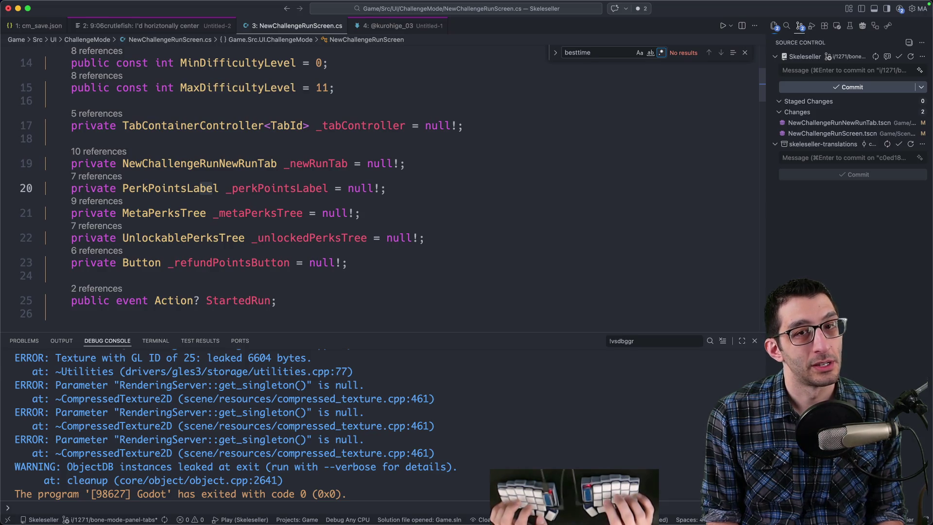
Step: Open NewChallengeRunNewRunTab.cs and locate the _bestTimeLabel declaration
key("super+p")
type("new")
type("challengerunnewrun")
key("Return")
key("super+f")
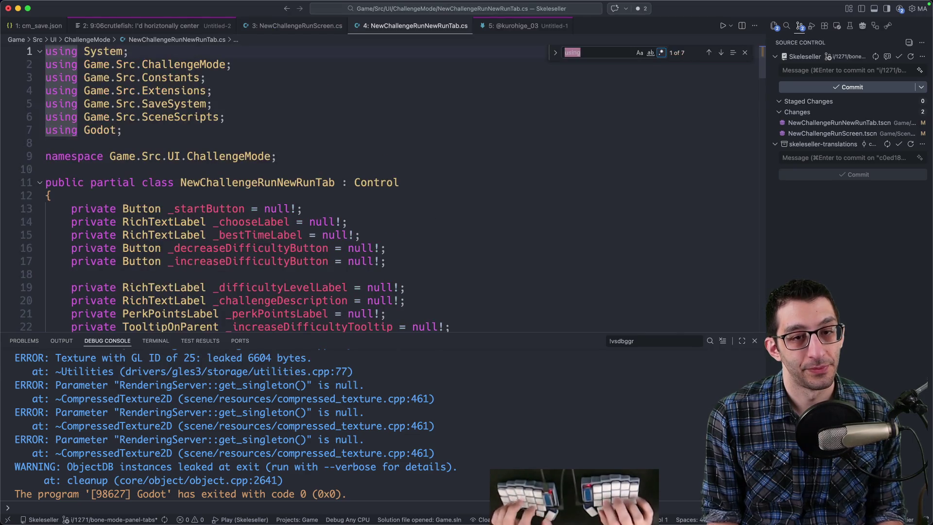
type("best")
key("Escape")
key("alt+Left")
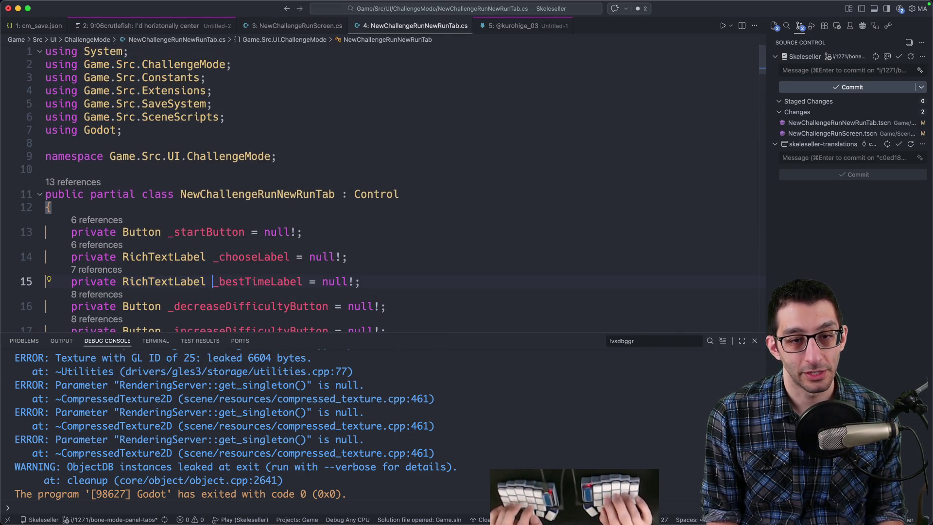
Step: Comment out the _bestTimeLabel.Visible assignment on line 161
key("super+f")
key("Return")
key("Return")
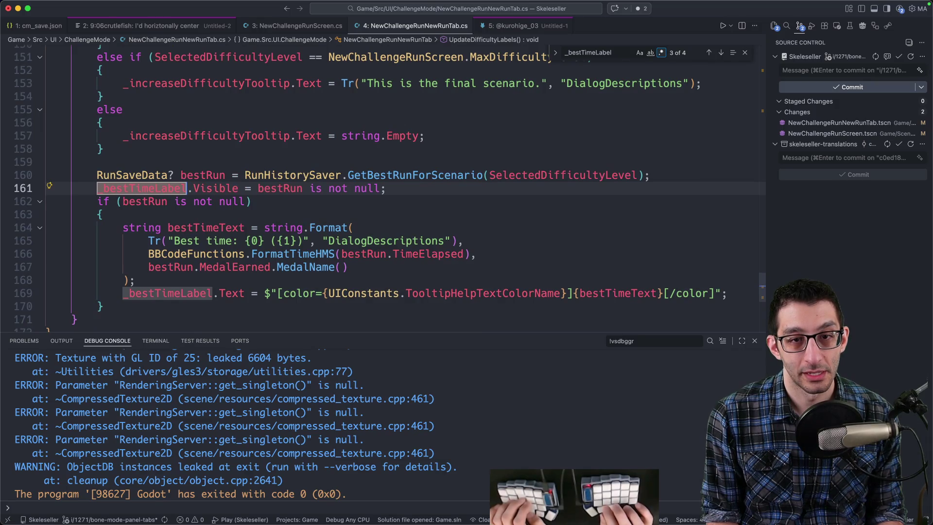
key("super+slash")
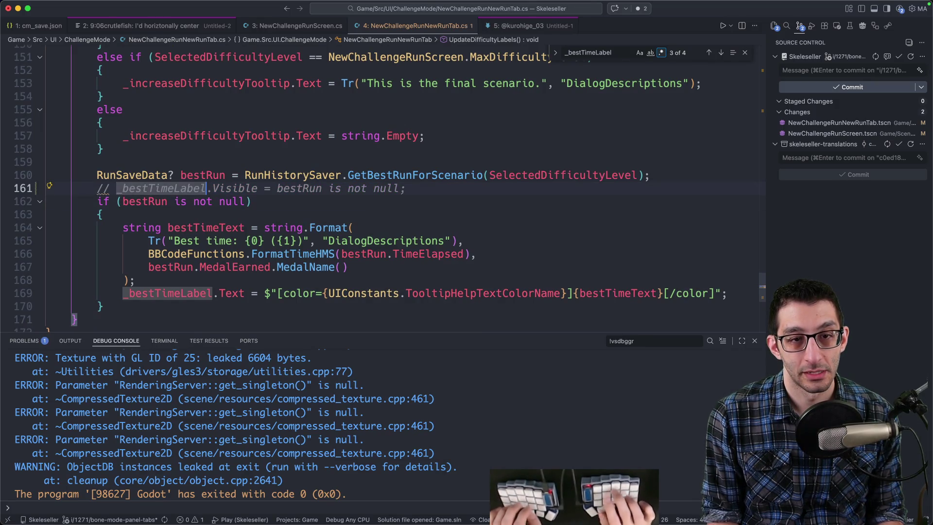
scroll(169, 208, "up", 3)
scroll(168, 208, "up", 15)
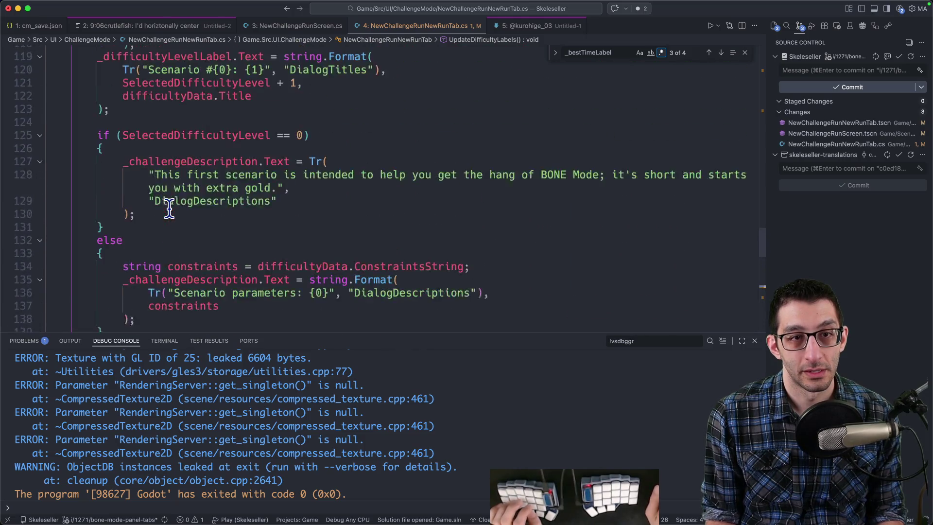
scroll(169, 208, "down", 16)
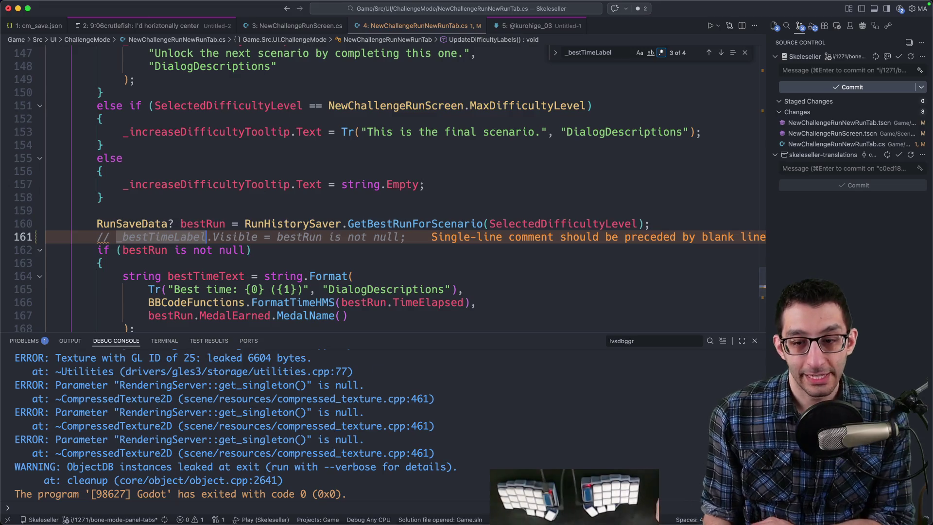
left_click(663, 508)
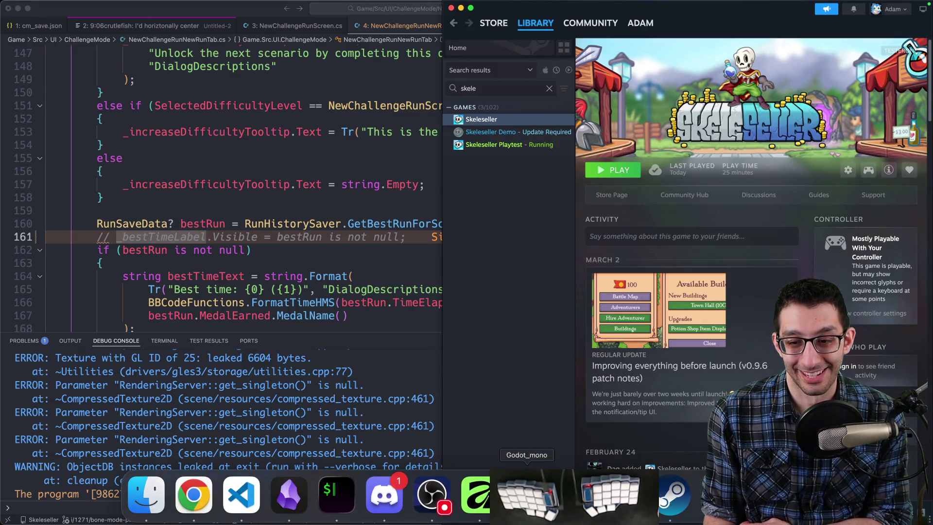
Step: Make BestTimeLabel visible again, quit the running game and relaunch it
left_click(577, 496)
left_click(165, 239)
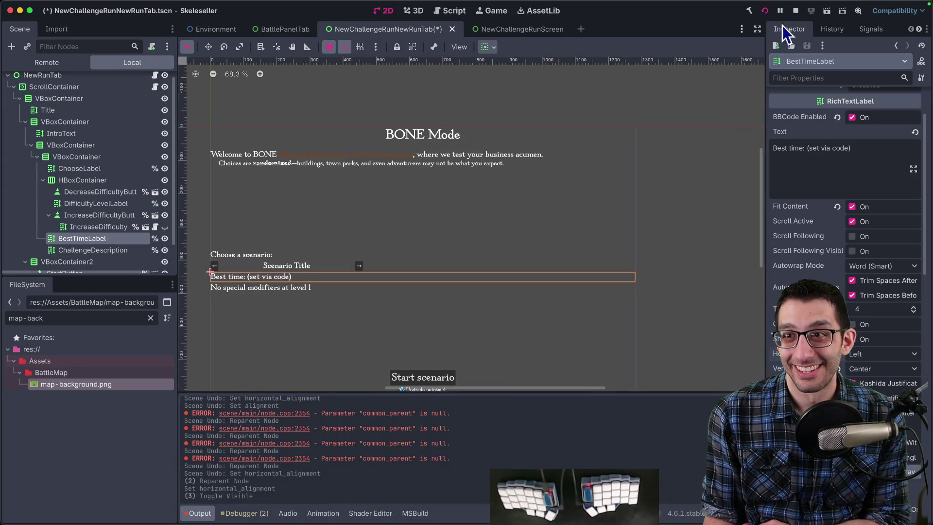
mouse_move(503, 520)
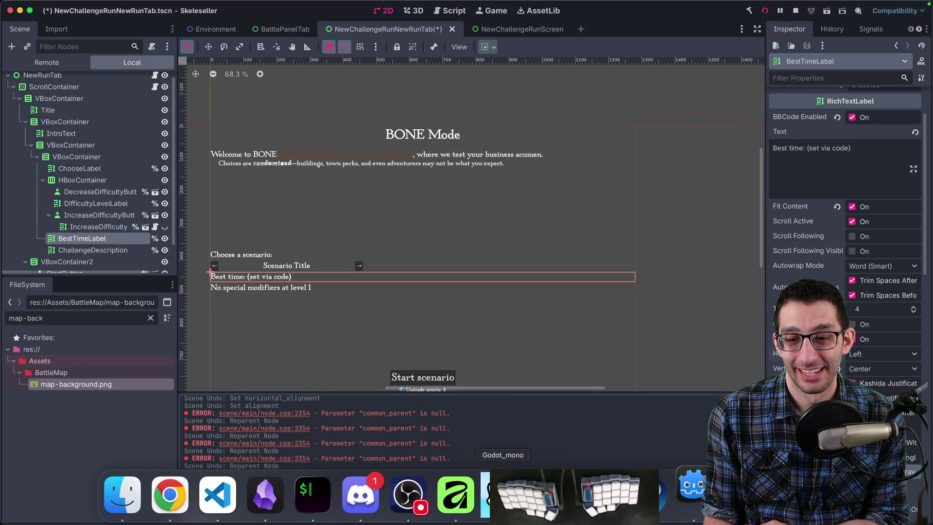
left_click(503, 506)
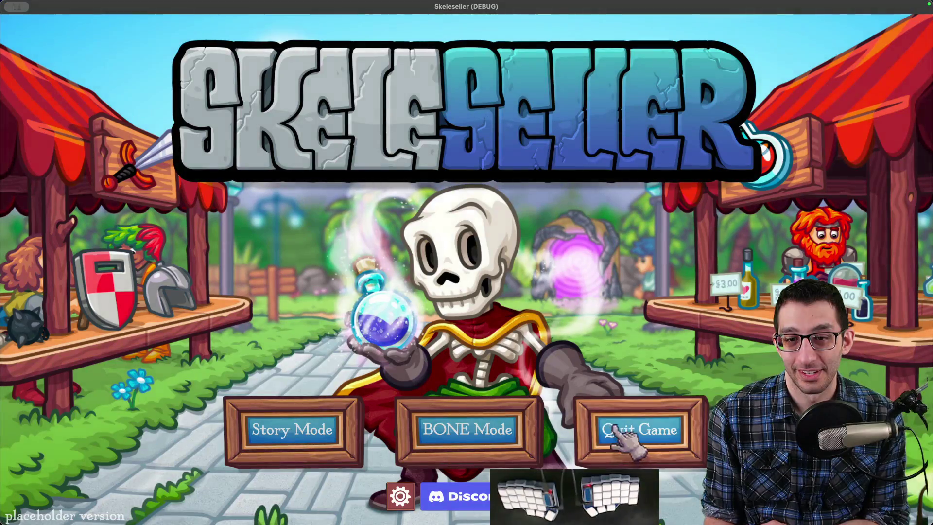
left_click(615, 430)
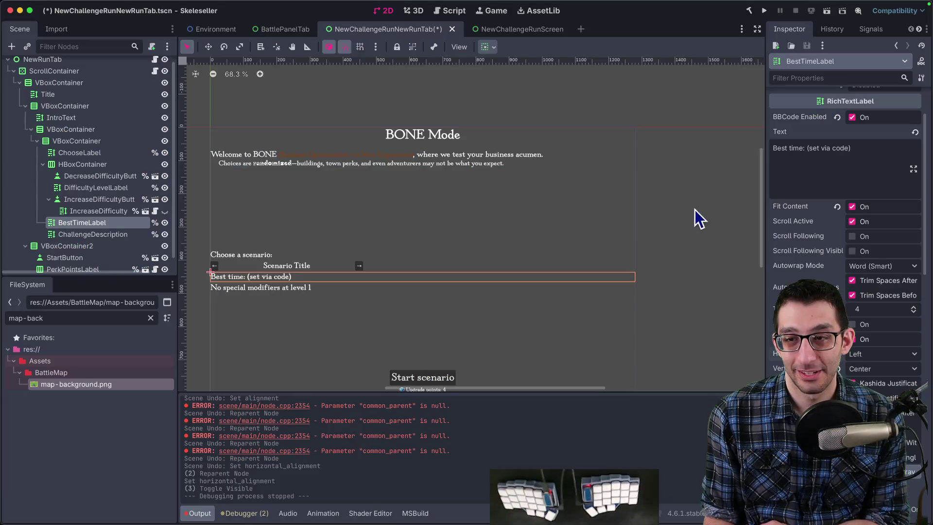
left_click(767, 11)
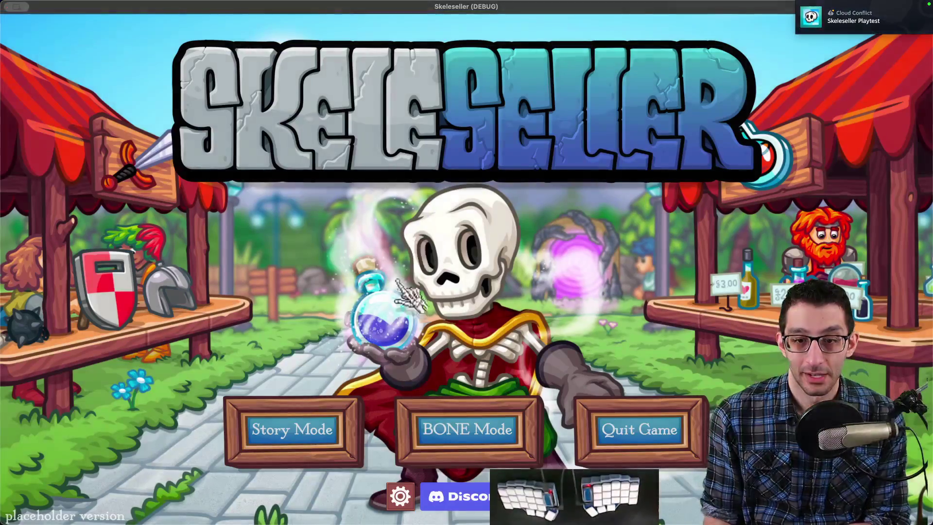
Step: Open BONE Mode and page back to scenario #1 Getting Started
left_click(467, 430)
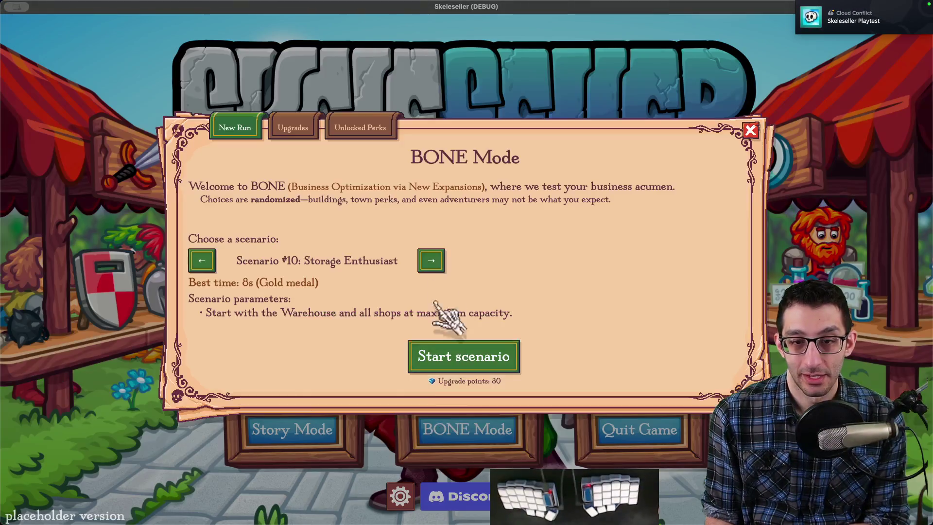
left_click(431, 261)
left_click(431, 260)
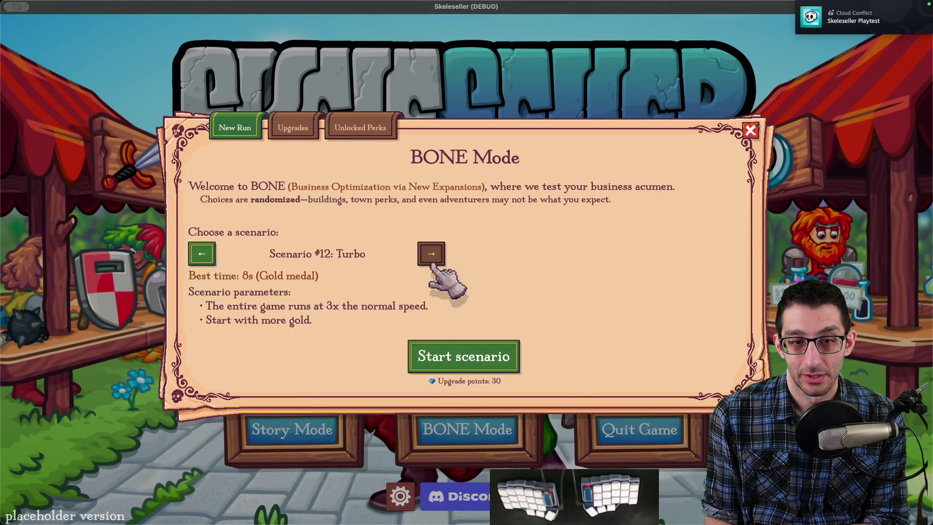
left_click(209, 265)
left_click(209, 265)
left_click(210, 266)
double_click(209, 265)
triple_click(210, 266)
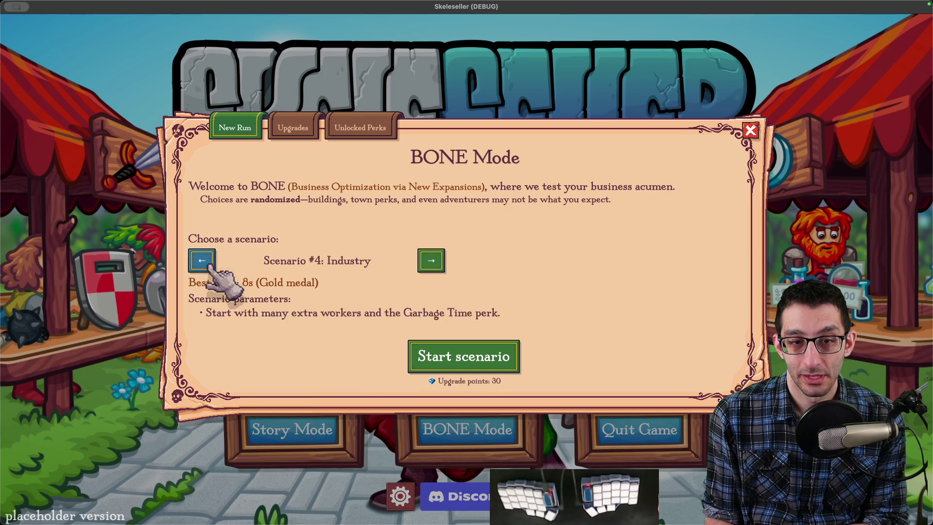
triple_click(209, 266)
Step: Page forward through the scenarios to the last one, Turbo
left_click(432, 263)
double_click(432, 263)
left_click(432, 263)
double_click(433, 263)
triple_click(432, 263)
double_click(432, 260)
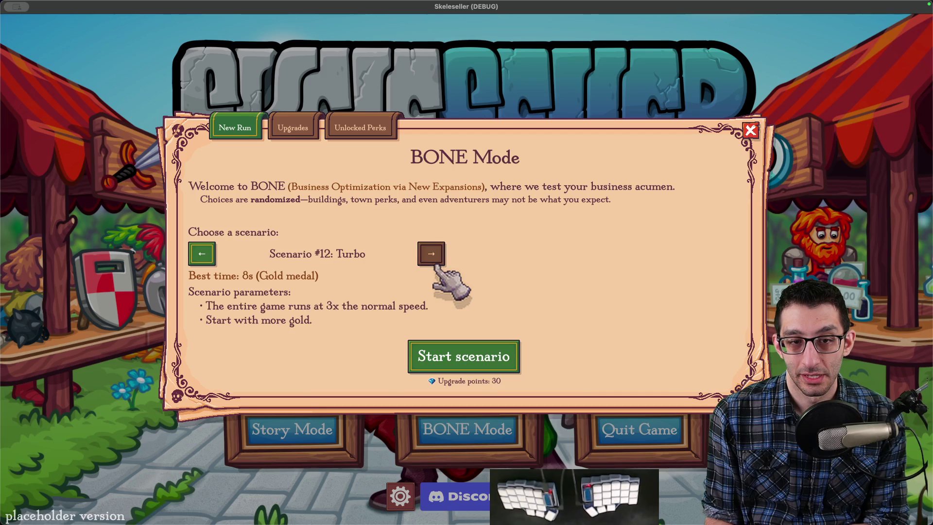
Step: Page back to #1, forward to #7 Garbage Enjoyer, then close BONE Mode and quit
left_click(208, 256)
double_click(210, 259)
double_click(210, 260)
triple_click(211, 259)
triple_click(213, 260)
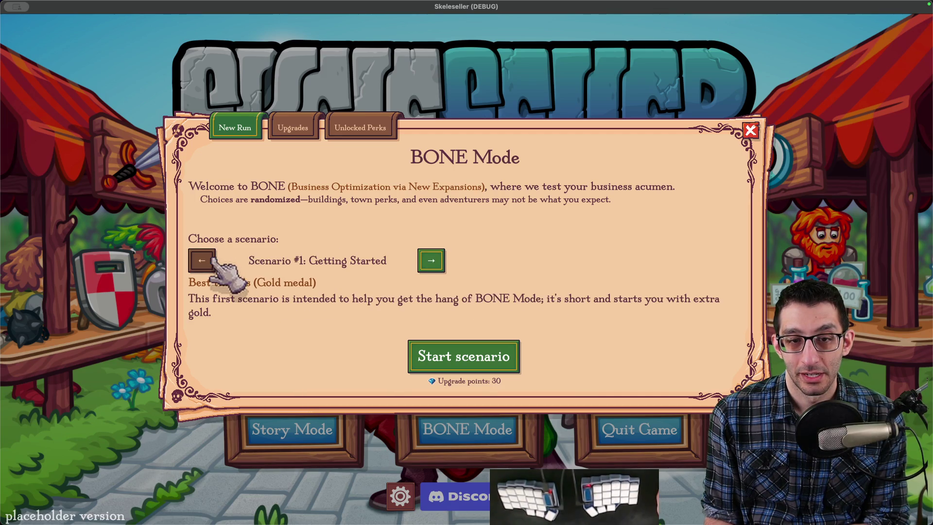
triple_click(431, 261)
triple_click(432, 261)
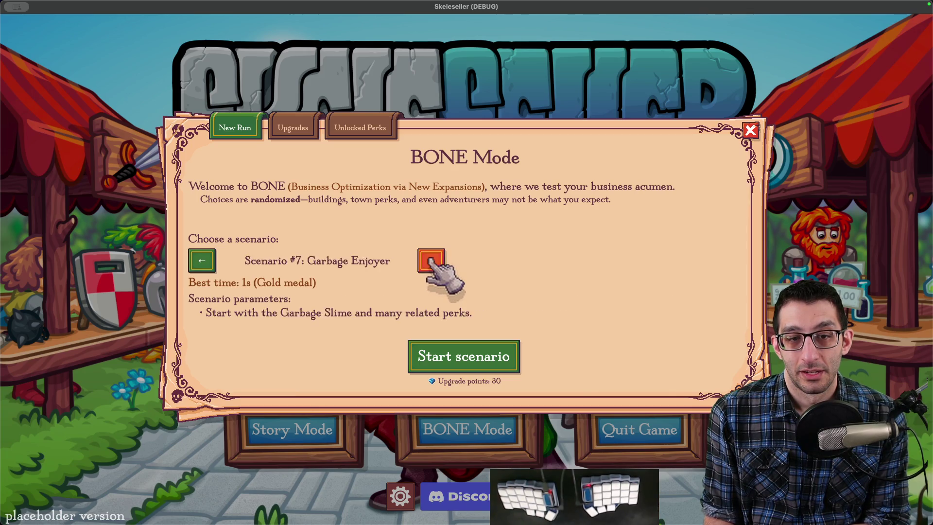
key("Escape")
key("super+q")
key("super+Tab")
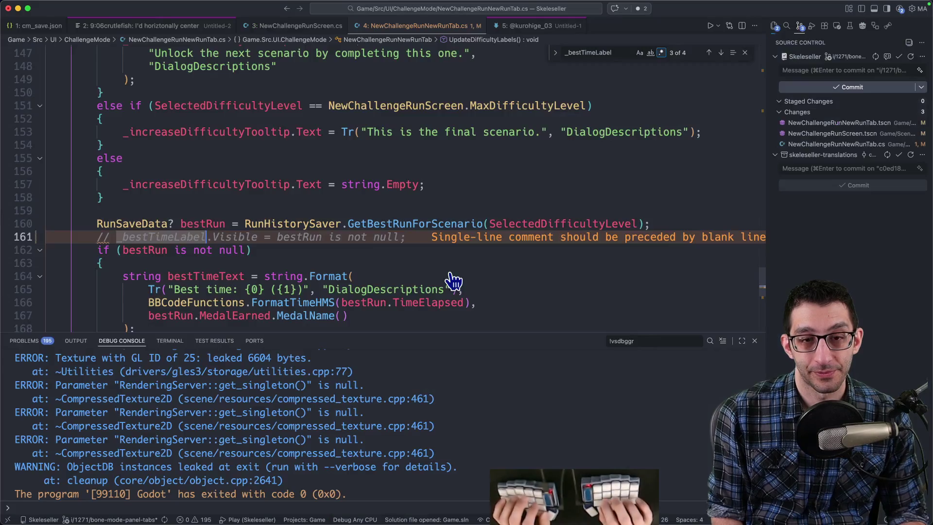
Step: Delete the commented Visible line and change the check to 'bestRun is null'
key("super+shift+k")
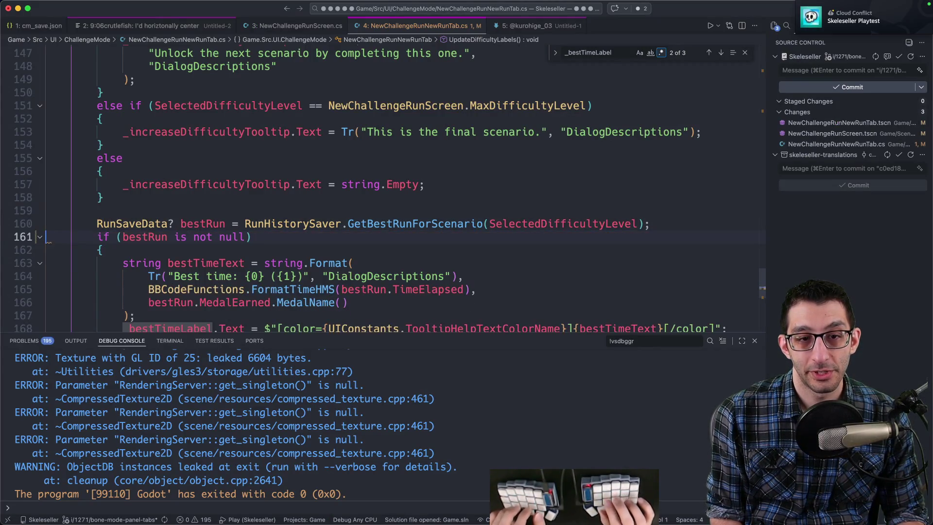
scroll(194, 182, "down", 2)
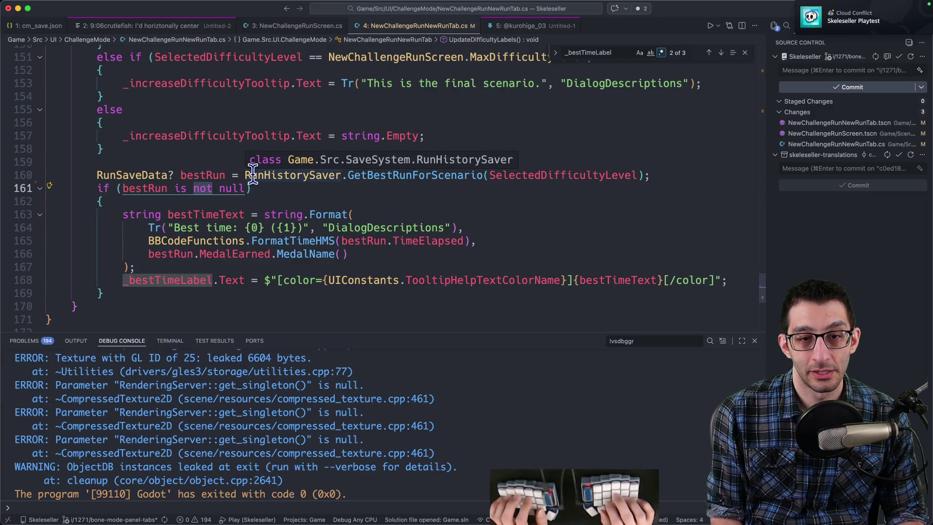
key("BackSpace")
key("BackSpace")
key("Down")
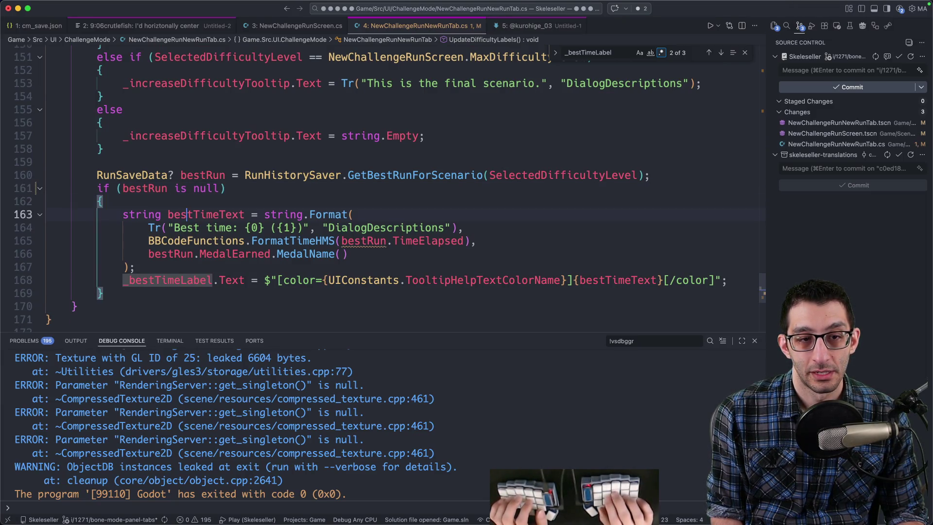
Step: Set _bestTimeLabel.Text = string.Empty inside the null branch
key("shift+alt+Down")
key("alt+Up")
key("alt+Up")
key("alt+Up")
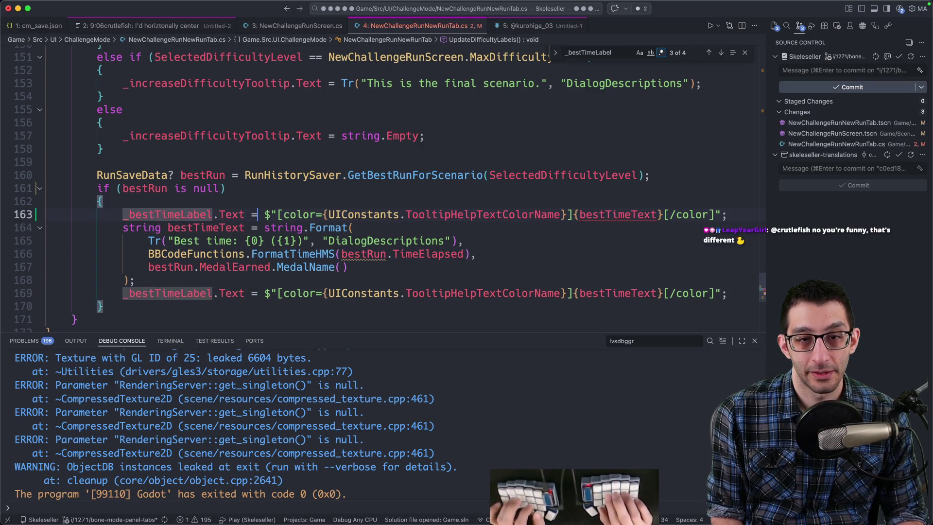
key("shift+End")
type("String")
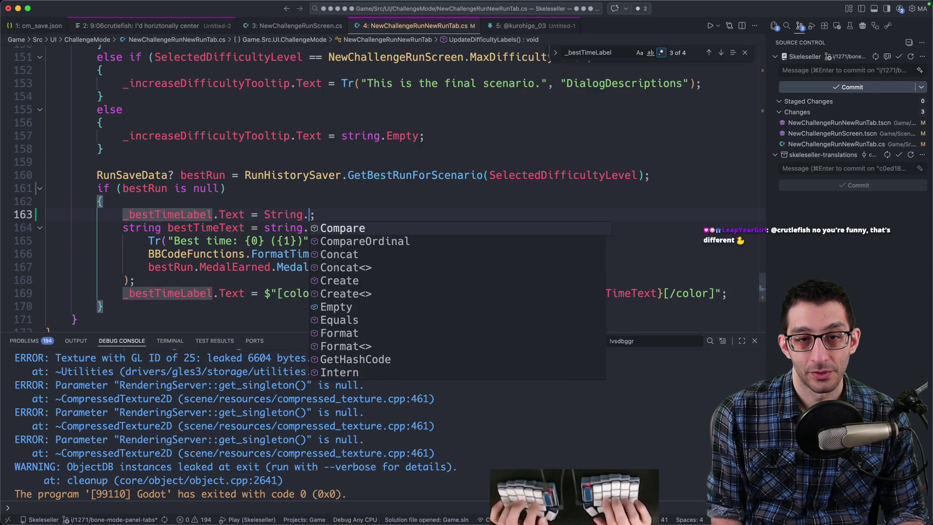
key("alt+BackSpace")
type("string.Empty;")
key("Return")
key("ctrl+z")
Step: Move the formatted best-time assignment into an else block
key("Down")
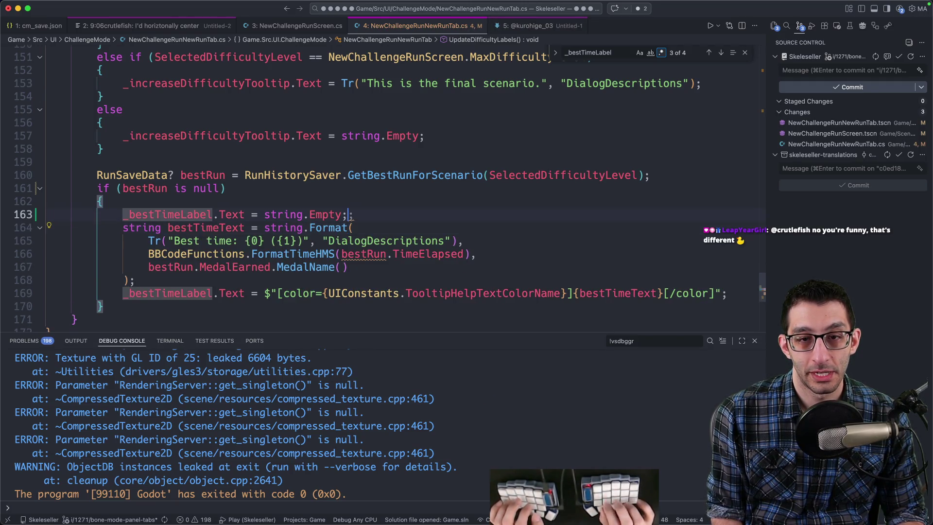
key("Return")
type("} else {}")
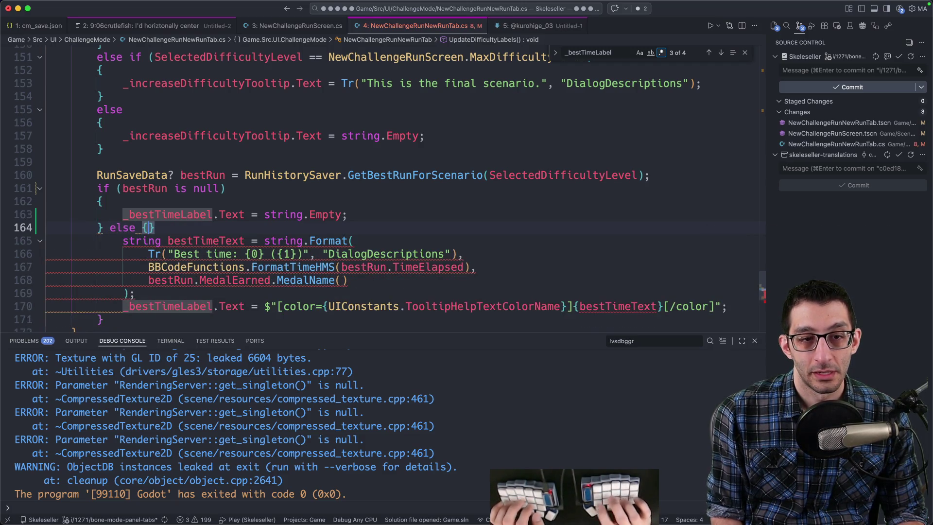
key("Escape")
key("Return")
type("{")
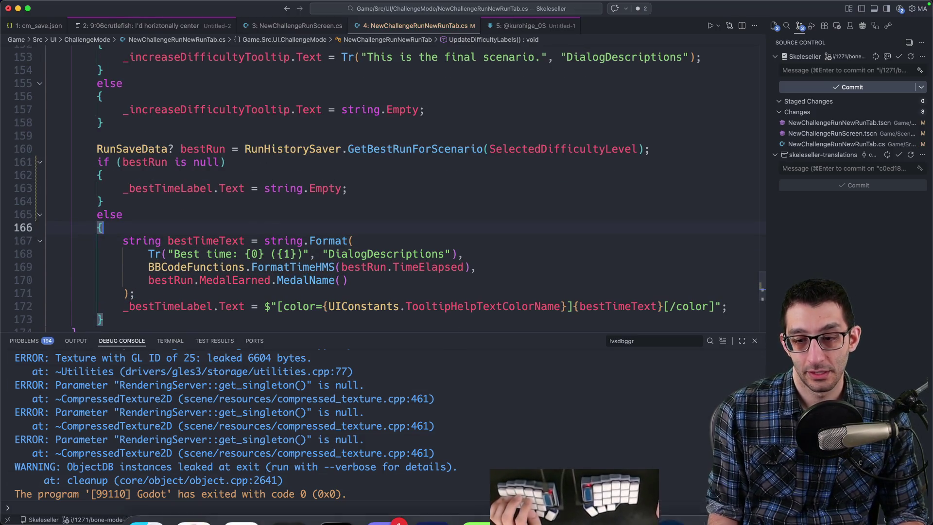
left_click(558, 502)
Step: Rebuild the game, open BONE Mode and check scenarios #8 Fishing through #11 Power
key("super+b")
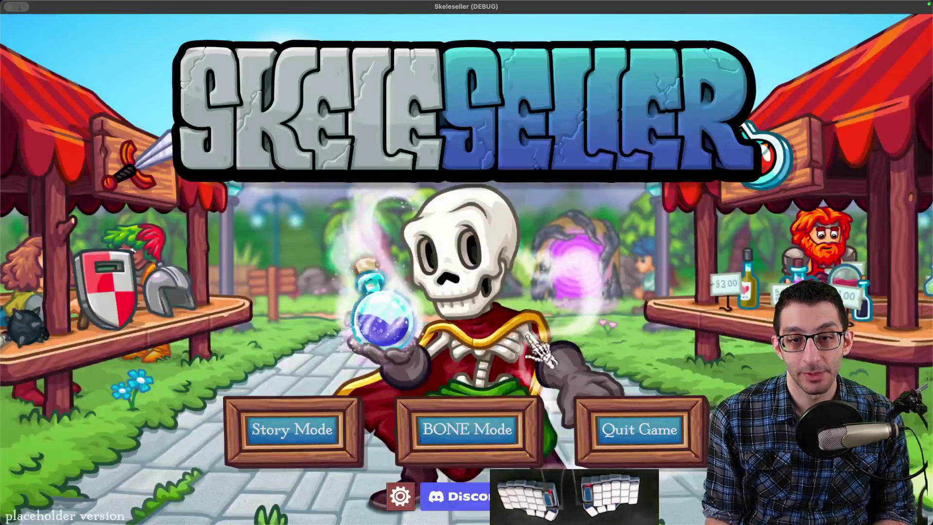
left_click(483, 423)
left_click(431, 260)
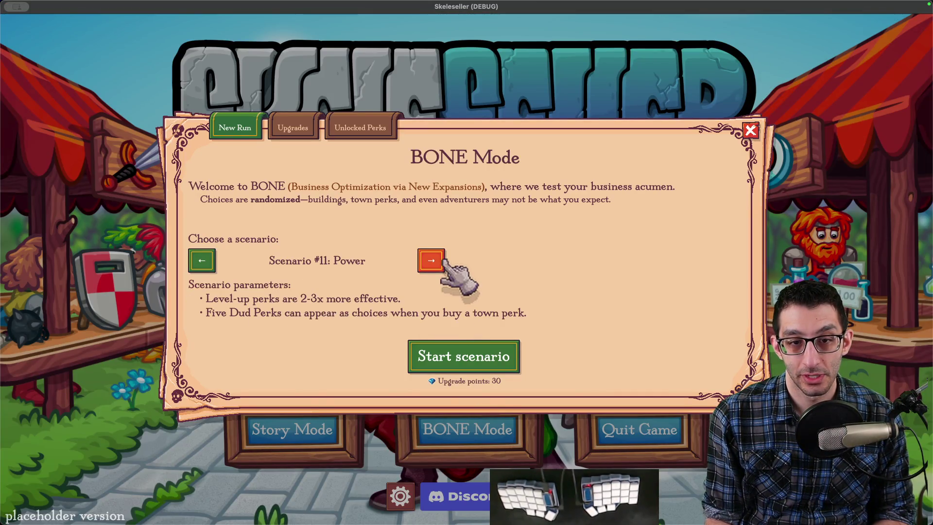
left_click(202, 263)
left_click(202, 262)
left_click(202, 265)
left_click(435, 268)
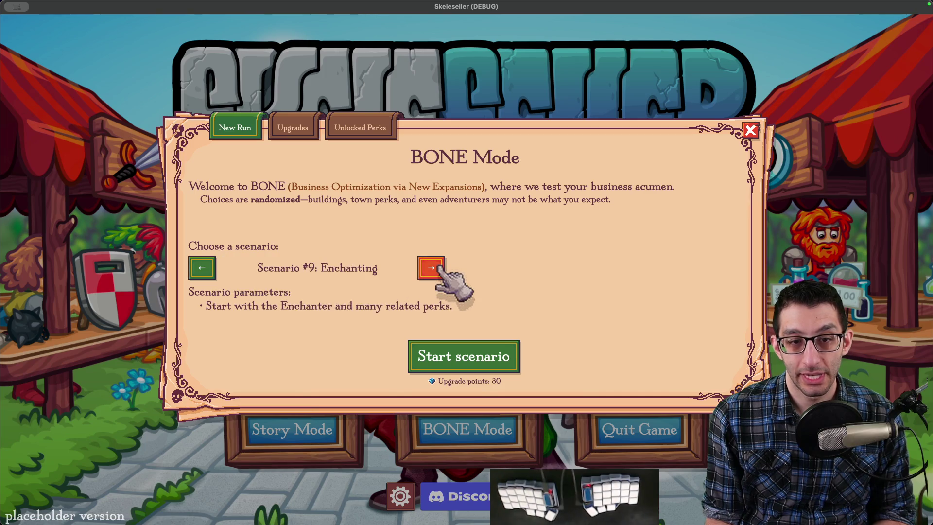
left_click(203, 268)
left_click(435, 266)
left_click(434, 265)
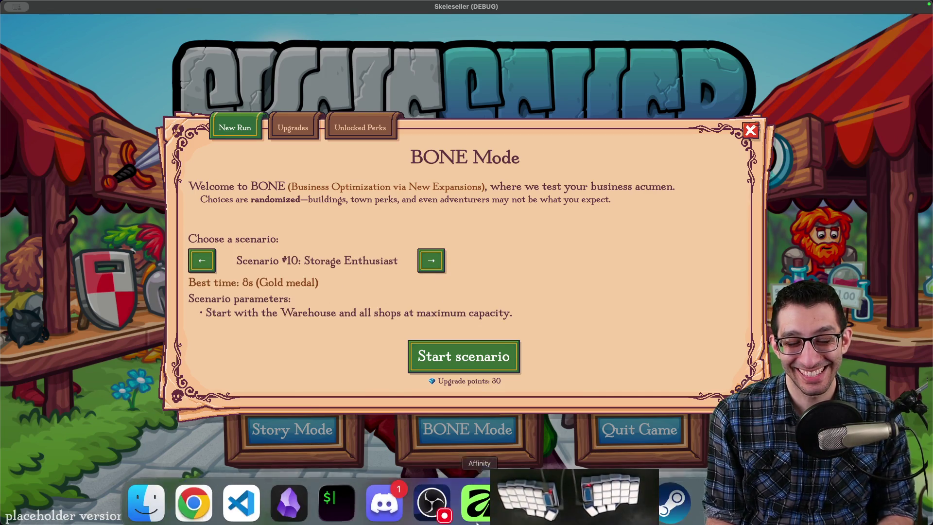
left_click(449, 502)
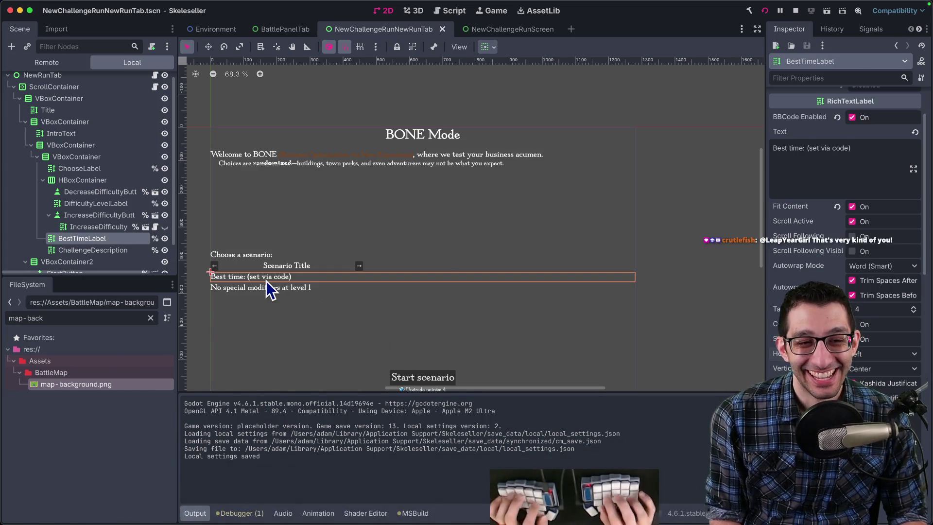
Step: Search NewChallengeRunNewRunTab.cs for 'visib' to find the best-time visibility code
key("super+Tab")
key("super+f")
type("visib")
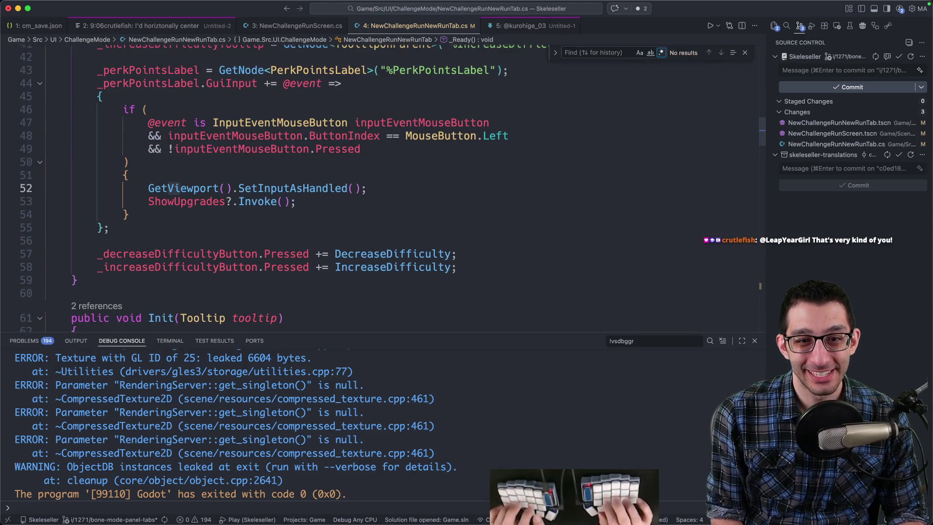
key("Escape")
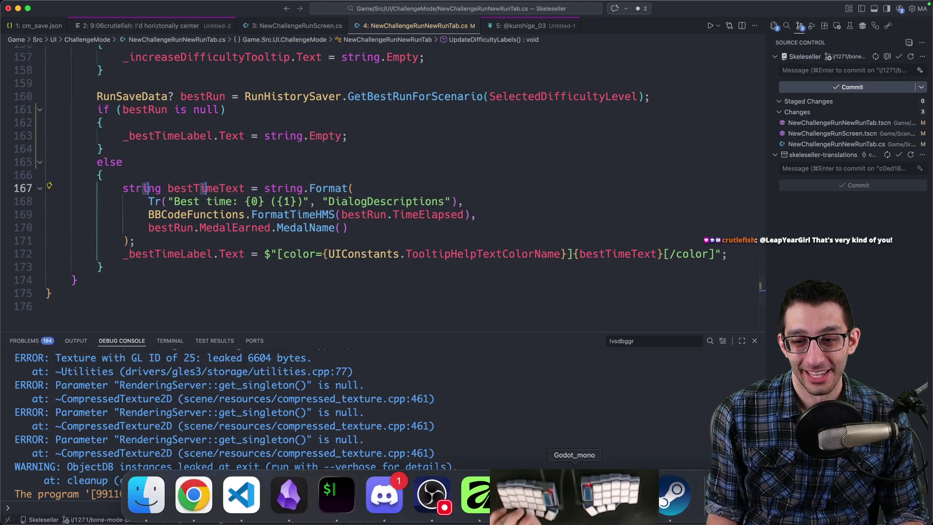
scroll(321, 209, "up", 5)
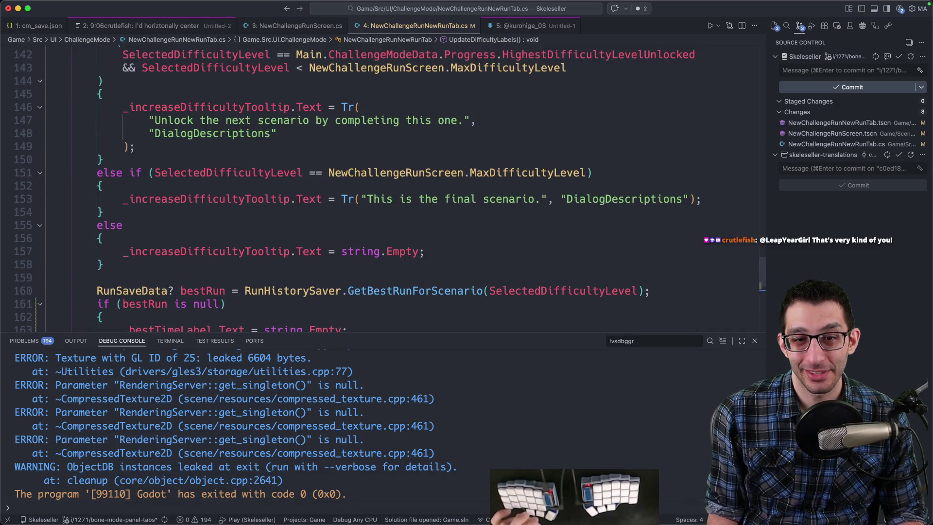
Step: In Godot, clear and then restore BestTimeLabel's 'Best time: (set via code)' placeholder, and save the NewRunTab scene
left_click(501, 508)
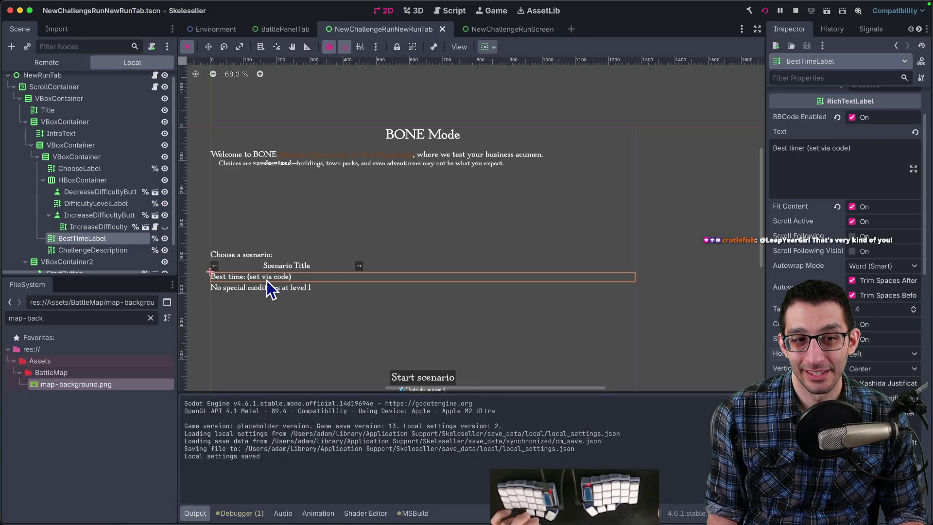
key("BackSpace")
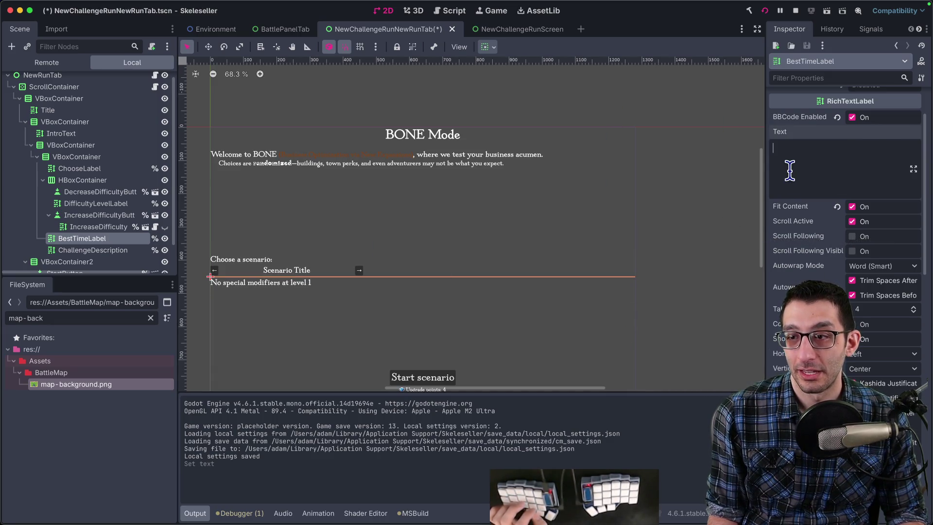
key("ctrl+z")
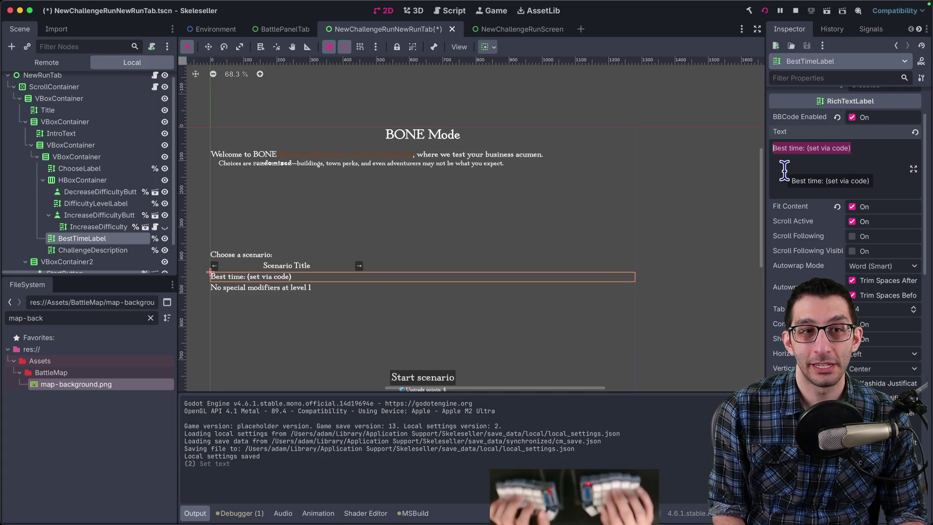
key("super+s")
Step: Tweak the new comment's wording and delete the commented '// _bestTimeLabel.Visible = bestRun is not null;' line
key("super+Tab")
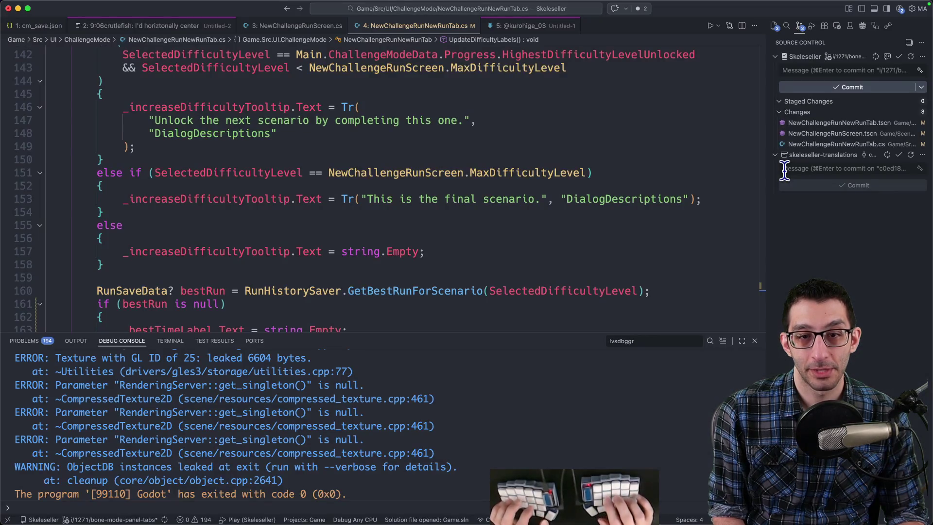
scroll(379, 170, "down", 2)
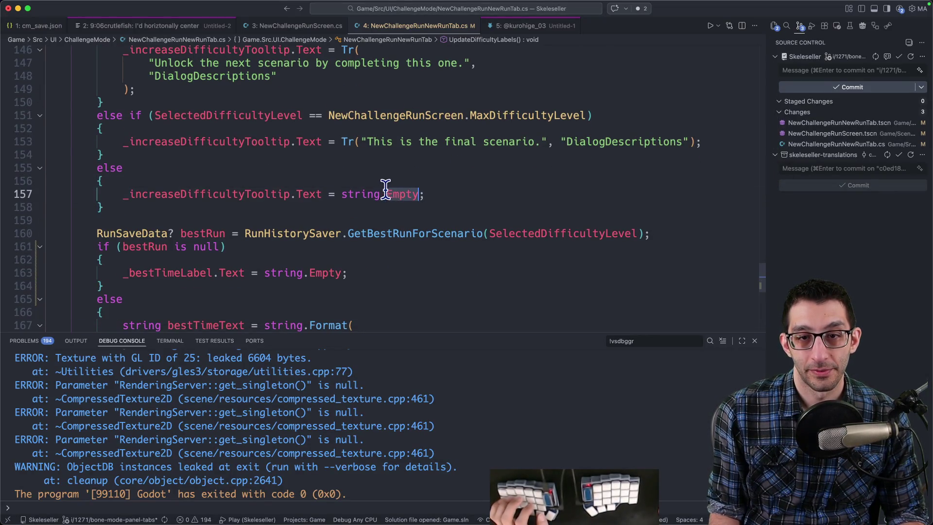
type("\" \"; // it'")
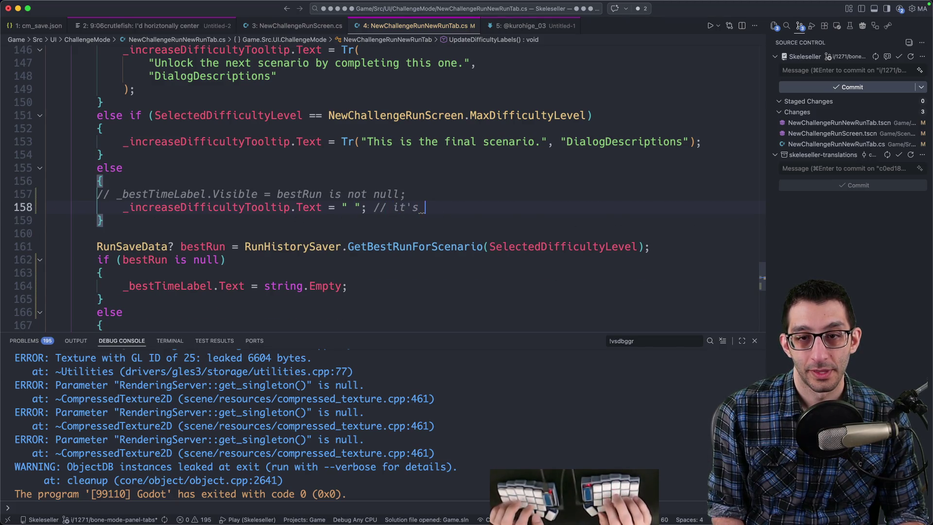
key("BackSpace")
key("BackSpace")
key("BackSpace")
type("n")
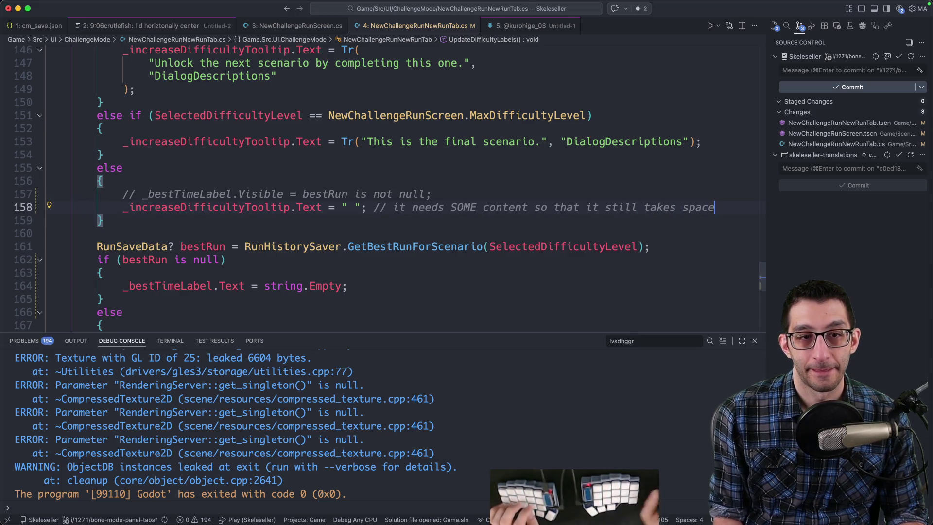
triple_click(438, 192)
key("BackSpace")
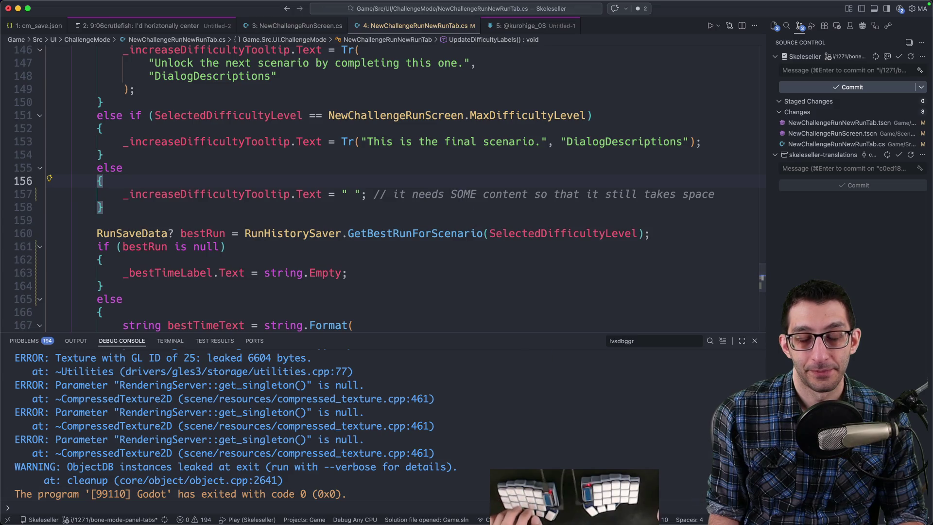
left_click(430, 495)
Step: Launch Skeleseller and flip BONE Mode between scenario #11 Power and #10 Storage Enthusiast
left_click(764, 11)
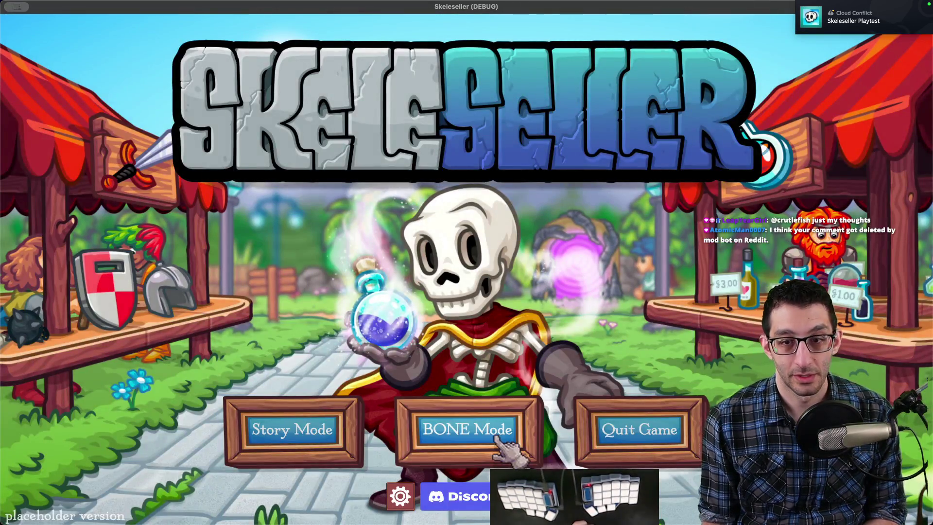
left_click(464, 431)
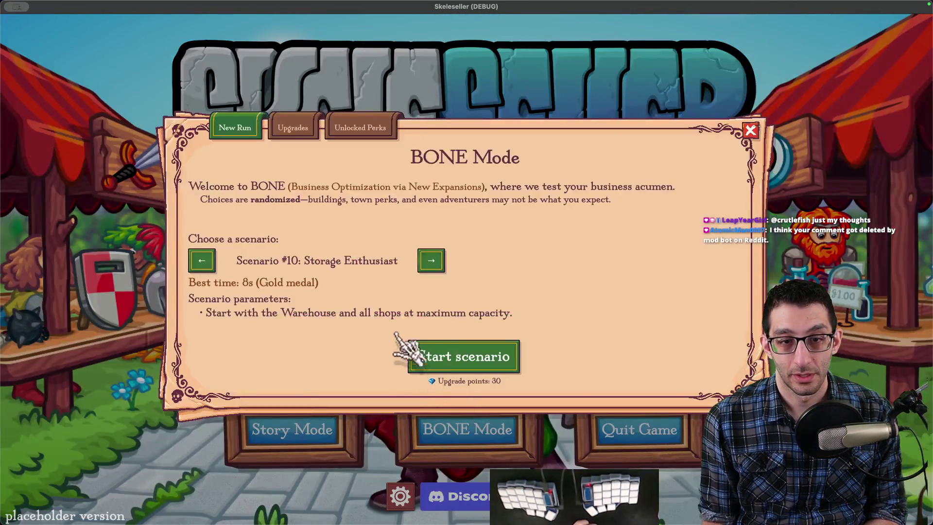
left_click(437, 263)
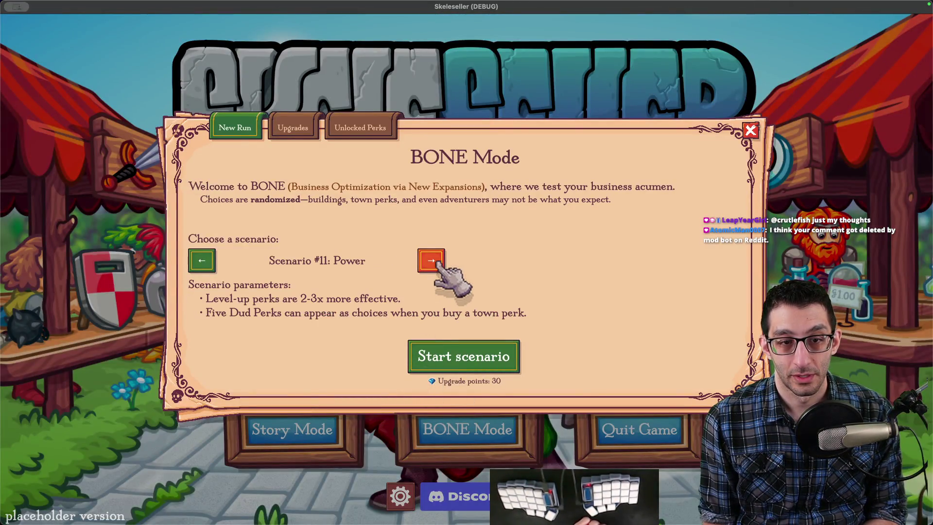
left_click(208, 262)
Step: In Godot's Inspector, clear BestTimeLabel's placeholder text in the New Run tab scene
mouse_move(574, 510)
left_click(575, 493)
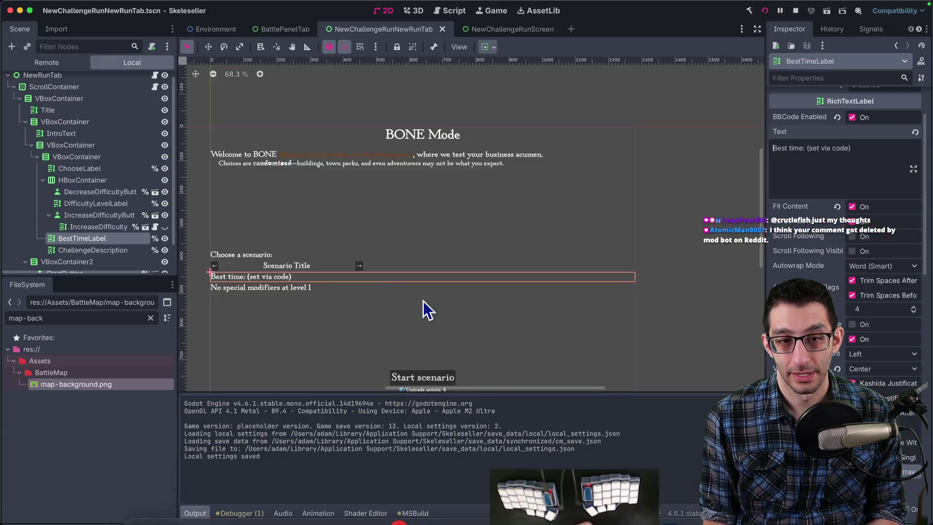
left_click_drag(899, 161, 716, 159)
key("BackSpace")
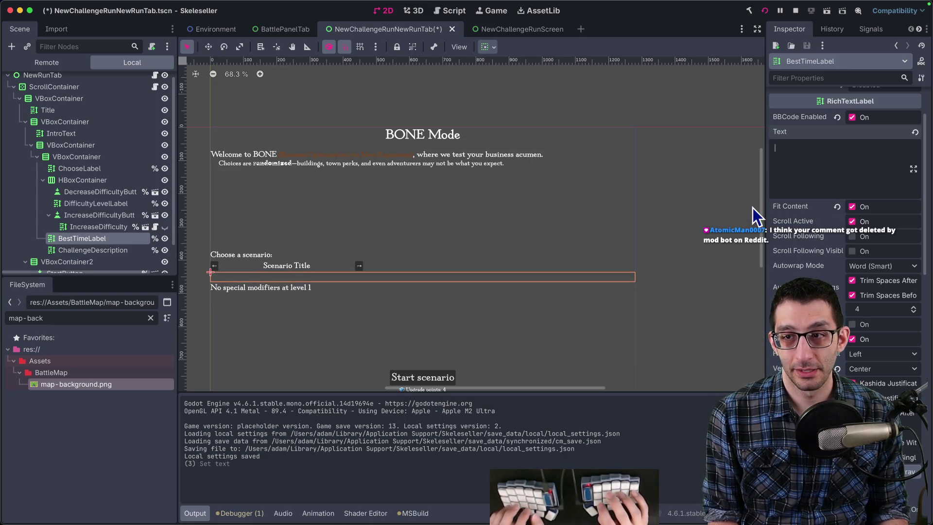
type("Best time: (set via code)")
key("super+Tab")
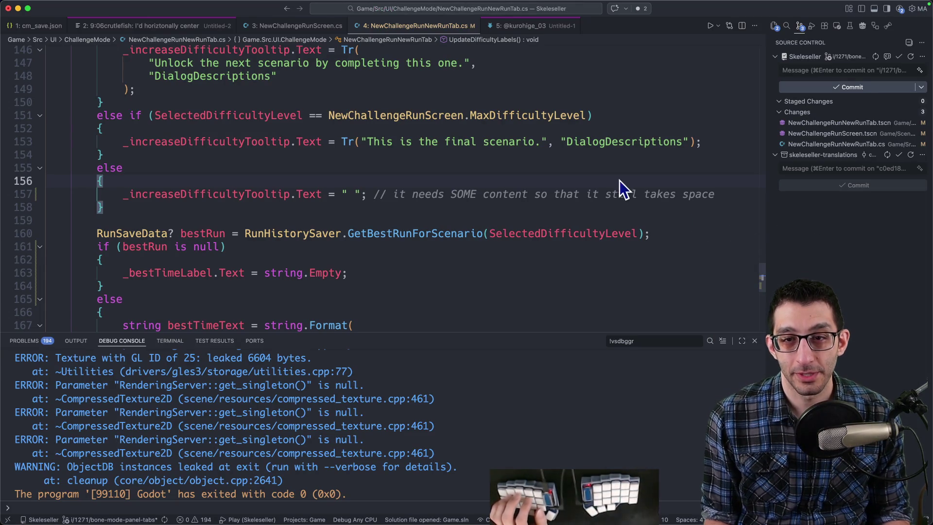
Step: Step through the undo history until the tooltip's else value is back to a single space
key("super+z")
key("Down")
key("Down")
key("End")
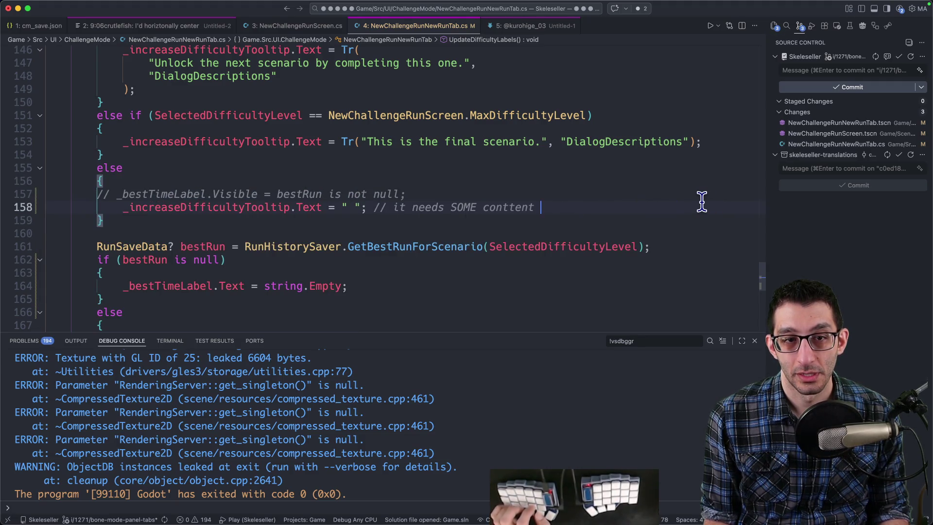
key("super+z")
key("super+z")
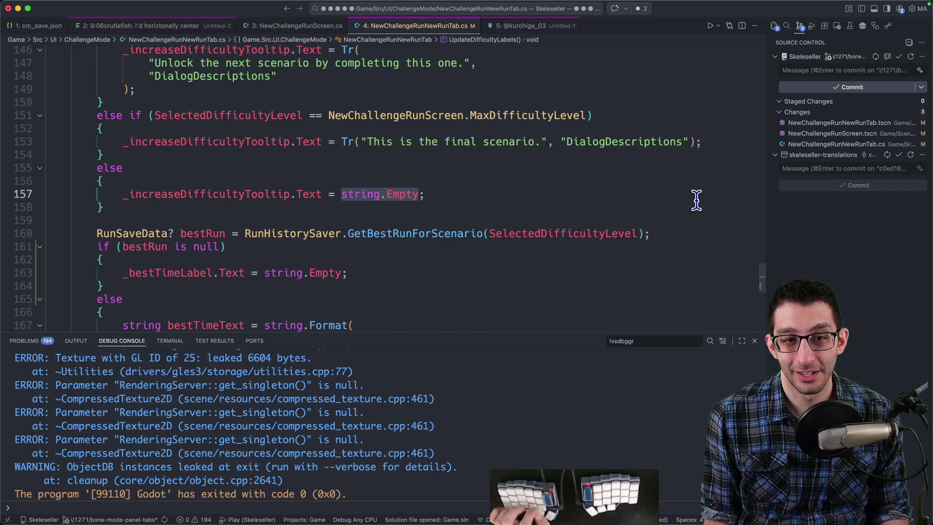
key("super+z")
key("super+z")
key("super+z")
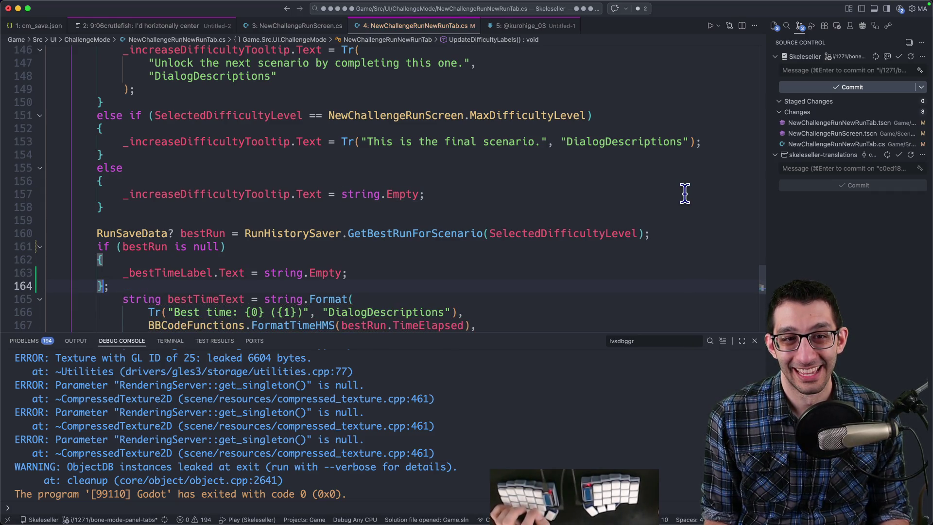
key("super+z")
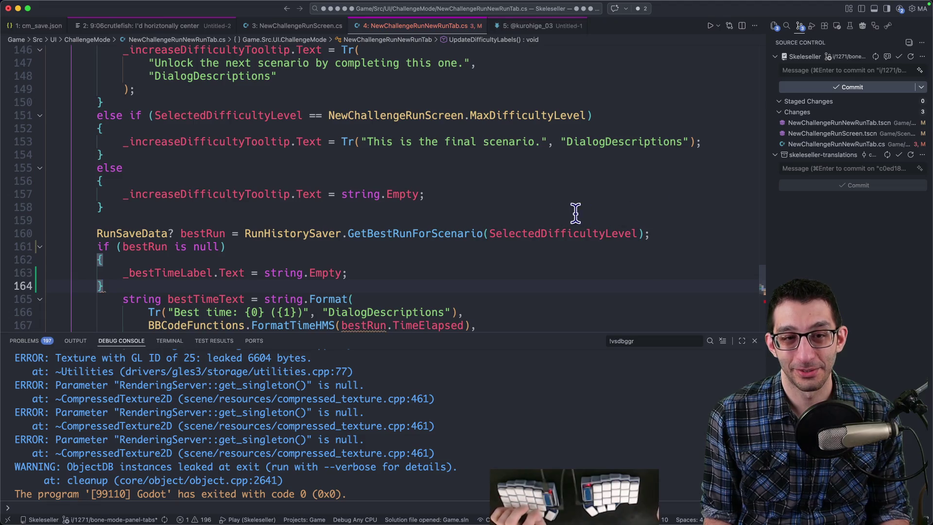
key("super+z")
key("super+shift+z")
key("super+shift+z")
key("super+z")
key("super+z")
key("super+z")
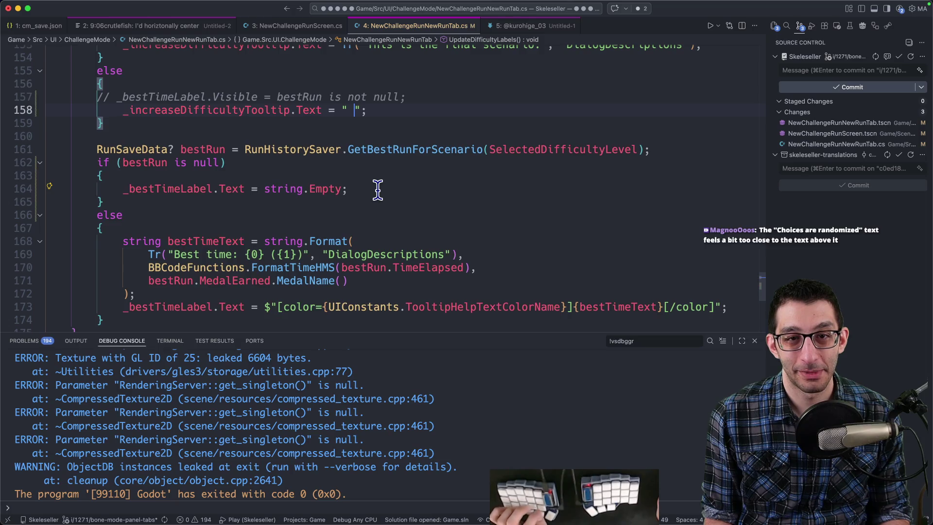
key("super+z")
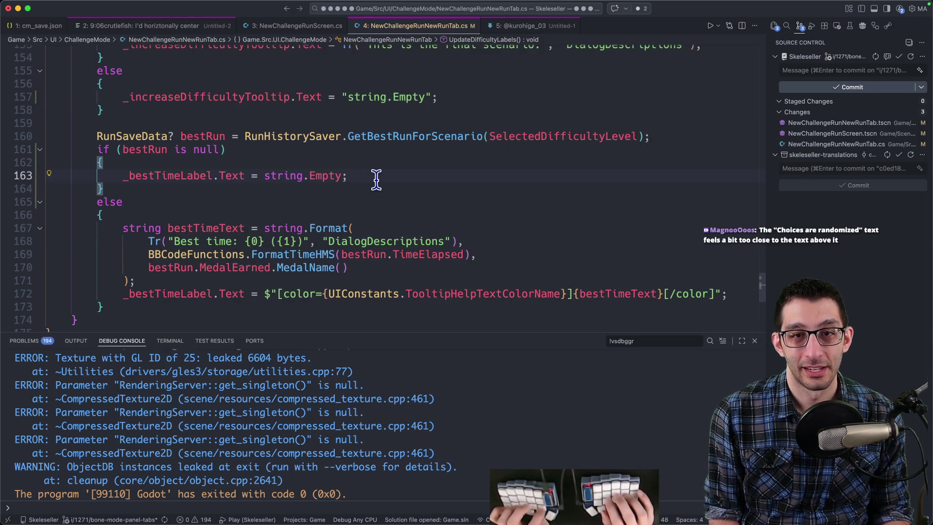
key("super+z")
Step: Set the tooltip's else value to string.Empty and replace the old best-time assignment with _bestTimeLabel.Text = " "
type("string.Emp")
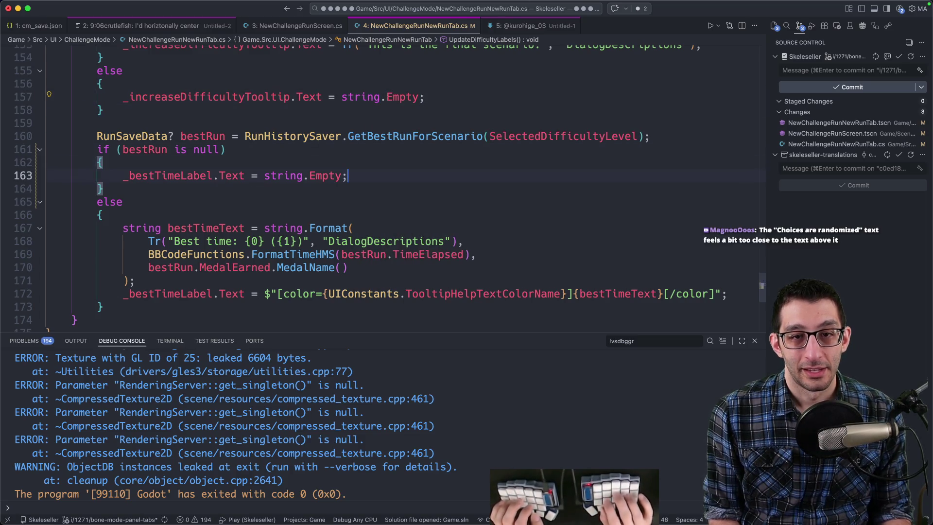
key("Return")
key("Return")
type("_increaseDifficultyTooltip.Text = \" \"; // it needs SOME content so that it still takes space")
key("super+c")
key("super+v")
key("Up")
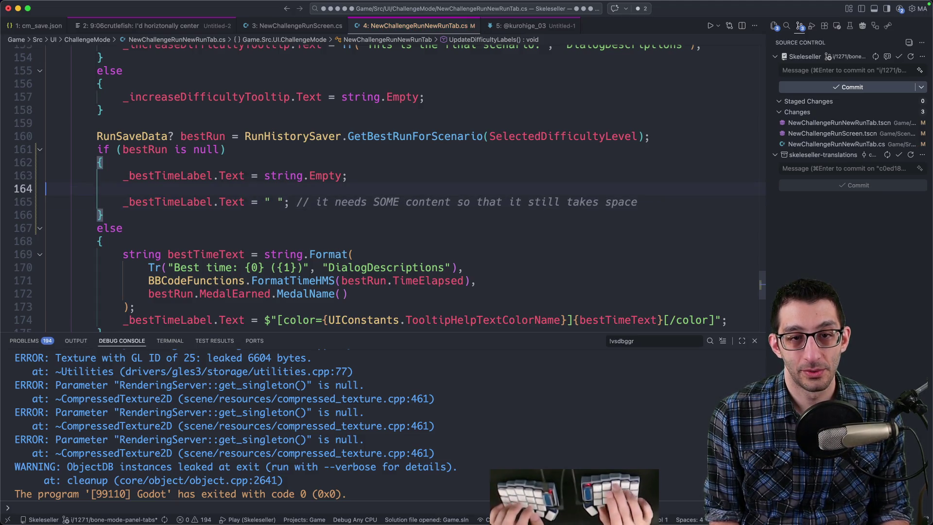
key("Up")
key("super+shift+k")
key("super+shift+k")
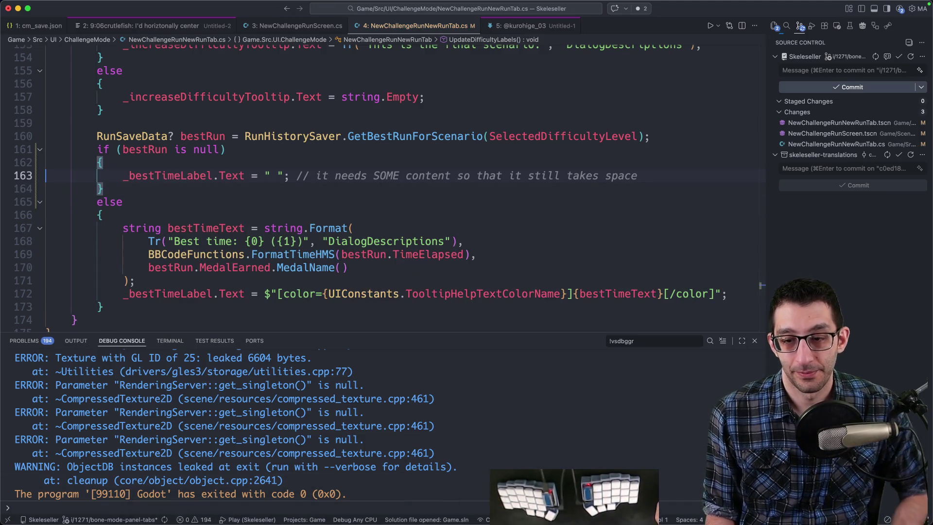
left_click(500, 439)
left_click(768, 15)
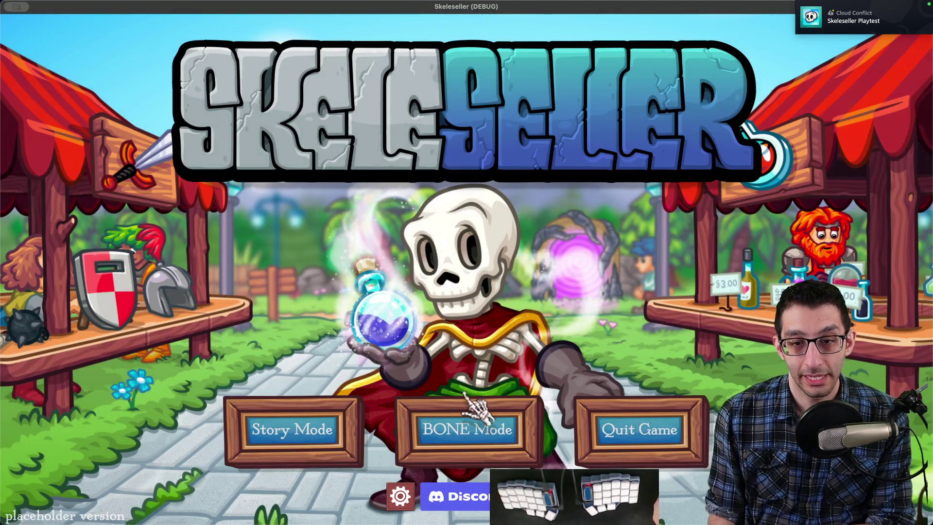
Step: Open BONE Mode, flip between scenarios #10–#12, then step back down to #1 Getting Started
left_click(466, 402)
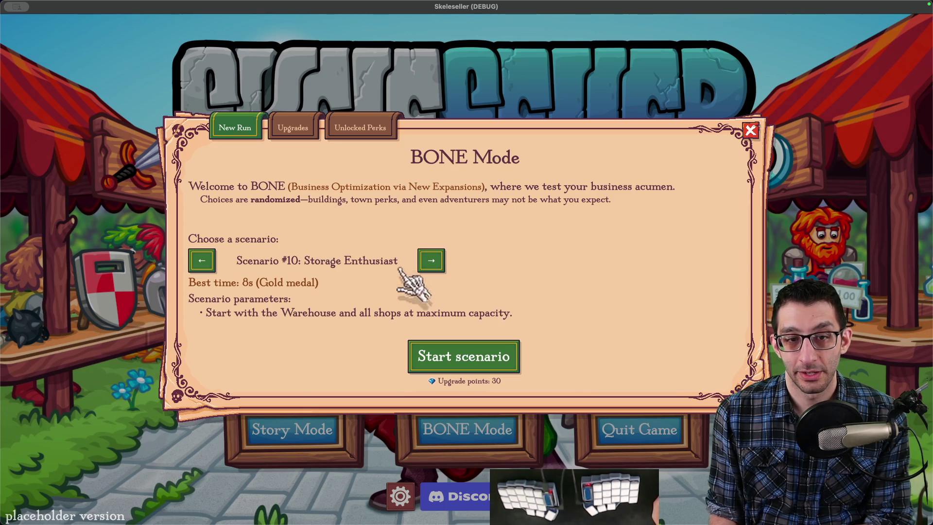
left_click(429, 266)
left_click(431, 256)
double_click(202, 255)
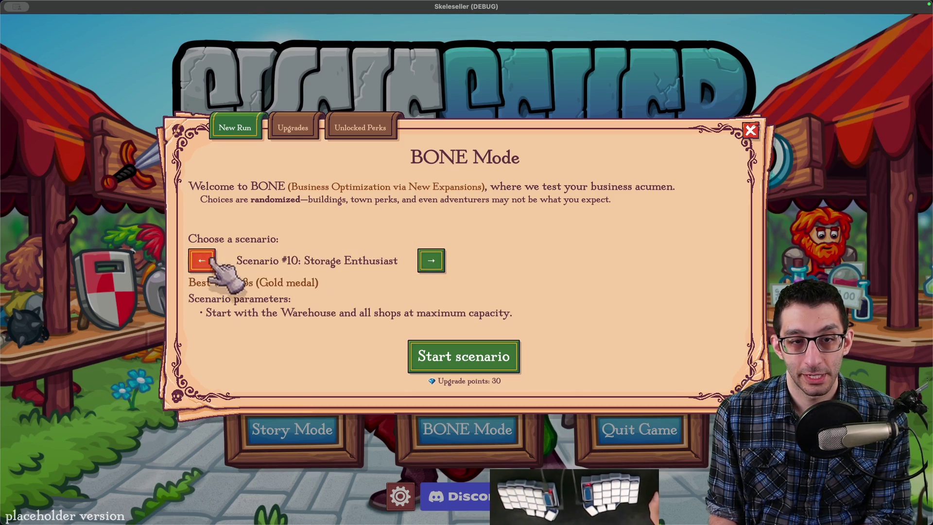
double_click(431, 254)
triple_click(203, 254)
triple_click(203, 255)
left_click(203, 255)
left_click(201, 258)
double_click(202, 257)
left_click(202, 257)
Step: Advance through every scenario to #12 Turbo, then step back to #1 Getting Started
left_click(431, 261)
left_click(431, 261)
left_click(431, 261)
left_click(431, 261)
double_click(431, 261)
double_click(431, 261)
triple_click(431, 261)
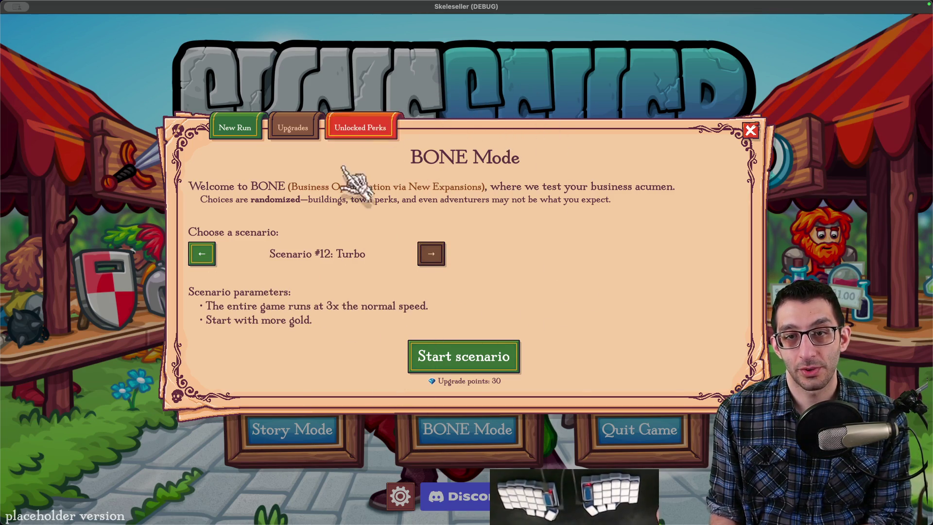
double_click(212, 260)
triple_click(213, 261)
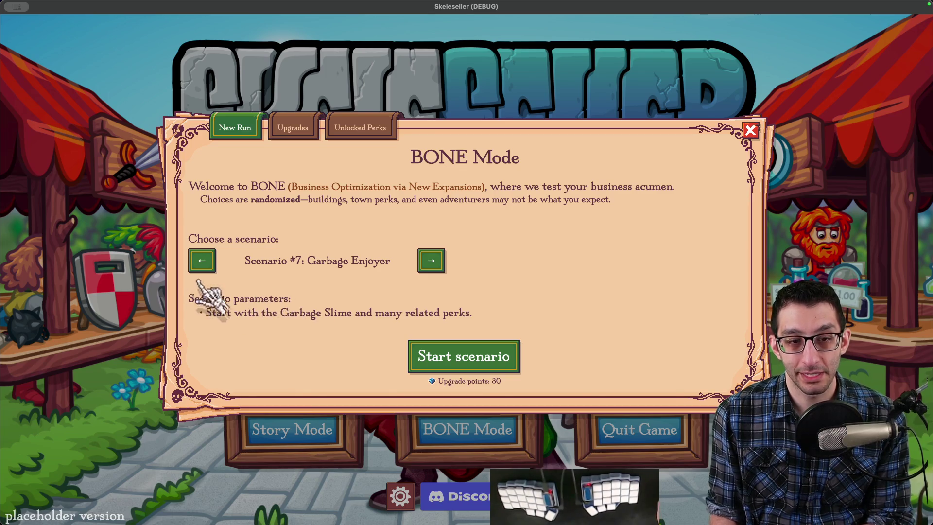
left_click(202, 263)
triple_click(202, 263)
double_click(202, 262)
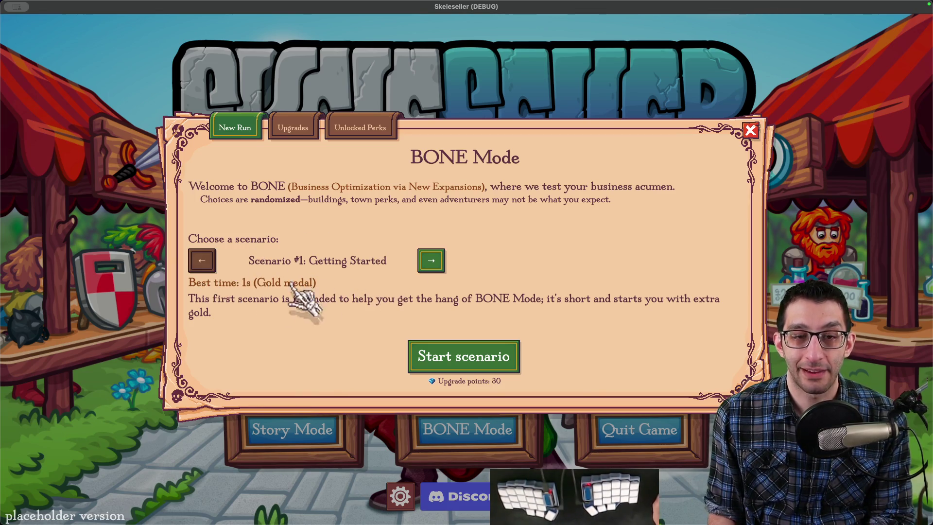
Step: Cycle scenarios from #2 Farming up to #12 Turbo, settling on #10 Storage Enthusiast
left_click(431, 262)
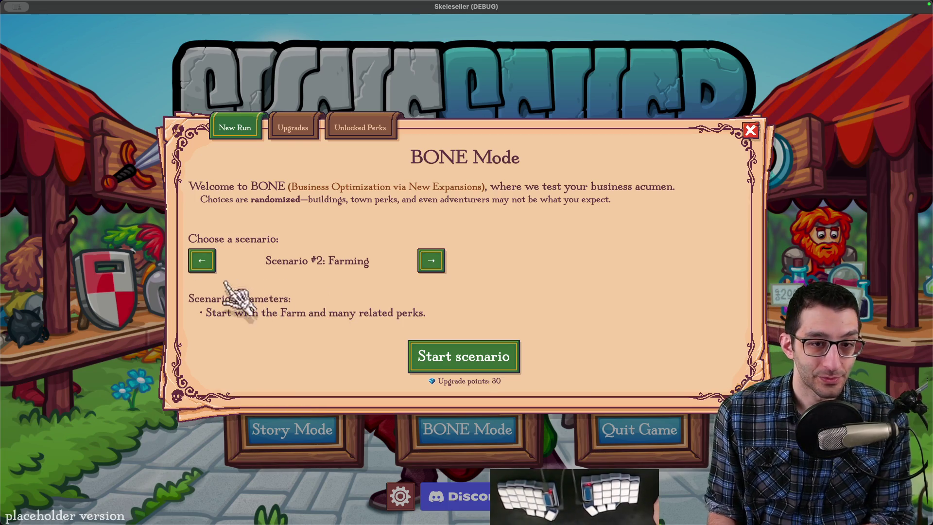
left_click(431, 261)
left_click(431, 261)
left_click(202, 261)
left_click(201, 261)
left_click(432, 262)
left_click(432, 262)
left_click(432, 262)
left_click(432, 263)
left_click(432, 263)
left_click(432, 263)
left_click(432, 262)
left_click(432, 263)
left_click(432, 257)
left_click(432, 255)
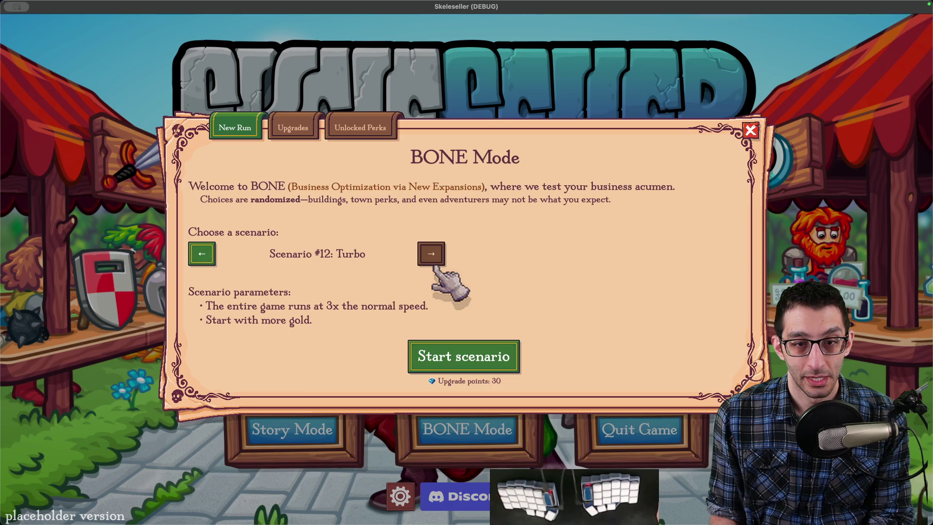
left_click(204, 258)
left_click(207, 256)
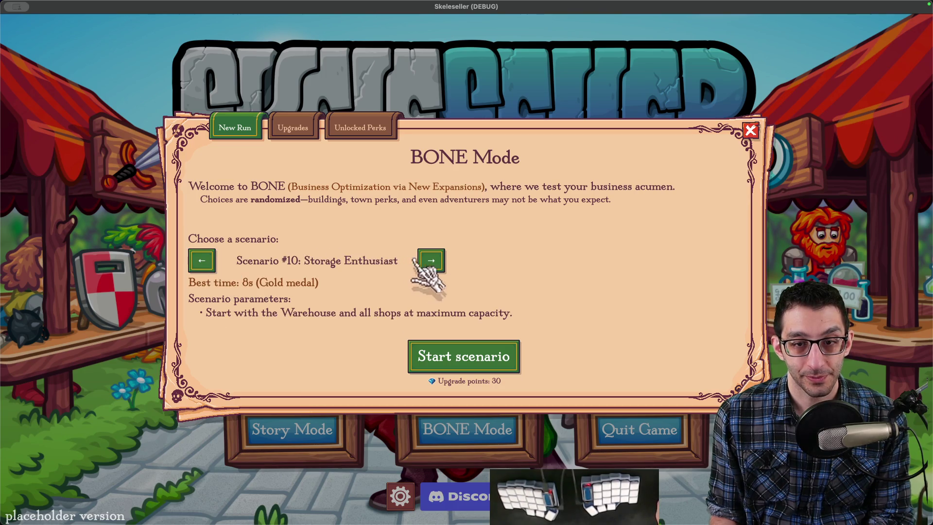
left_click(432, 260)
left_click(432, 260)
left_click(205, 253)
left_click(214, 260)
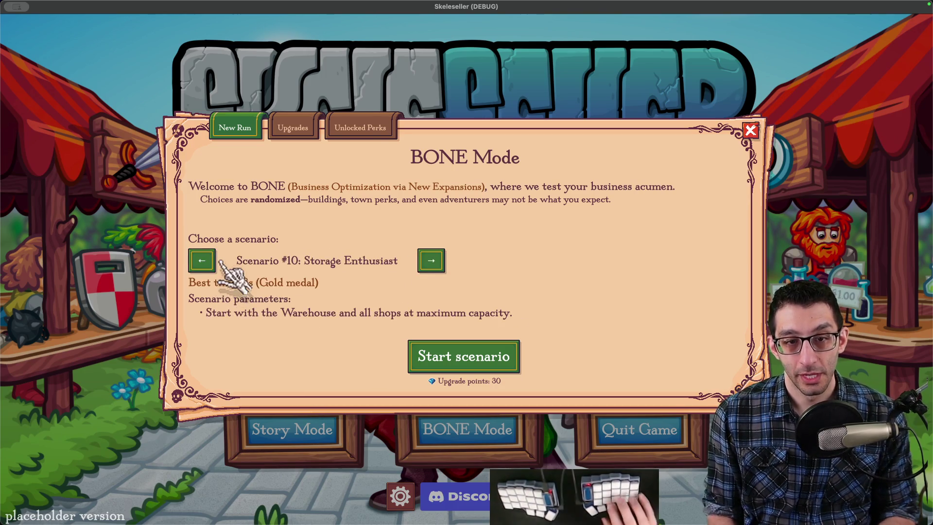
Step: Switch between the new run and upgrades tabs, then close the BONE Mode dialog
key("Left")
key("Right")
key("Right")
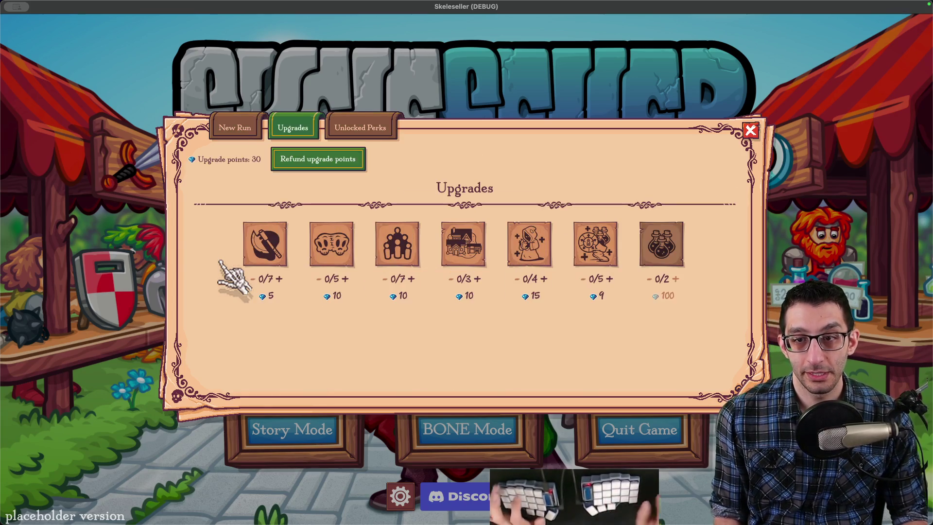
key("Left")
key("Left")
key("Left")
key("Left")
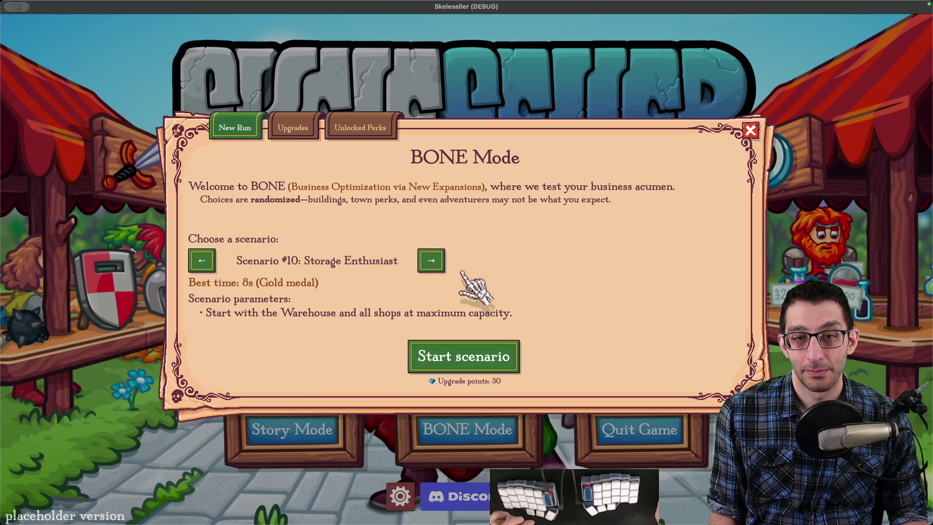
key("Escape")
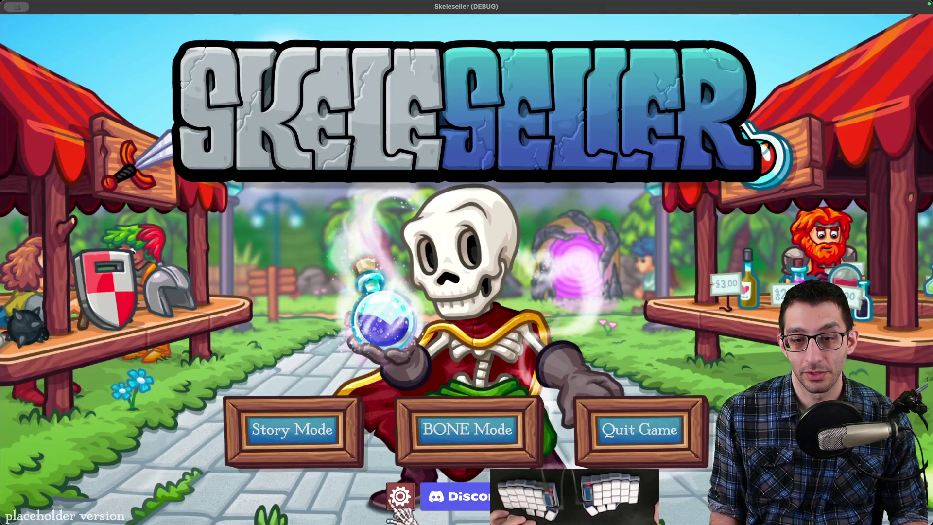
Step: Switch the game language to Español and stop the debug session
left_click(400, 496)
left_click(489, 93)
left_click(515, 192)
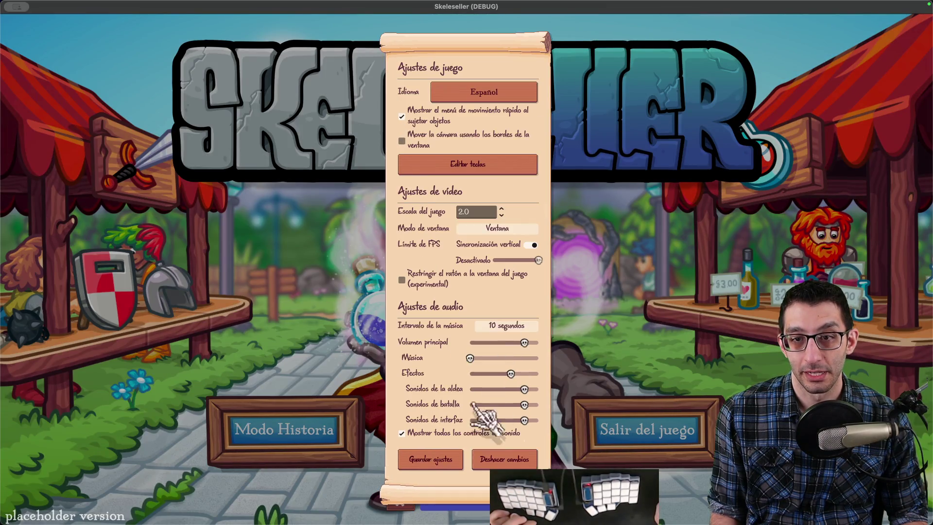
key("Escape")
key("super+period")
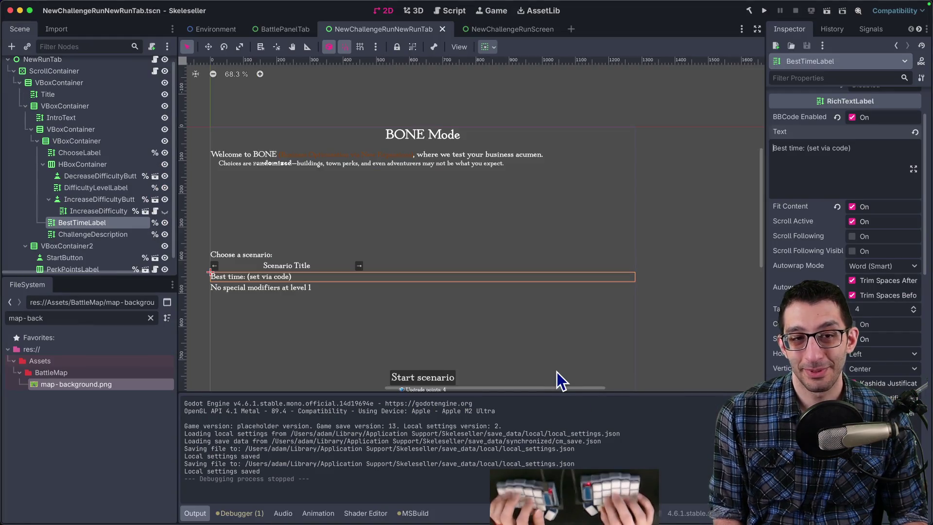
Step: Relaunch the game from Godot and open the Modo OSEO new-run dialog
key("super+Tab")
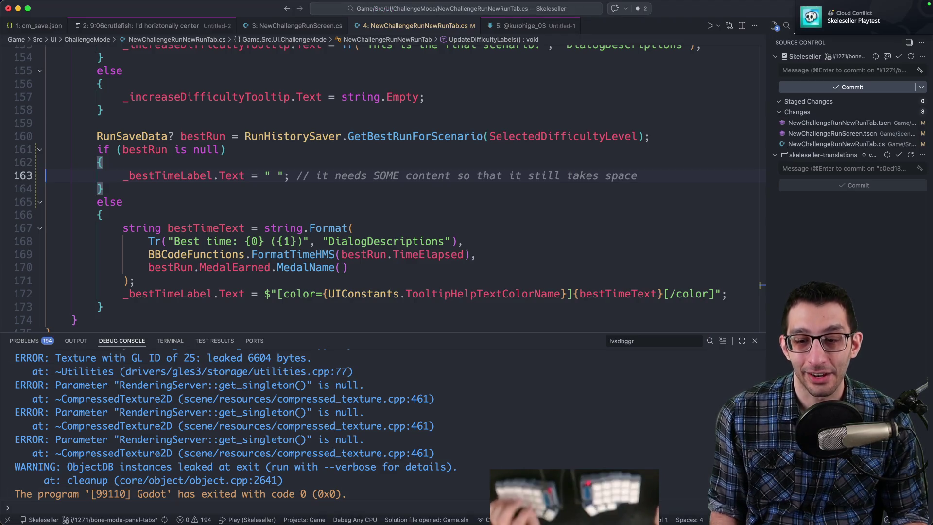
mouse_move(622, 510)
left_click(574, 493)
left_click(764, 11)
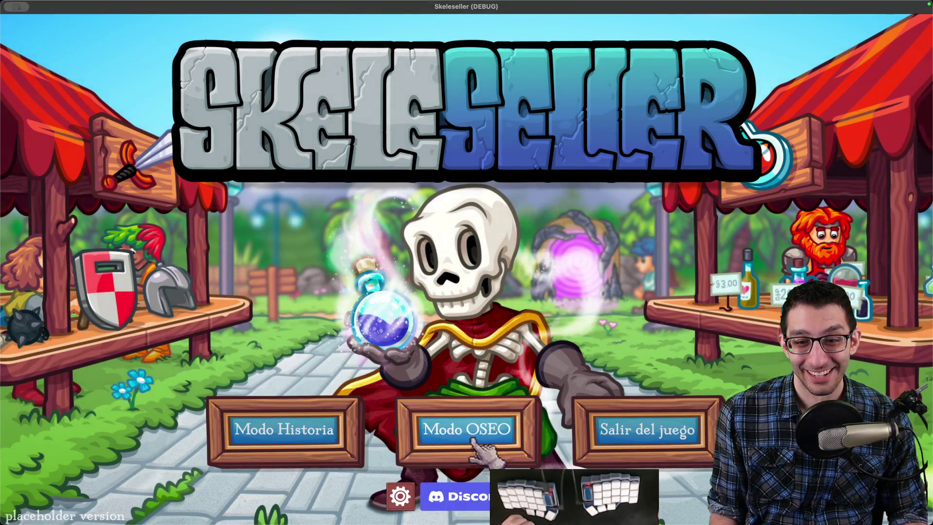
left_click(470, 438)
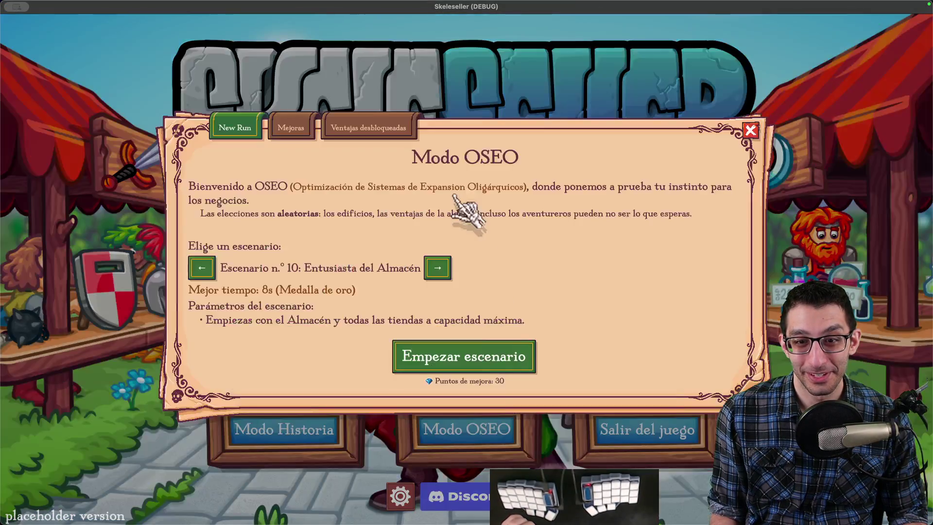
Step: Review the Spanish scenario screens from 9 through 12 Turbo and back toward 5 Pirata
left_click(202, 268)
left_click(434, 271)
left_click(201, 268)
left_click(437, 269)
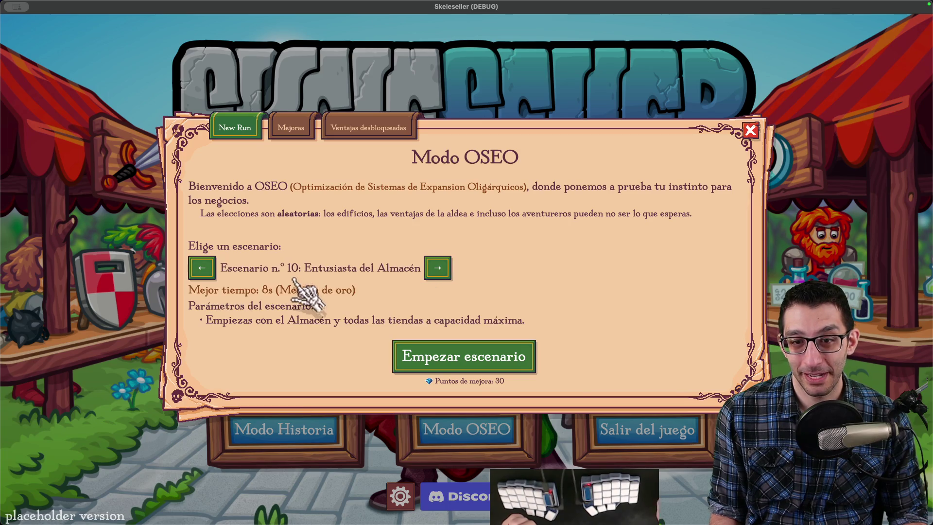
left_click(213, 272)
left_click(437, 269)
left_click(435, 268)
left_click(435, 268)
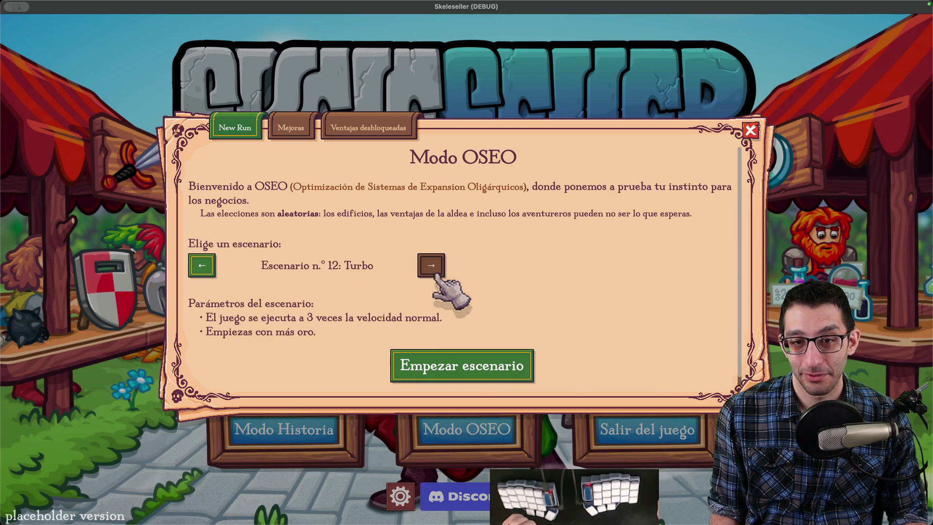
left_click(204, 268)
left_click(204, 268)
left_click(204, 269)
left_click(204, 269)
left_click(204, 268)
left_click(204, 268)
left_click(204, 268)
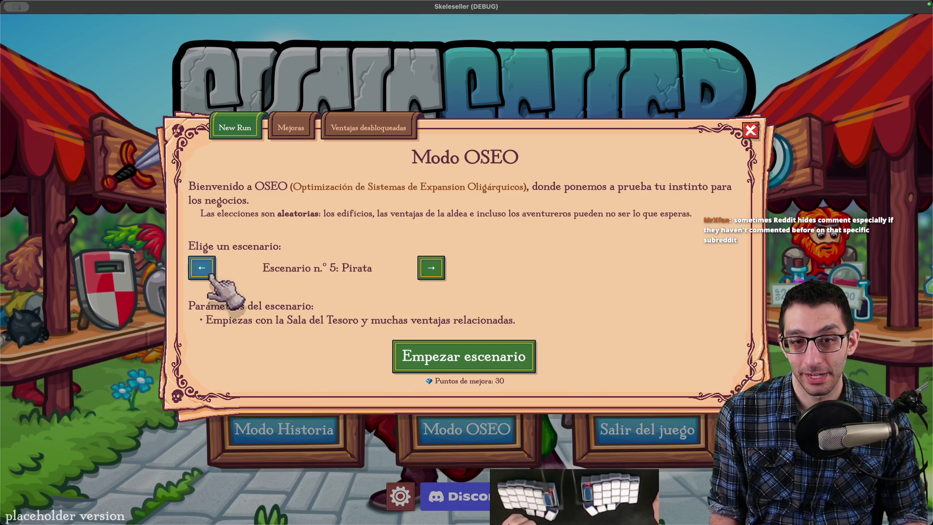
key("Escape")
Step: Switch the game language to Français, save the settings, and quit the game
left_click(400, 496)
left_click(467, 95)
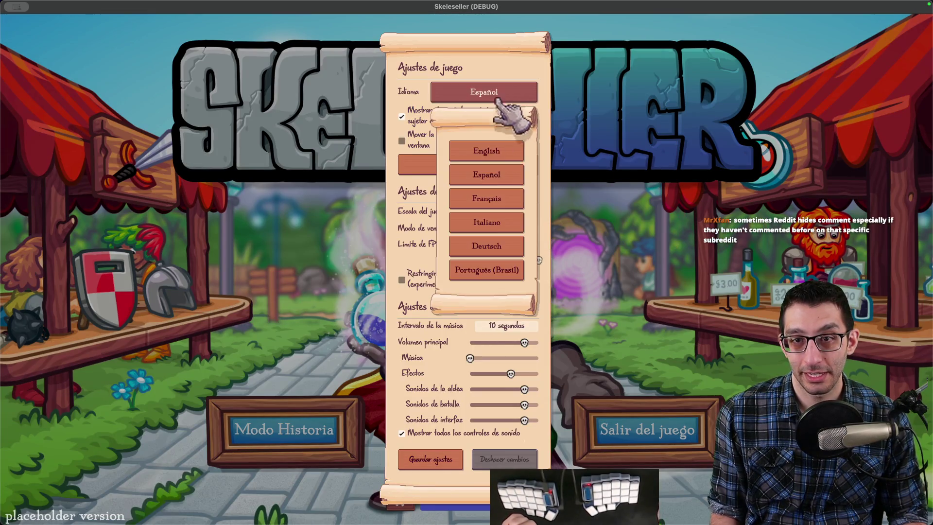
left_click(491, 199)
left_click(430, 459)
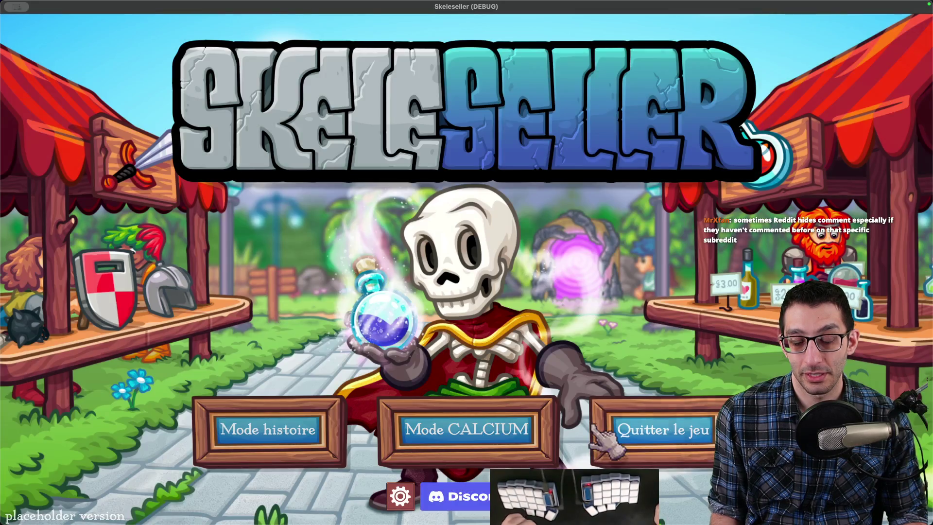
left_click(620, 437)
key("super+Tab")
key("super+n")
Step: Note 'Spanish scenario 10' in a scratch file, relaunch the game, and switch to the browser
type("Spin")
type("nish scenario 10")
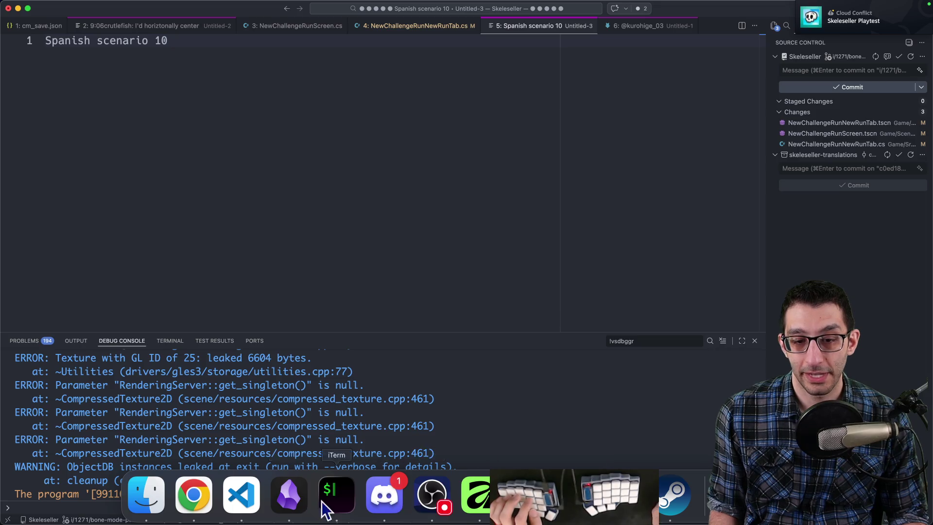
left_click(574, 493)
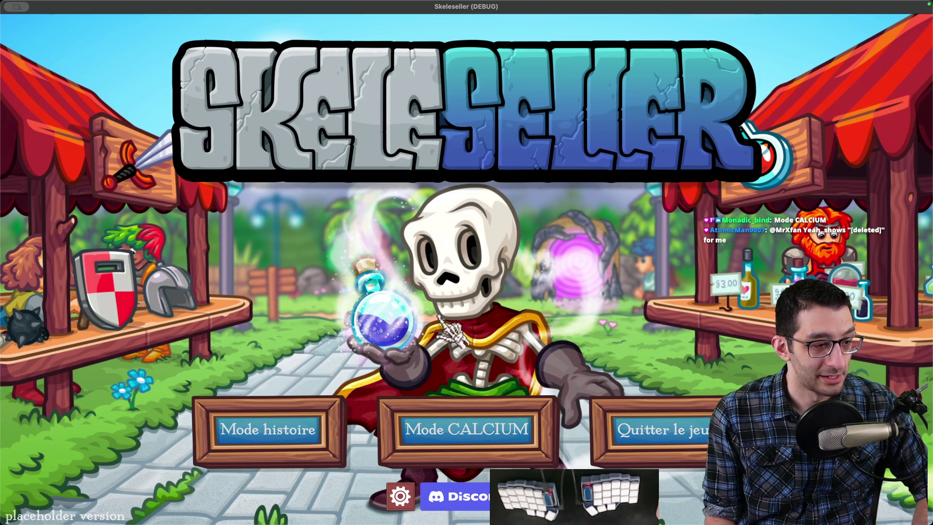
left_click(192, 498)
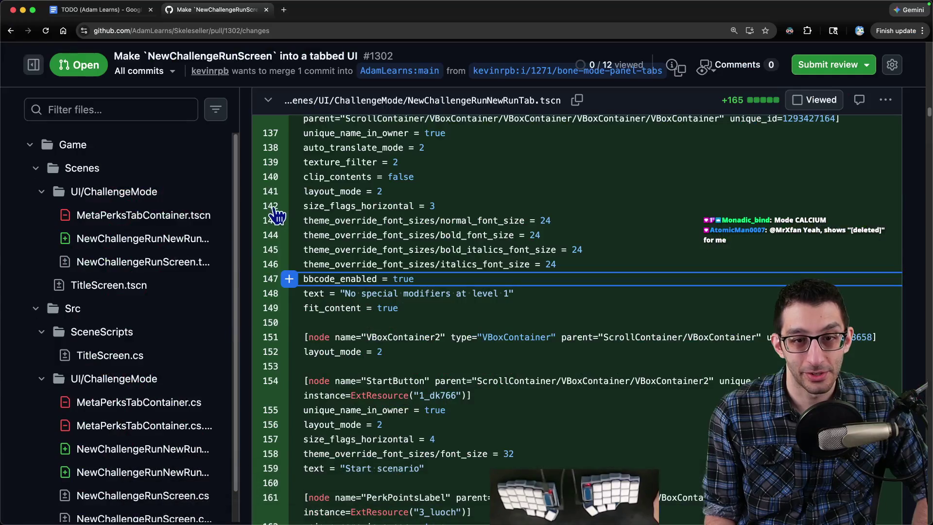
key("ctrl+t")
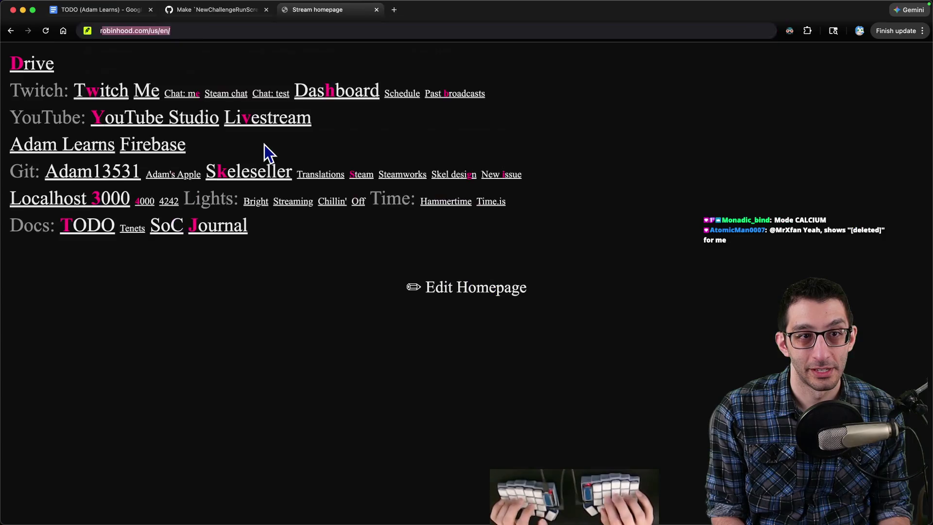
Step: Go to the Crimson Desert r/gaming comment page
type("reddit.com/r/gam")
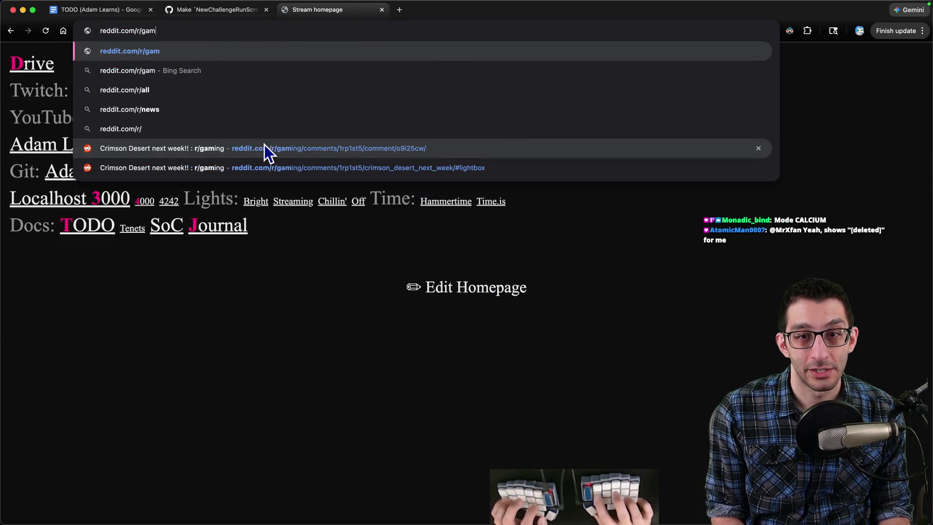
key("Down")
key("Down")
key("Down")
key("Return")
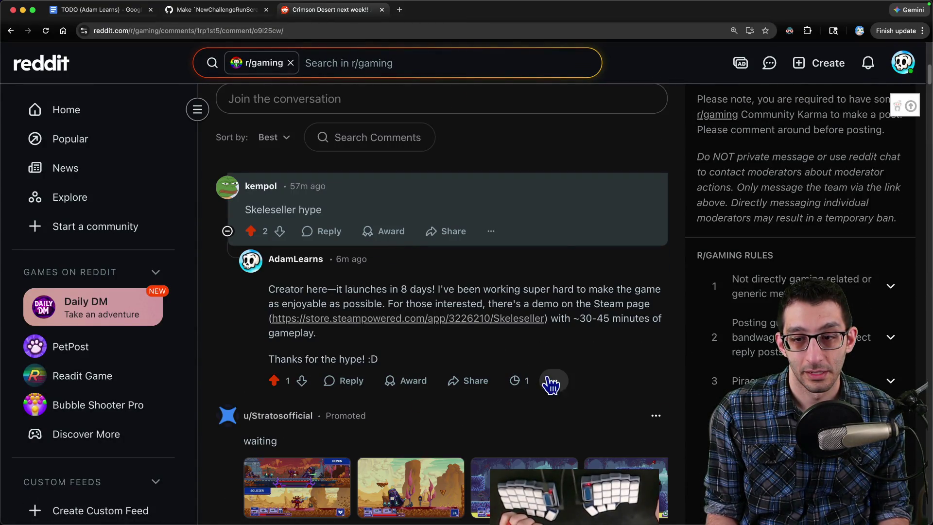
Step: Delete the posted comment under 'Skeleseller hype' and reload to confirm it's gone
left_click(554, 382)
left_click(496, 297)
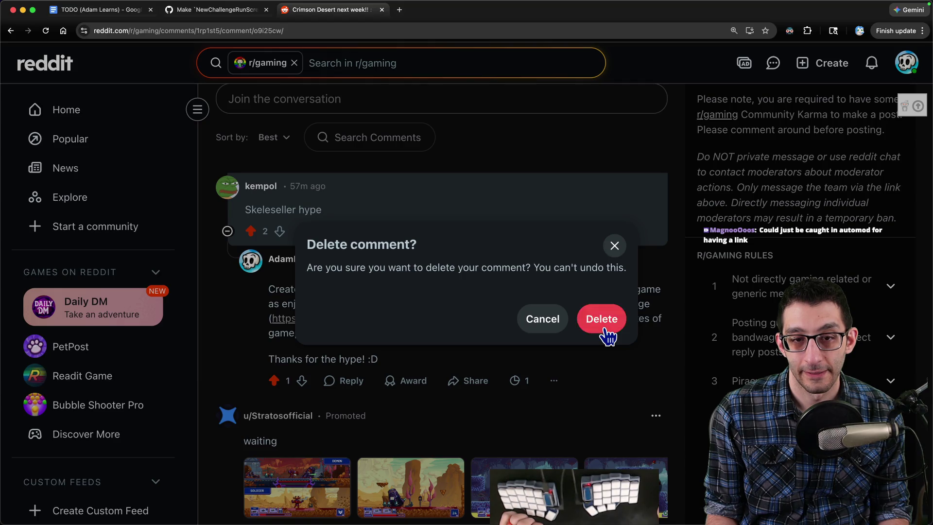
left_click(605, 333)
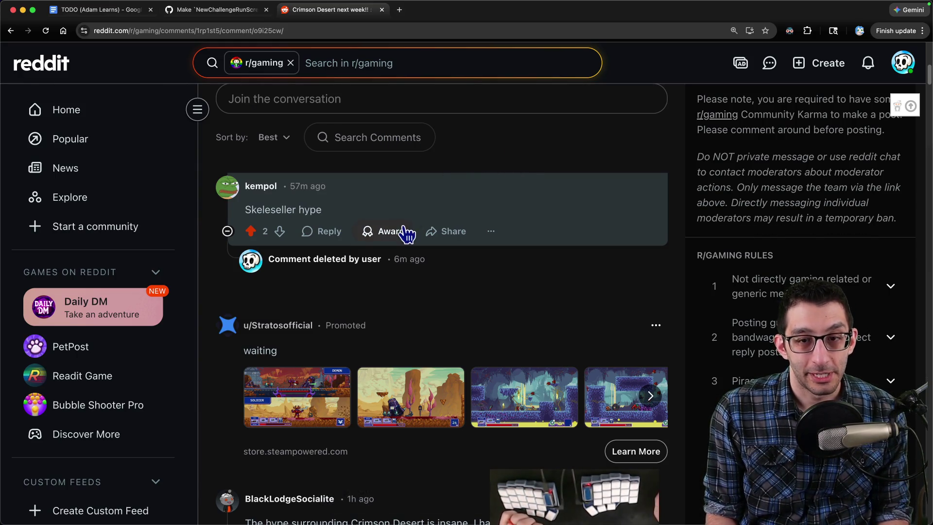
left_click(45, 31)
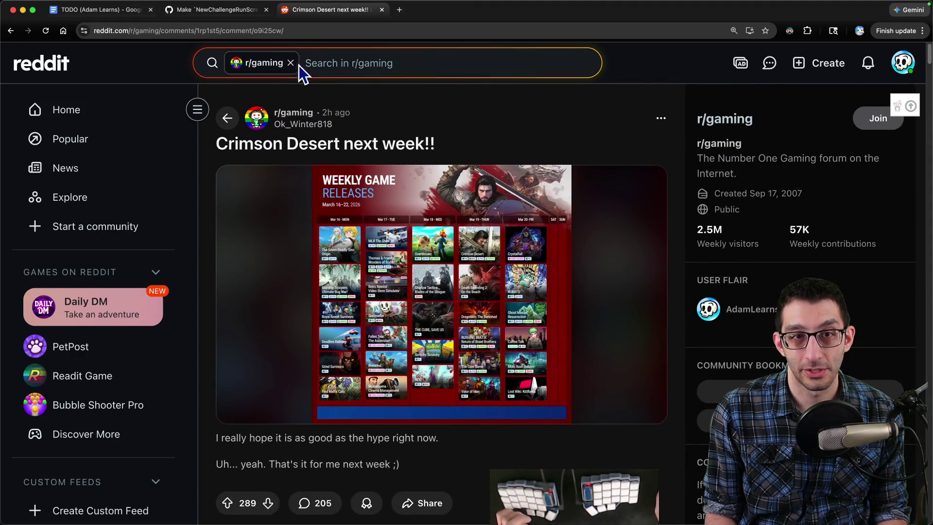
key("ctrl+shift+Tab")
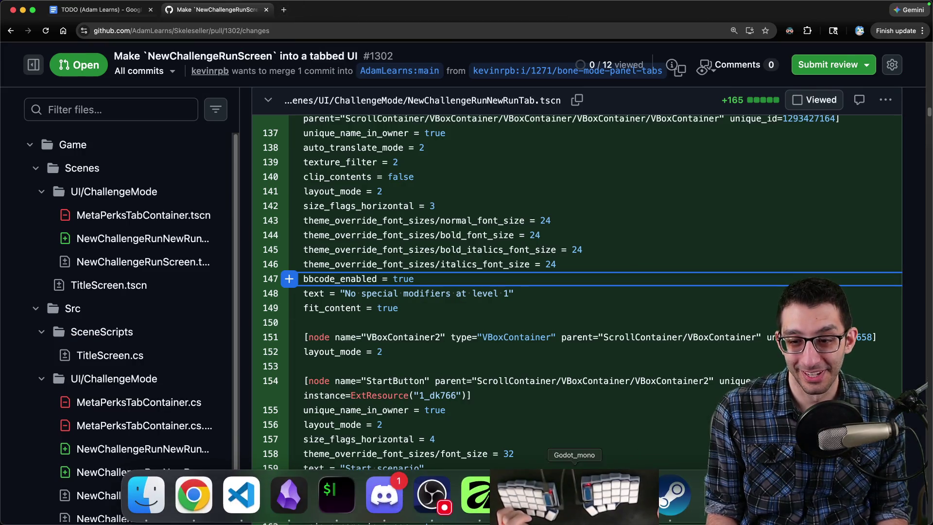
Step: Page through the French BONE Mode scenarios from 1 Premiers pas to 12 Turbo
left_click(623, 495)
left_click(476, 455)
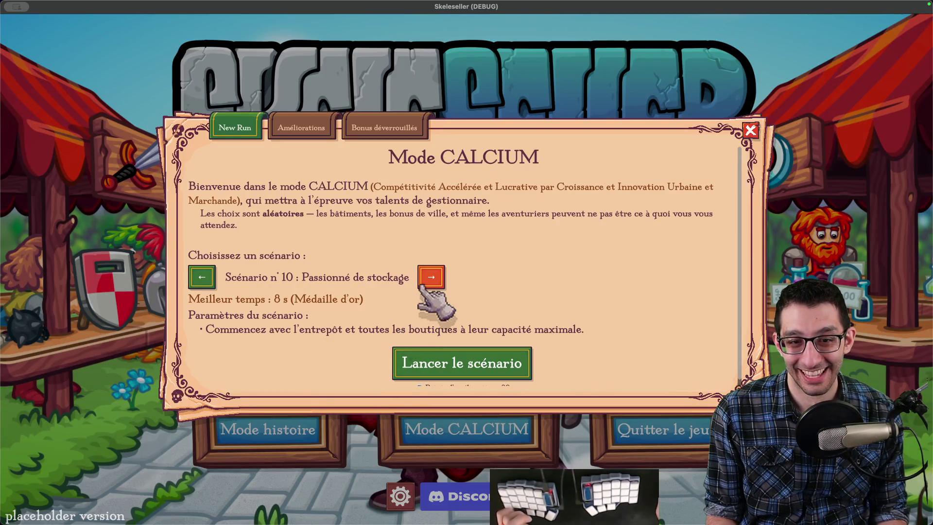
left_click(201, 277)
left_click(202, 277)
left_click(201, 277)
left_click(202, 277)
left_click(202, 277)
left_click(201, 277)
left_click(201, 277)
left_click(201, 277)
left_click(202, 277)
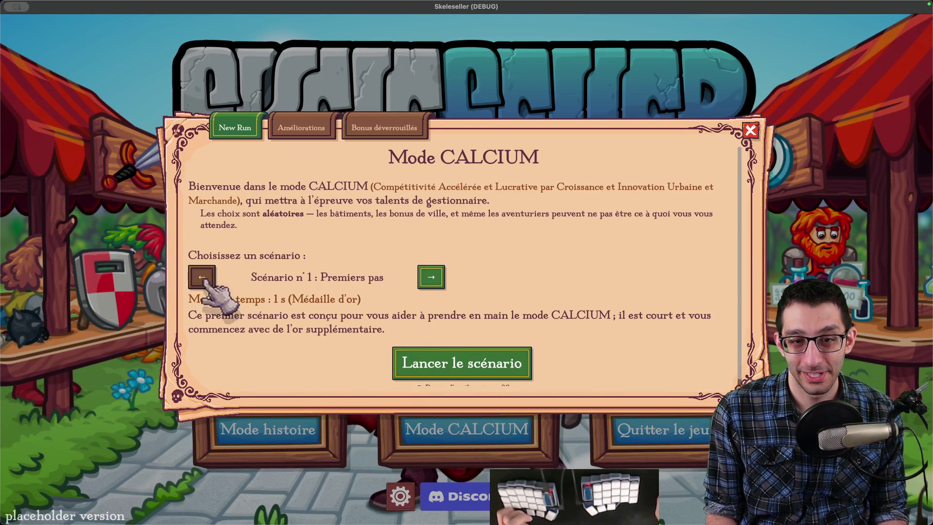
left_click(438, 285)
left_click(438, 285)
left_click(439, 286)
left_click(439, 286)
left_click(438, 286)
left_click(439, 286)
left_click(439, 285)
left_click(438, 285)
left_click(438, 285)
left_click(438, 286)
left_click(438, 286)
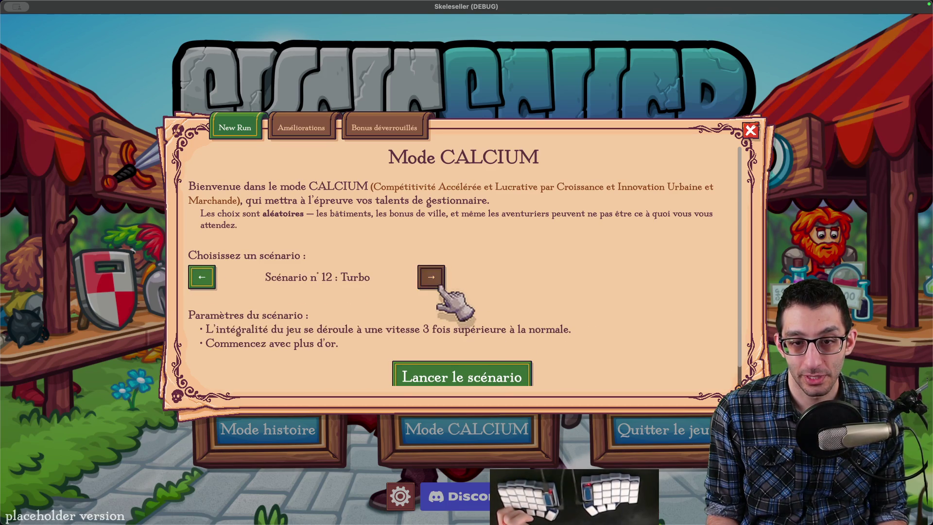
left_click(195, 287)
left_click(194, 288)
left_click(437, 287)
left_click(439, 281)
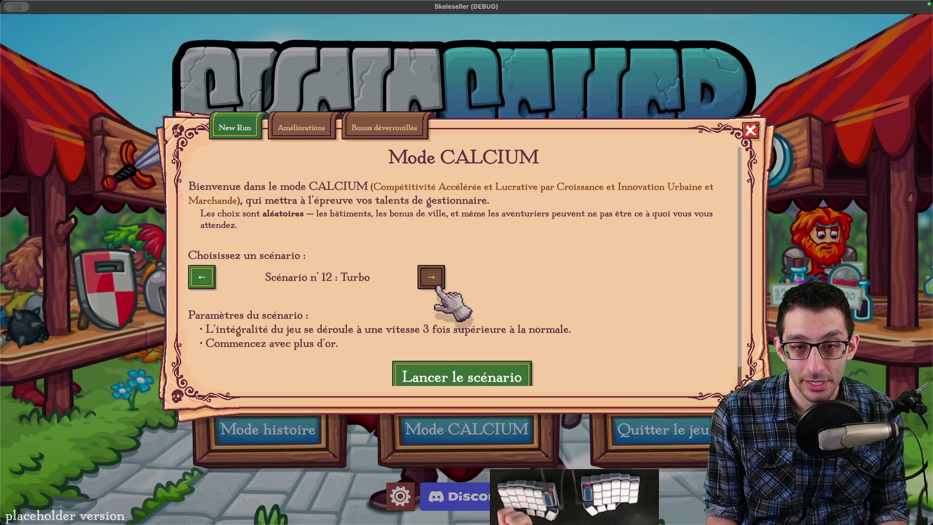
key("Escape")
Step: Switch the game language to Italiano, save, and rerun the project from Godot
left_click(401, 496)
left_click(525, 104)
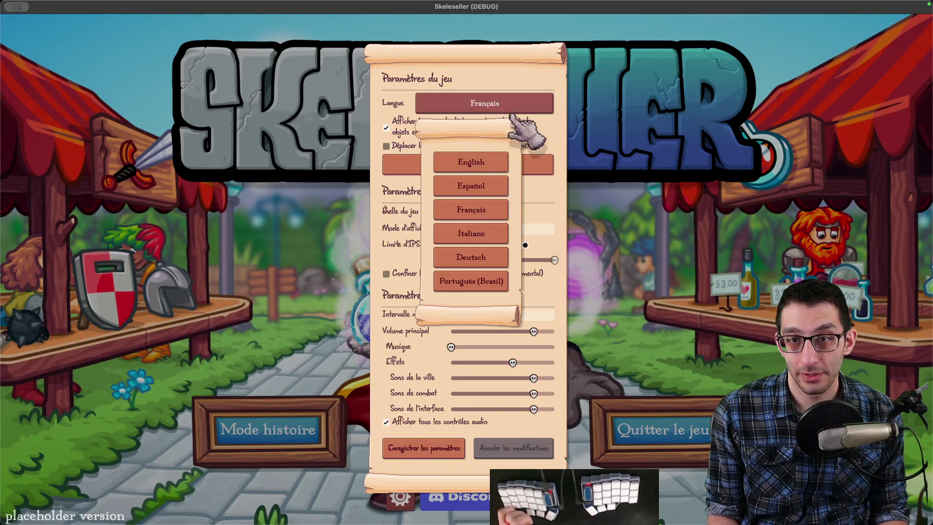
left_click(498, 232)
left_click(442, 513)
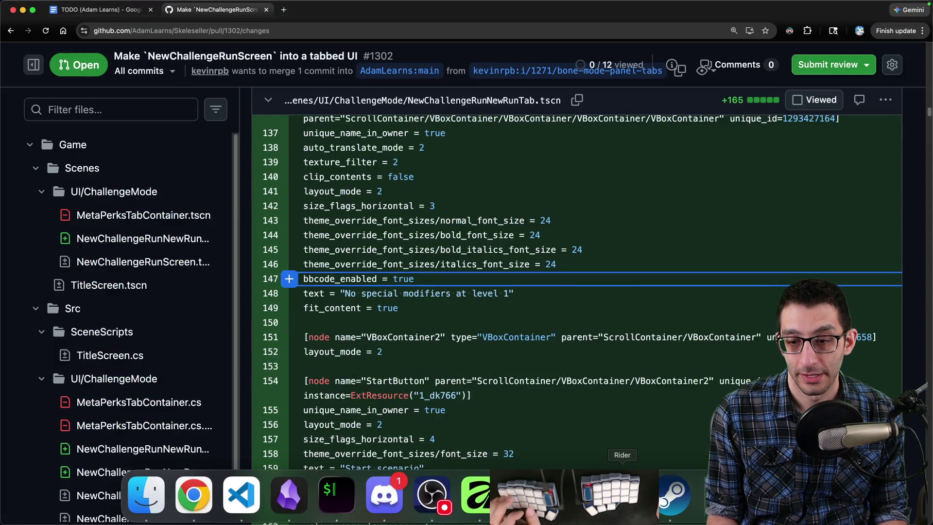
left_click(615, 493)
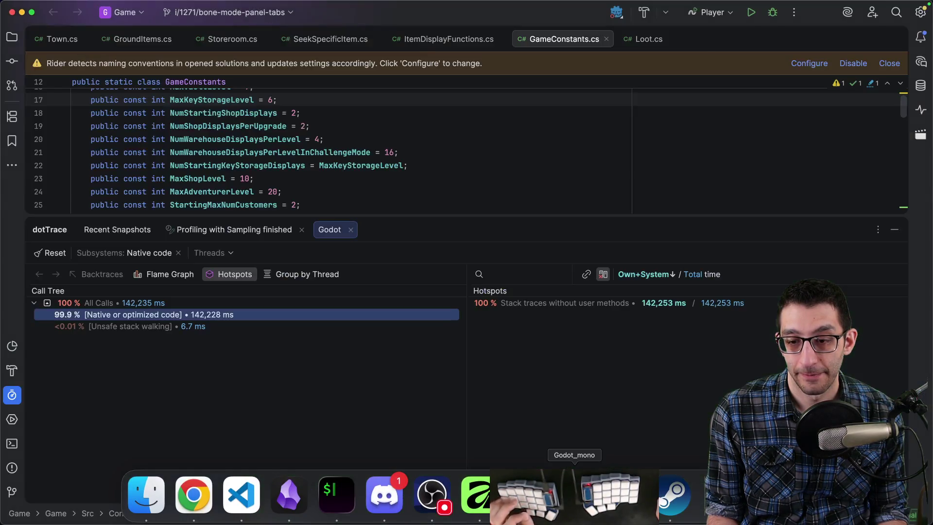
left_click(558, 493)
left_click(749, 10)
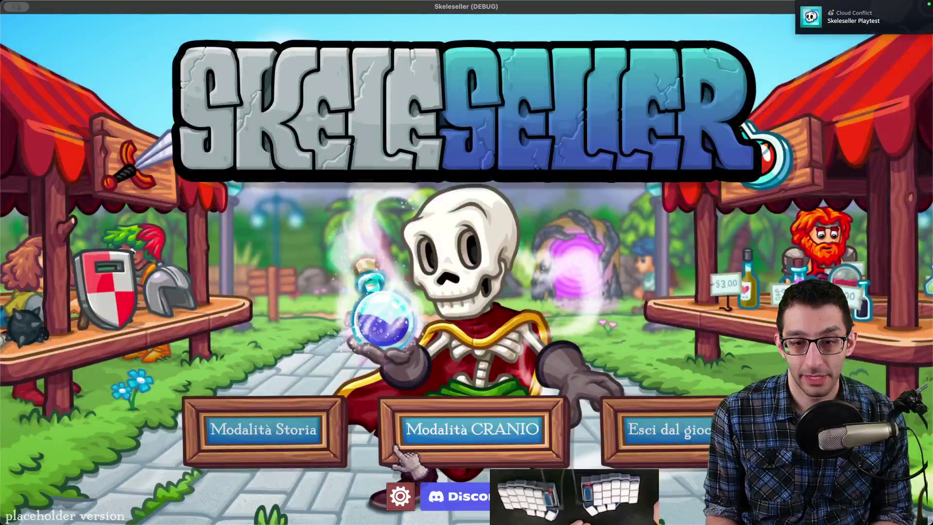
Step: Check the Italian scenarios from 1 Per Iniziare through 10 Appassionato del Magazzino to 12 Turbo, then quit
left_click(409, 438)
triple_click(205, 275)
triple_click(205, 275)
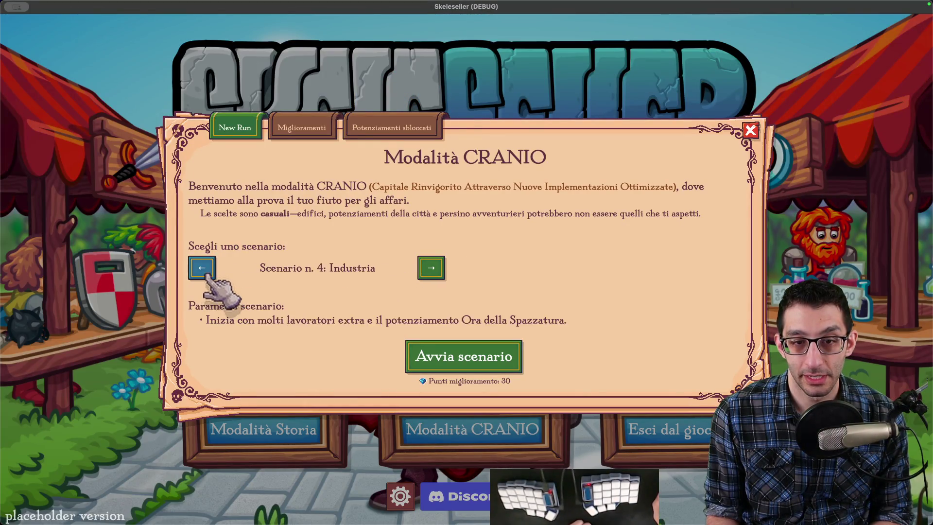
triple_click(205, 275)
double_click(431, 268)
left_click(431, 268)
left_click(431, 268)
left_click(431, 268)
left_click(431, 267)
left_click(431, 268)
left_click(431, 267)
left_click(431, 267)
left_click(202, 268)
left_click(452, 268)
left_click(201, 268)
left_click(431, 269)
left_click(452, 271)
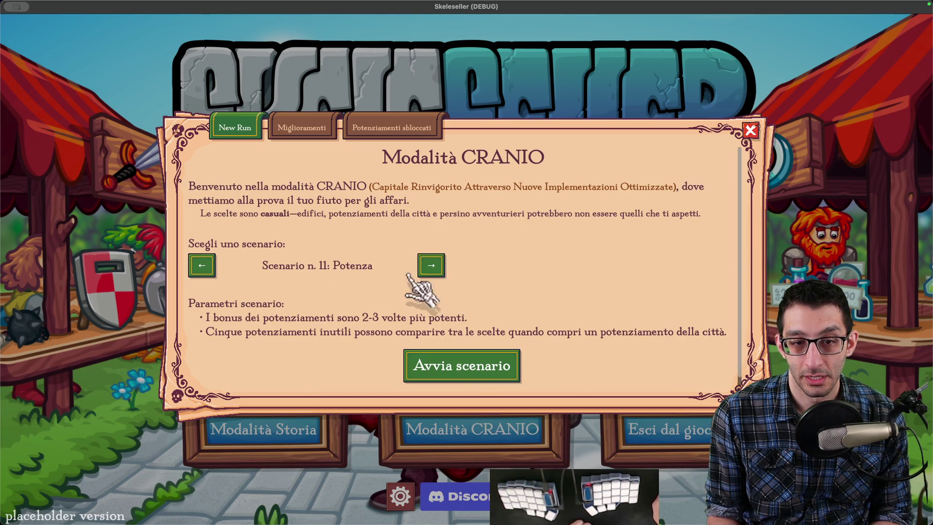
left_click(435, 271)
key("super+q")
Step: Duplicate the 'Spanish scenario 10' note line and select the word 'Spanish' on the copy
key("shift+alt+Down")
key("super+Left")
key("shift+alt+Right")
Step: Finish the 'Italian scenario 10' note, then set the game language to Deutsch and relaunch
type("Italian scenario 10")
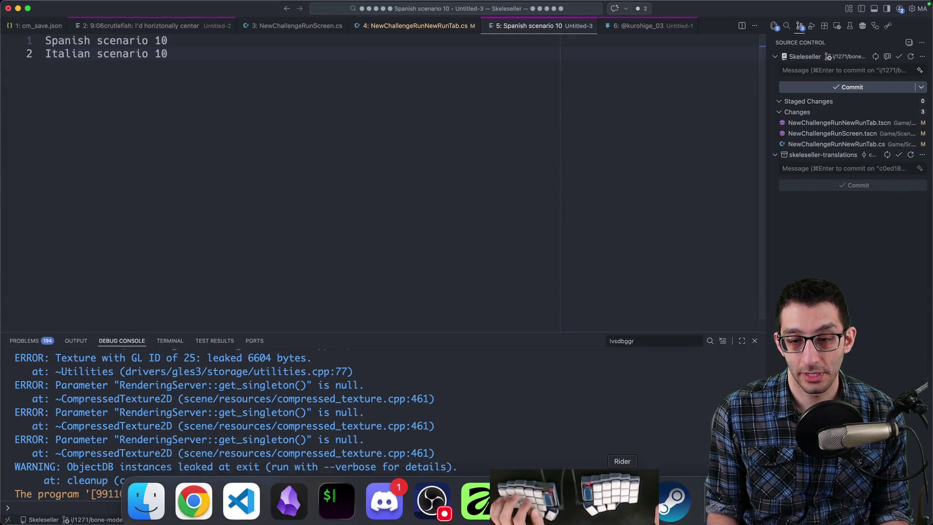
left_click(575, 493)
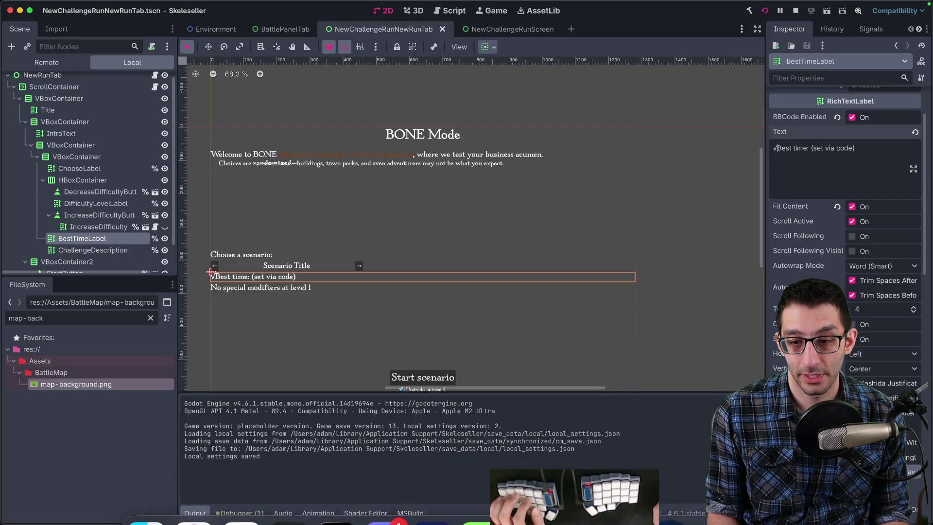
key("super+b")
key("Escape")
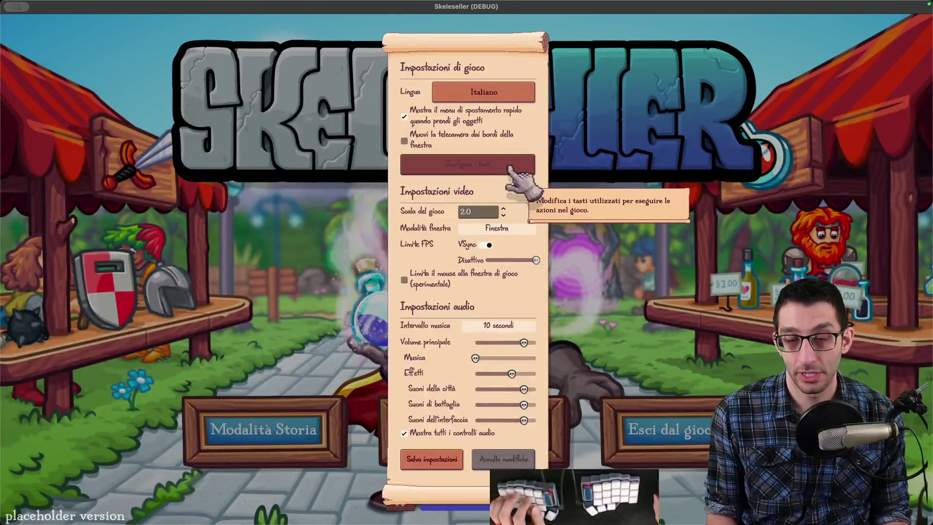
left_click(484, 92)
left_click(516, 244)
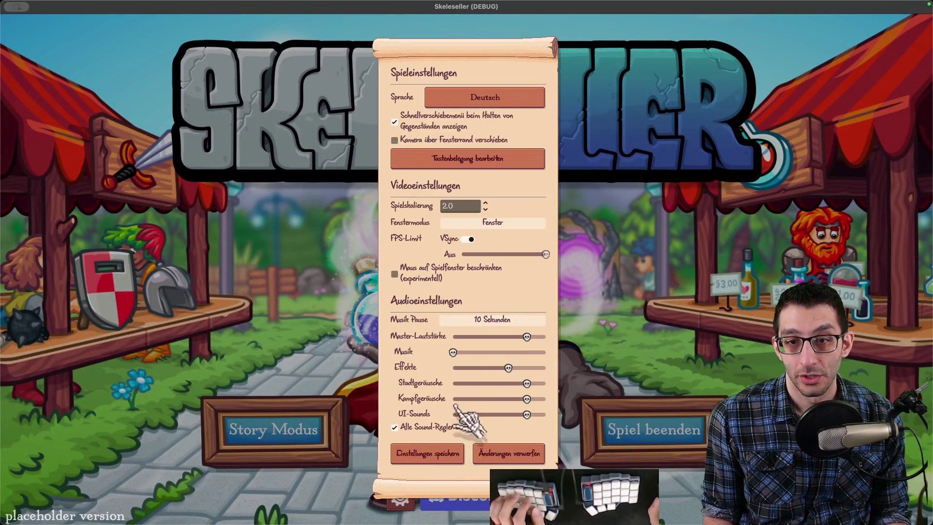
left_click(427, 453)
key("super+q")
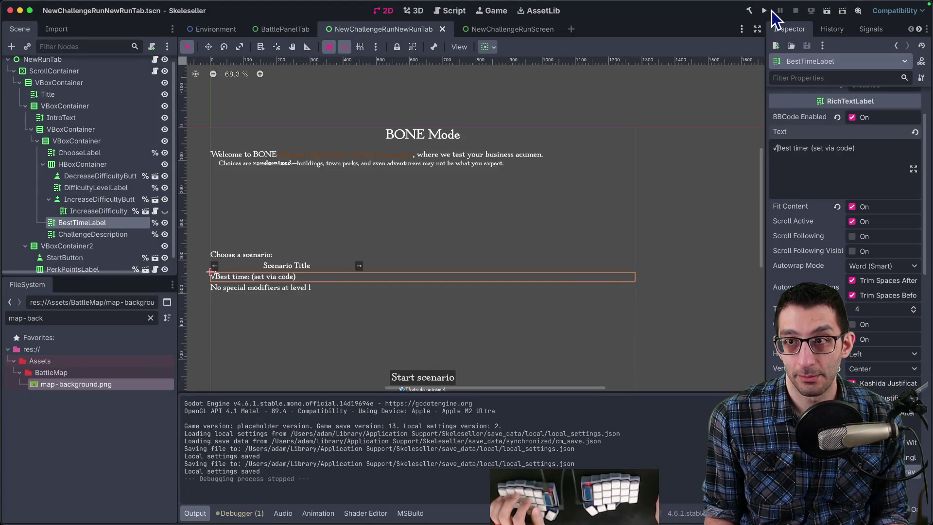
key("super+b")
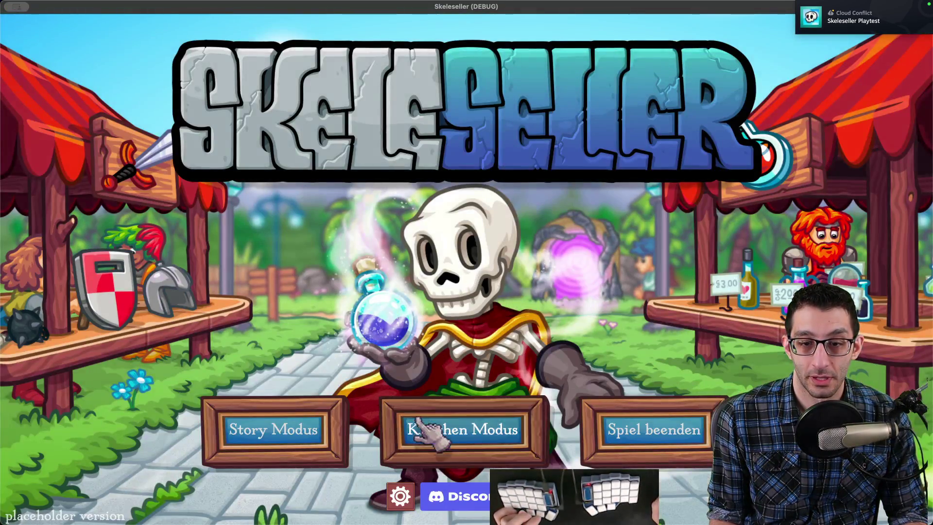
Step: Step through the German Knochen Modus scenarios, rechecking #10 Lager-Enthusiast, #11 Kraft and #12 Turbo
left_click(413, 428)
left_click(214, 281)
left_click(214, 282)
left_click(214, 282)
left_click(213, 282)
left_click(214, 282)
left_click(214, 282)
left_click(214, 281)
left_click(214, 282)
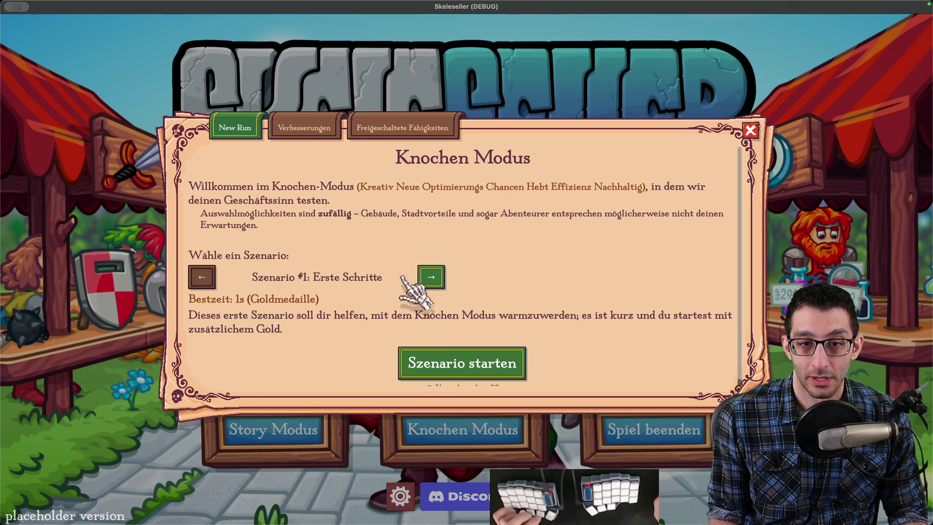
left_click(434, 279)
left_click(434, 279)
left_click(438, 279)
left_click(439, 279)
left_click(439, 279)
left_click(438, 279)
left_click(438, 279)
left_click(438, 279)
left_click(438, 279)
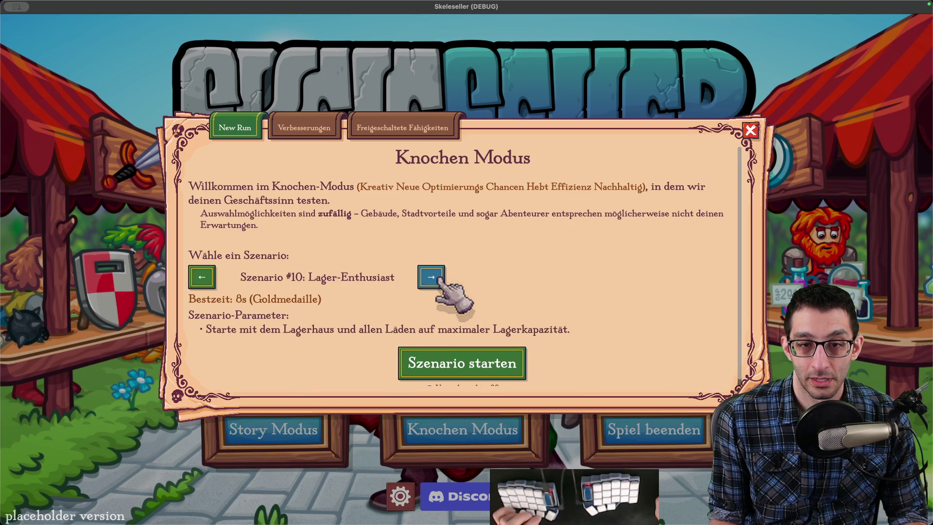
left_click(439, 279)
left_click(439, 279)
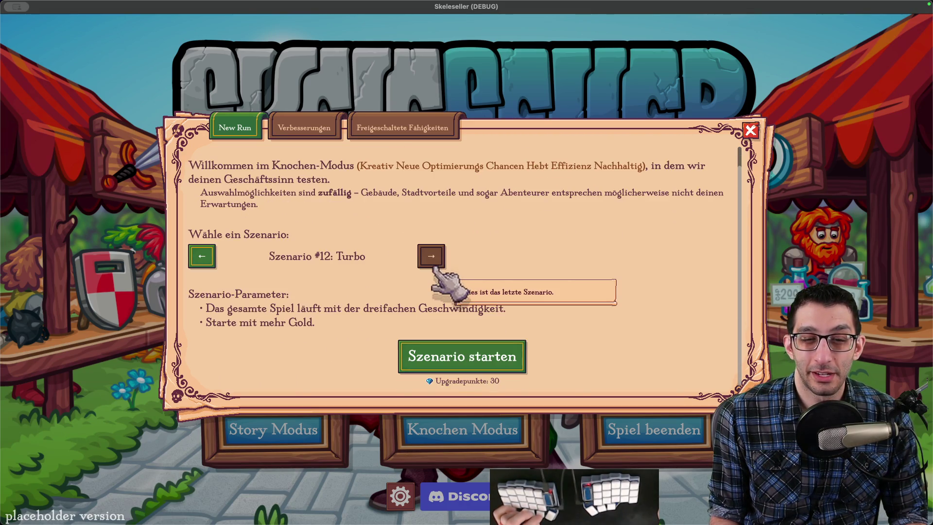
left_click(207, 257)
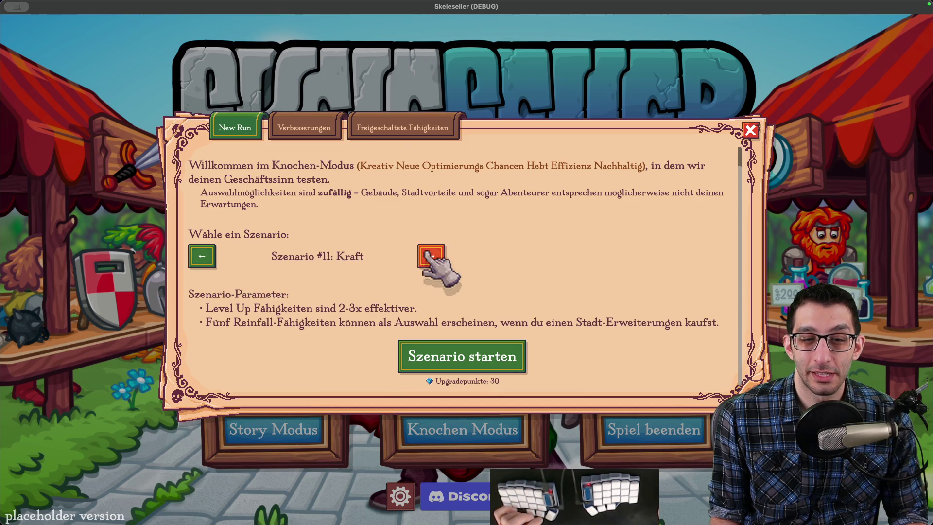
left_click(204, 277)
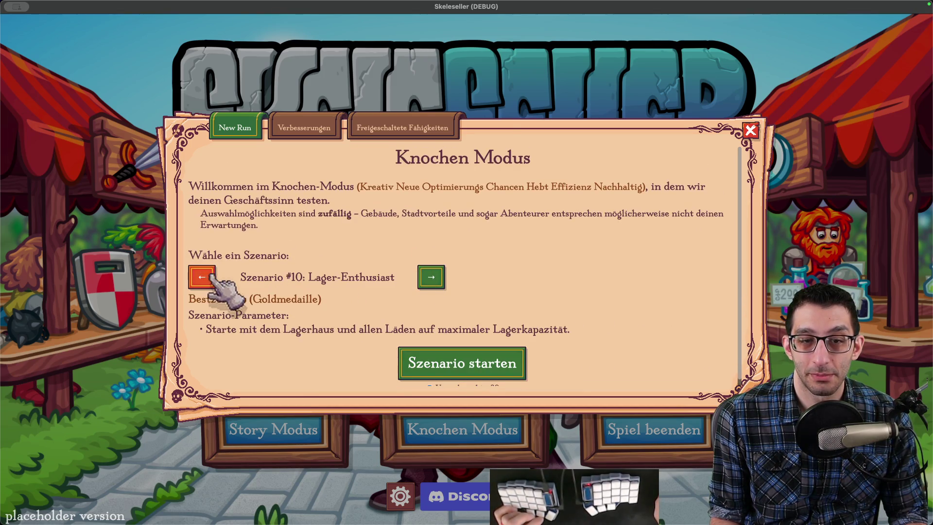
double_click(430, 277)
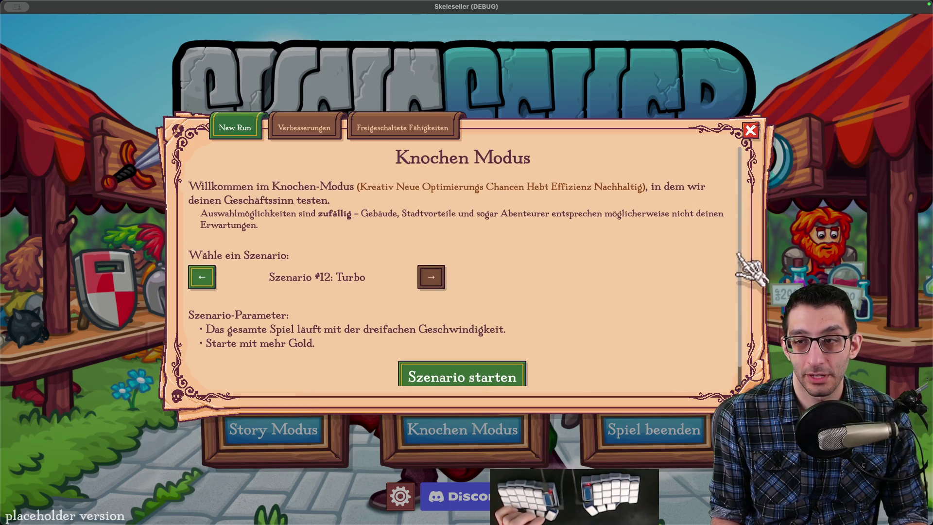
Step: Scroll the German scenario screen to inspect its layout, then bring up the TODO document
scroll(742, 340, "down", 1)
scroll(741, 345, "up", 1)
scroll(741, 355, "down", 1)
scroll(748, 355, "up", 1)
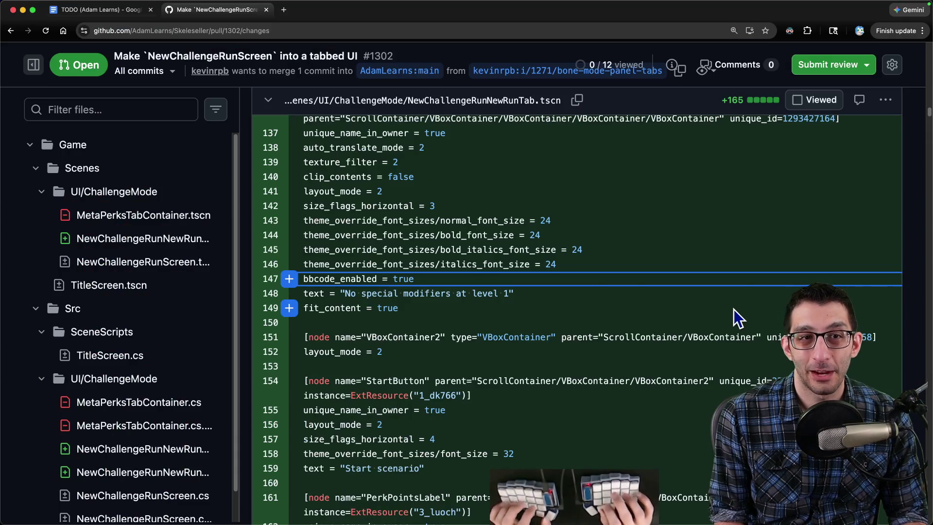
key("ctrl+shift+Tab")
scroll(733, 306, "down", 20)
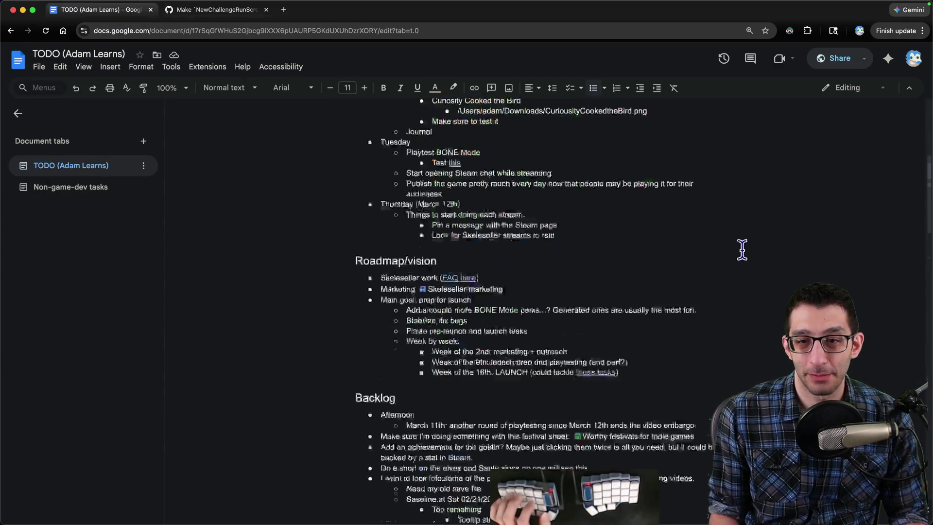
Step: Add a bullet above Valve's review noting the German screen needs scrolling, suggesting a taller container or smaller font
scroll(485, 301, "down", 1)
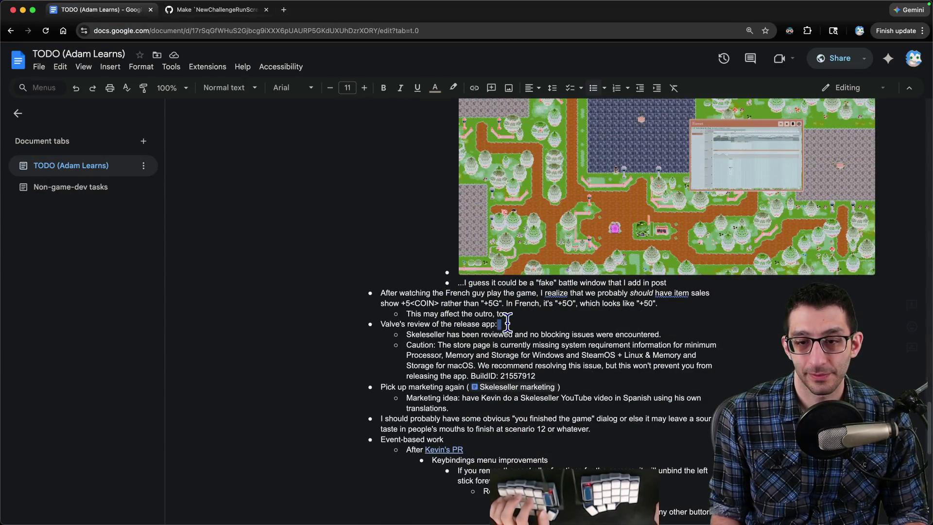
key("Home")
key("Return")
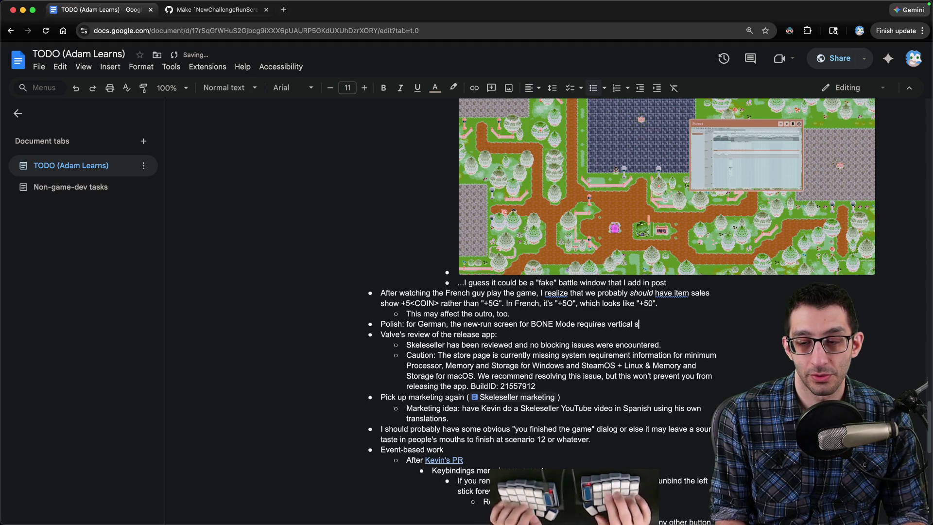
type("two s")
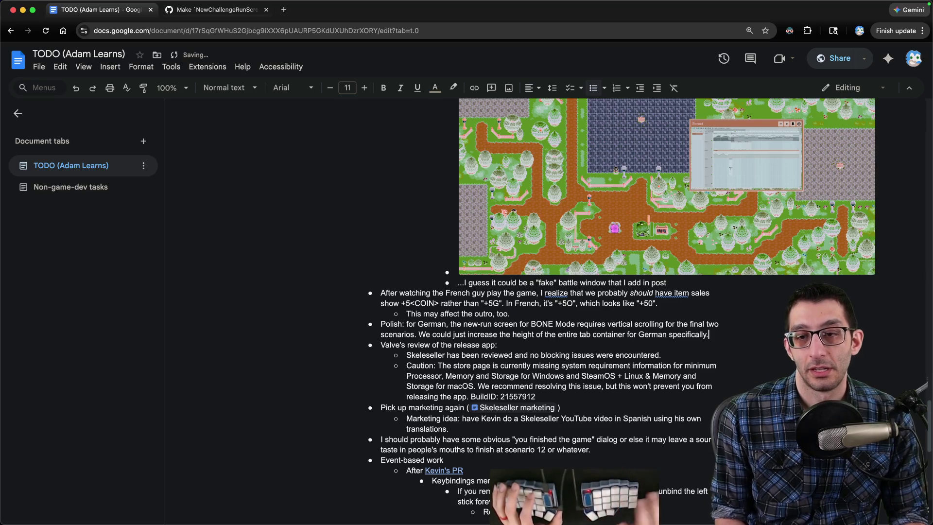
left_click(678, 510)
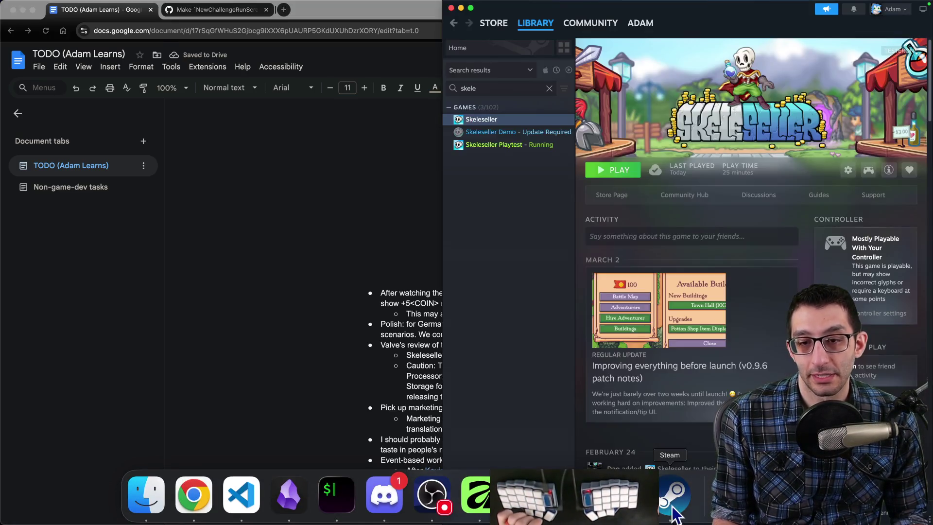
key("super+Tab")
type("could")
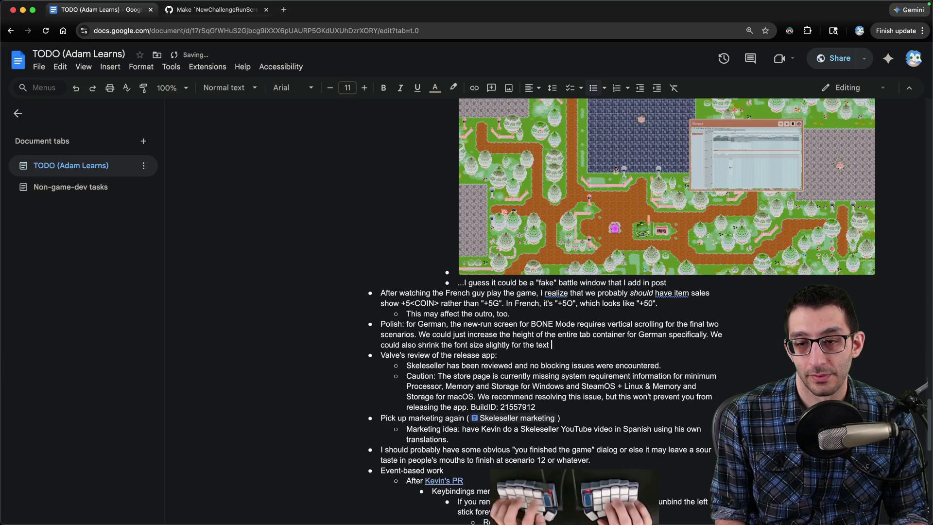
left_click(526, 495)
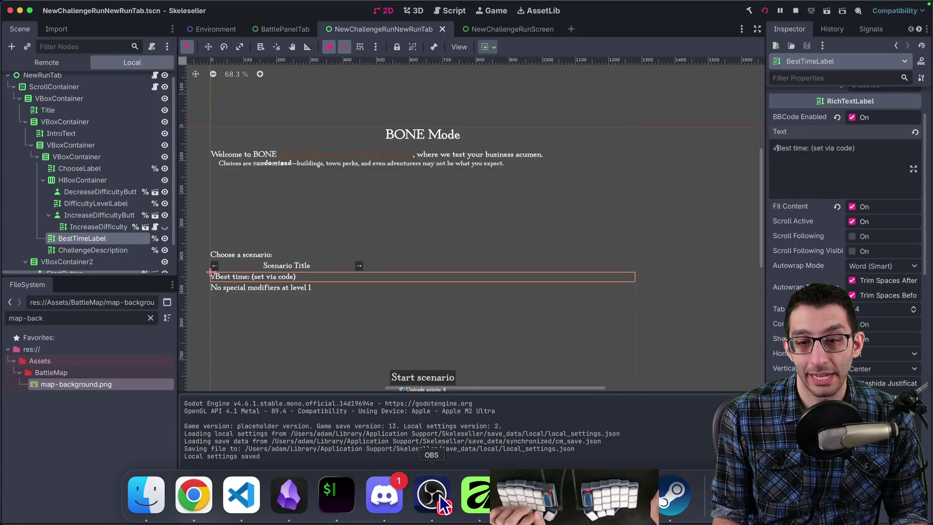
Step: Scroll the German Knochen Modus dialog again to recheck the scenario layout
left_click(527, 494)
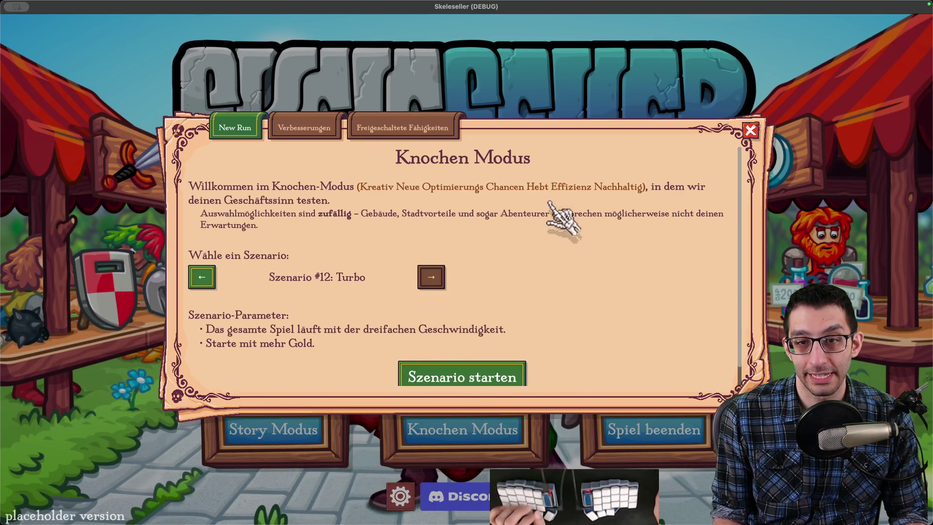
scroll(501, 248, "down", 2)
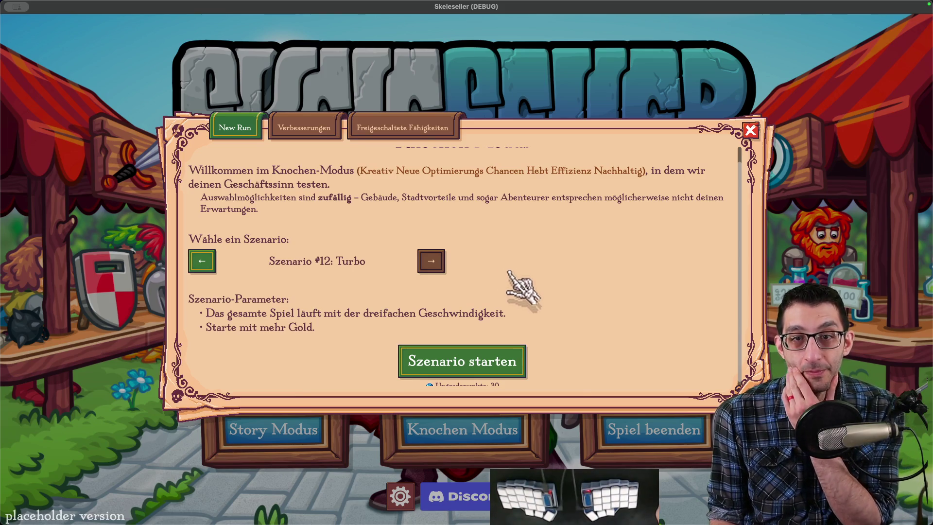
scroll(506, 267, "up", 2)
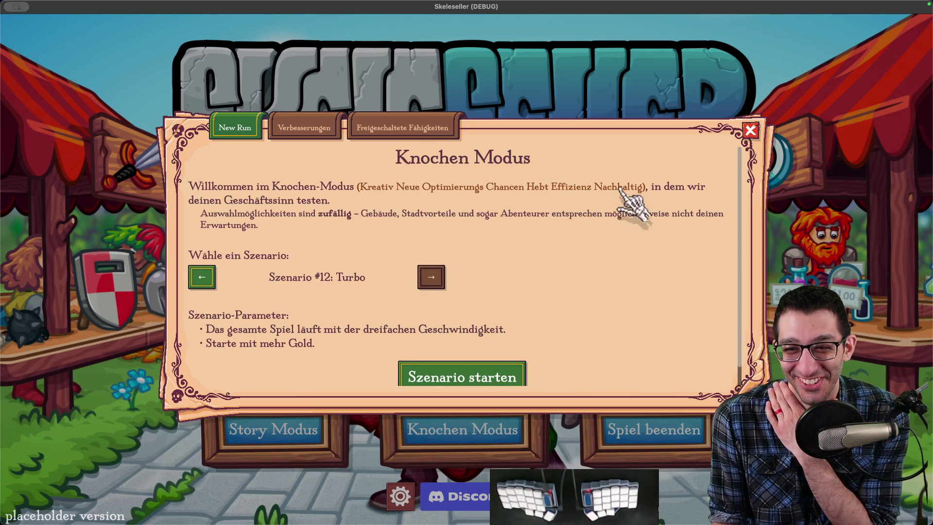
scroll(489, 229, "down", 2)
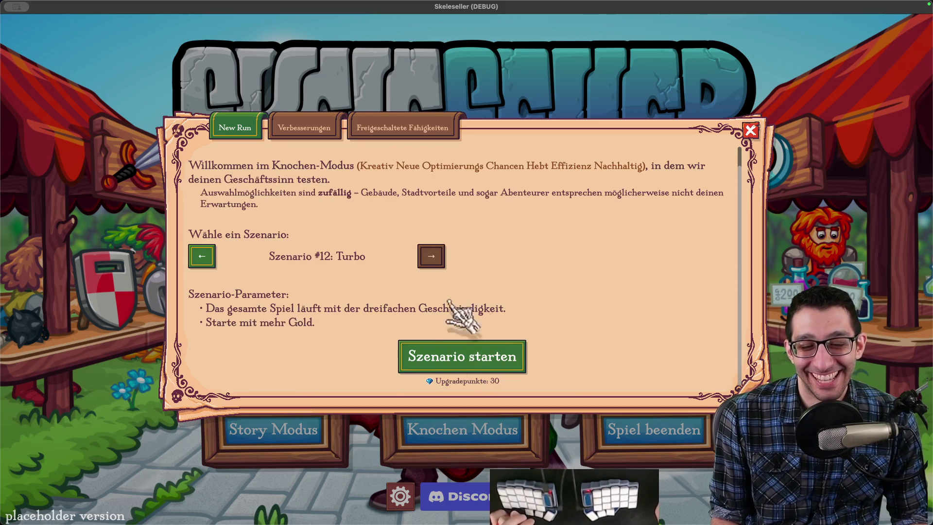
key("Escape")
Step: Set the game language to Português (Brasil), save, quit, and relaunch from Godot
left_click(400, 496)
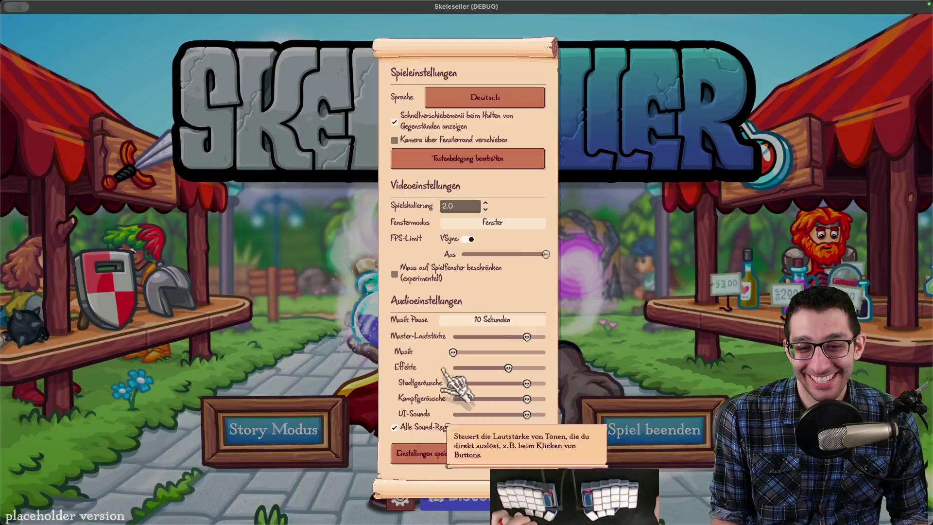
left_click(525, 99)
left_click(501, 276)
left_click(454, 452)
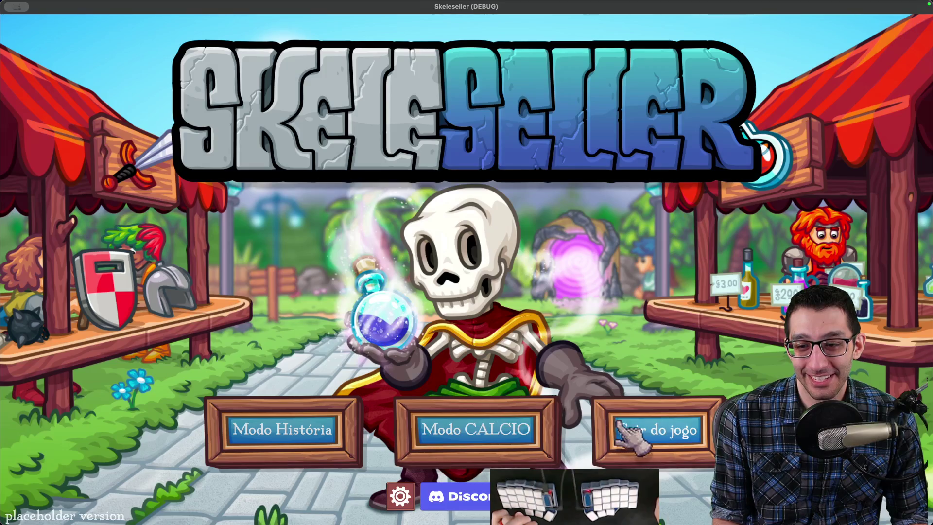
left_click(647, 427)
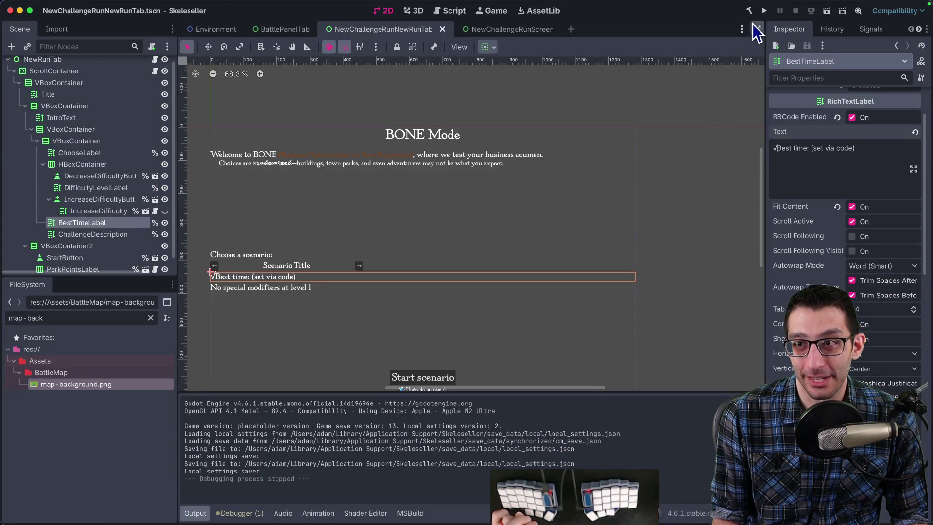
left_click(764, 10)
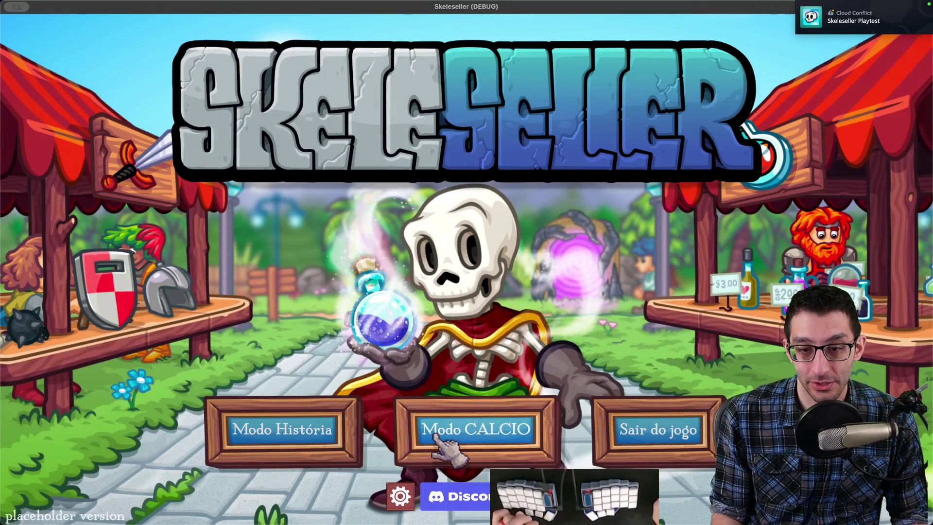
Step: Page the Portuguese Modo CALCIO scenarios from nº 1 through nº 9 Encantamento to nº 12 Turbo, then quit
left_click(413, 410)
triple_click(203, 269)
triple_click(203, 269)
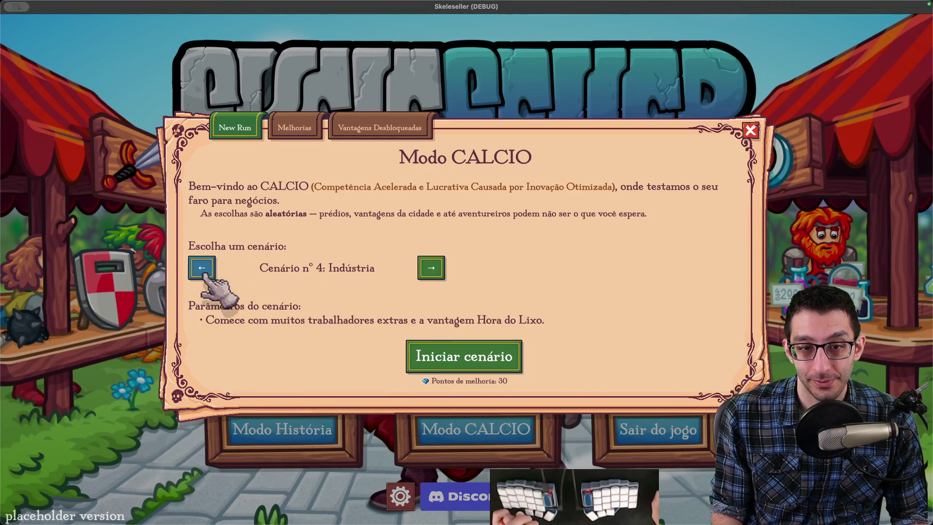
triple_click(204, 275)
left_click(431, 274)
left_click(432, 268)
triple_click(433, 269)
left_click(432, 270)
double_click(432, 271)
left_click(431, 269)
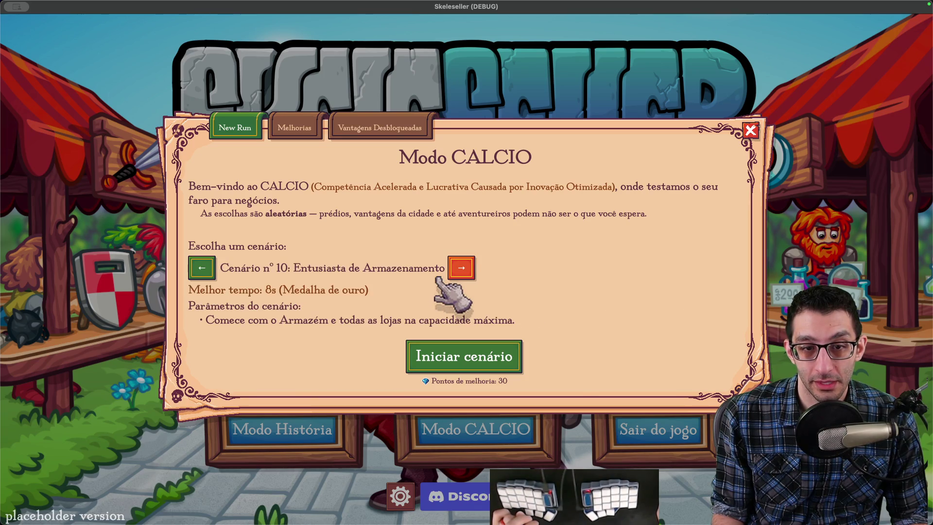
left_click(202, 268)
left_click(460, 269)
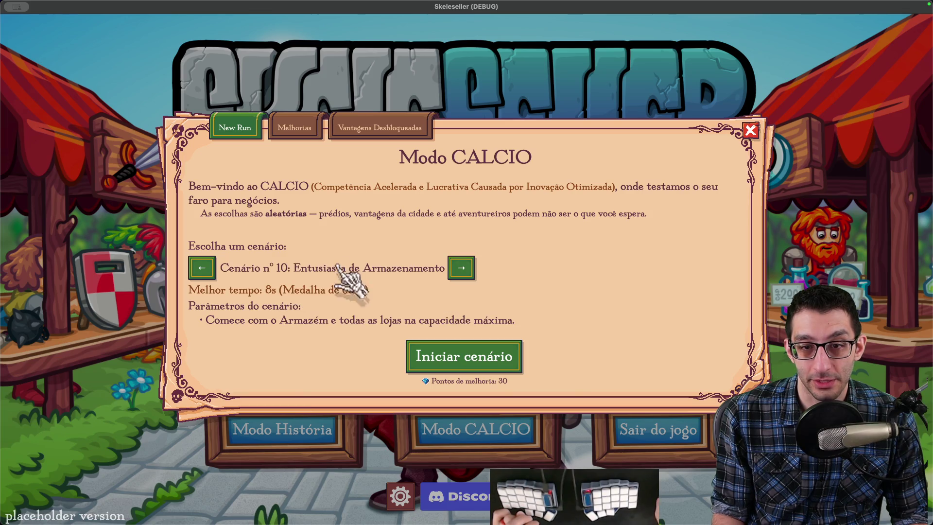
left_click(459, 269)
left_click(442, 265)
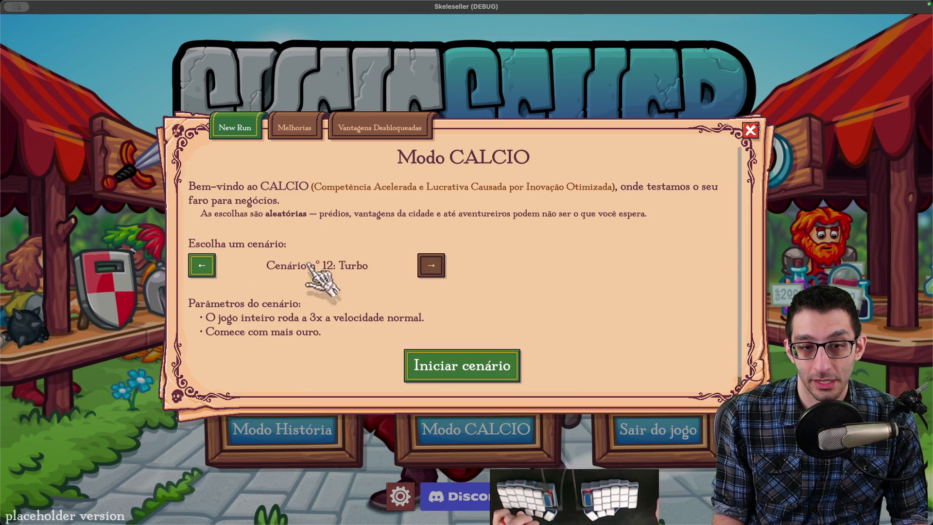
key("super+q")
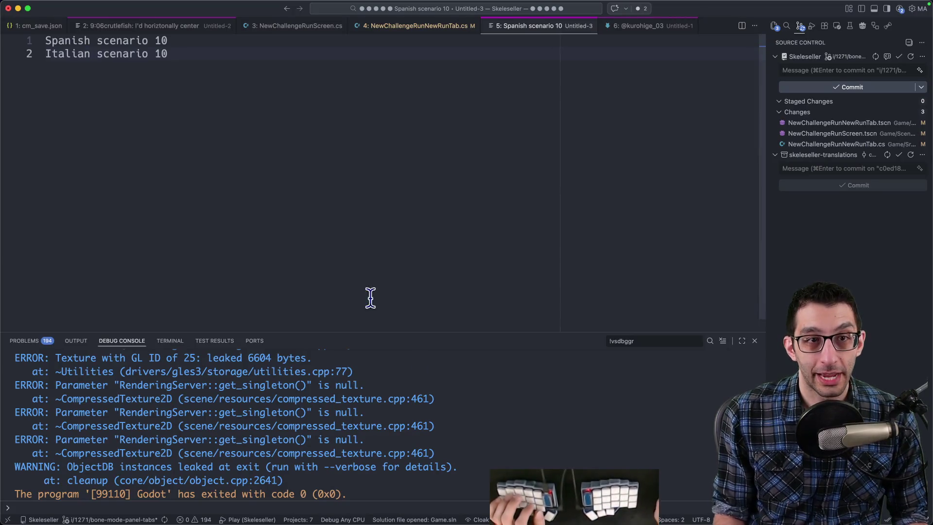
Step: Give DifficultyLevelLabel a 450 px custom minimum width and save the scene
mouse_move(452, 519)
left_click(559, 508)
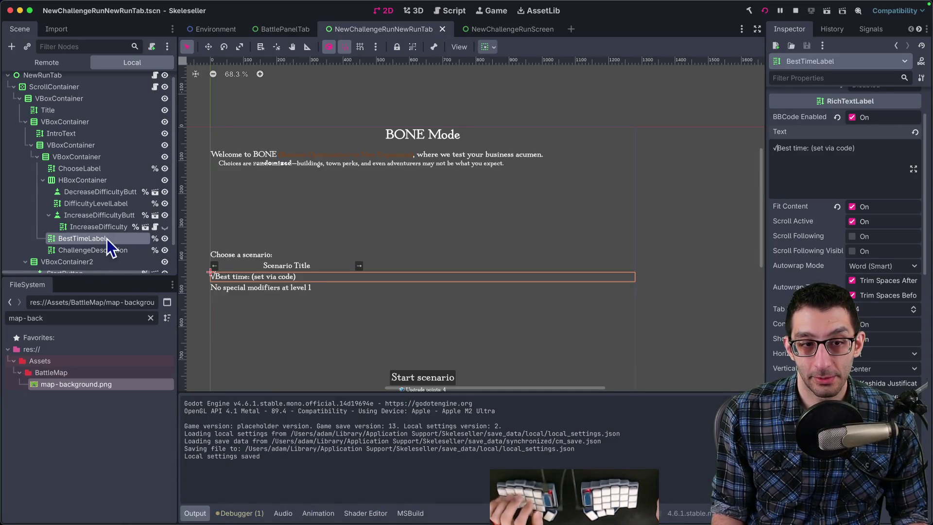
left_click(98, 204)
scroll(811, 281, "down", 10)
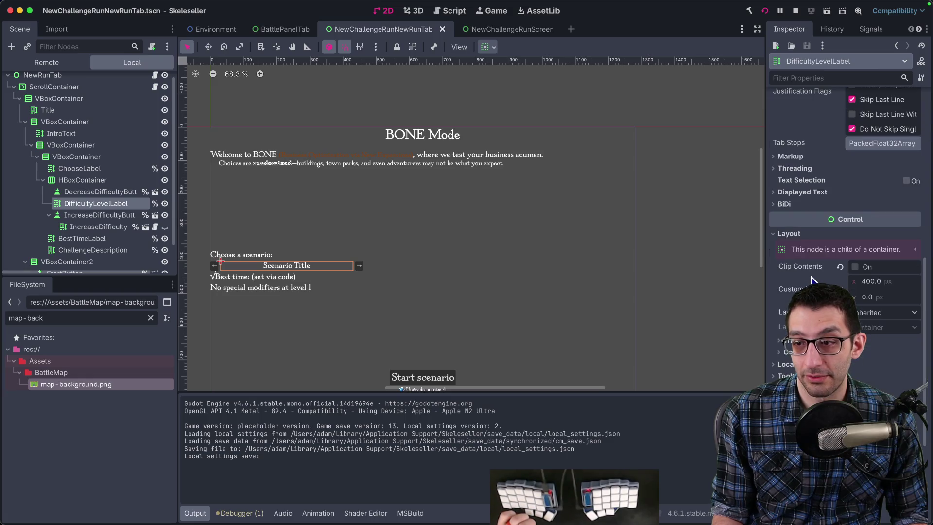
left_click(872, 282)
type("450")
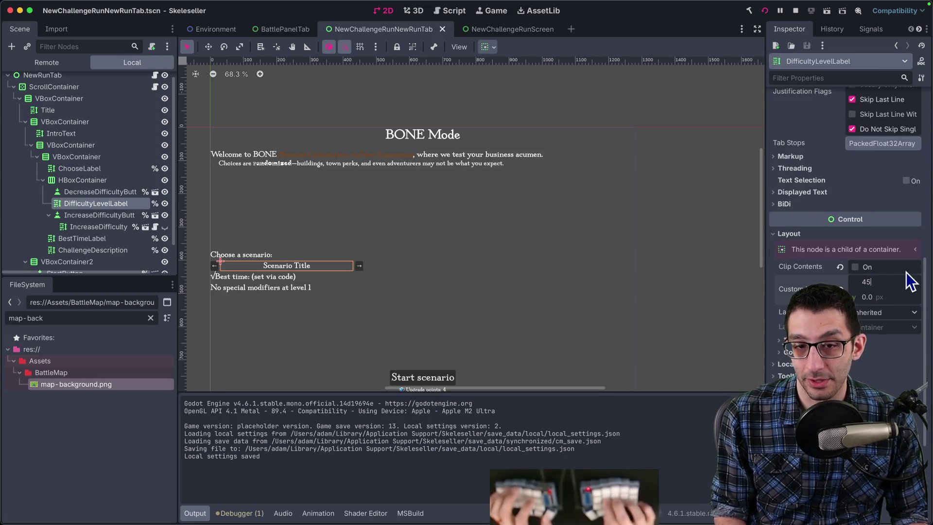
key("Return")
key("super+s")
Step: Step through the scenarios in the running game, ending on scenario 9 Encantamento
mouse_move(622, 493)
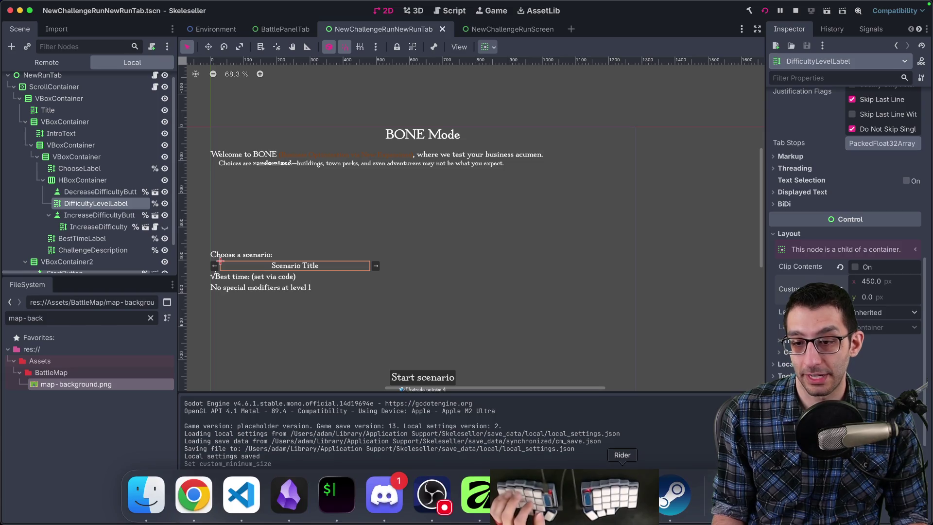
left_click(526, 493)
left_click(202, 267)
left_click(202, 267)
left_click(455, 265)
left_click(202, 266)
left_click(202, 267)
left_click(455, 267)
left_click(202, 267)
Step: Widen the label's minimum width to 454, save, and recheck scenarios 9 and 10
left_click(574, 493)
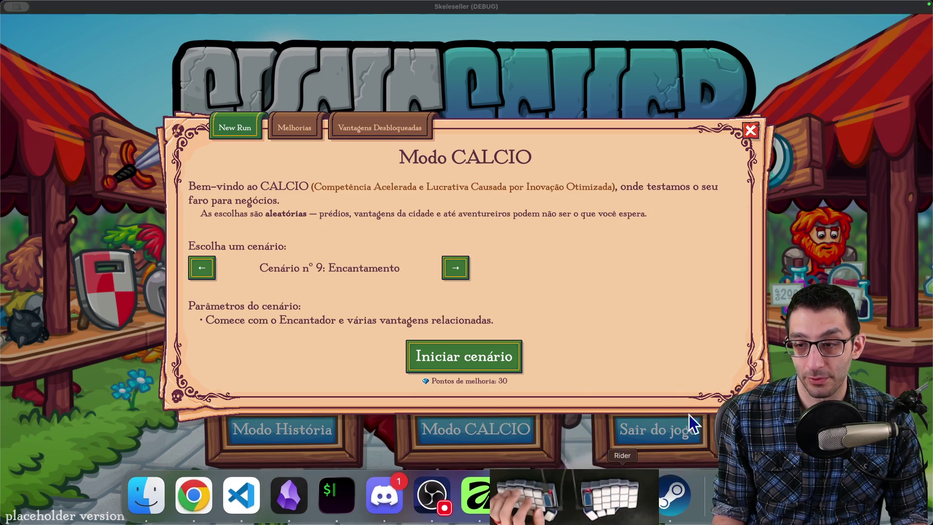
type("454")
key("Return")
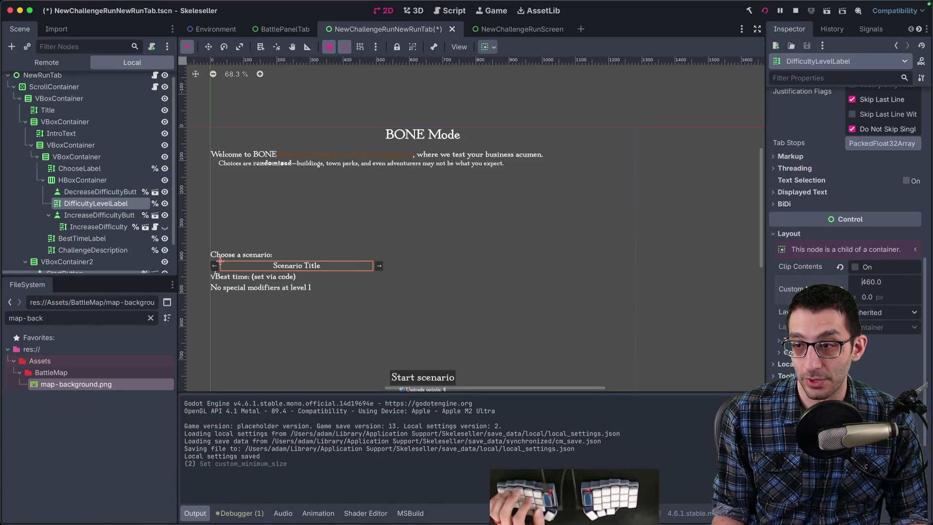
key("super+s")
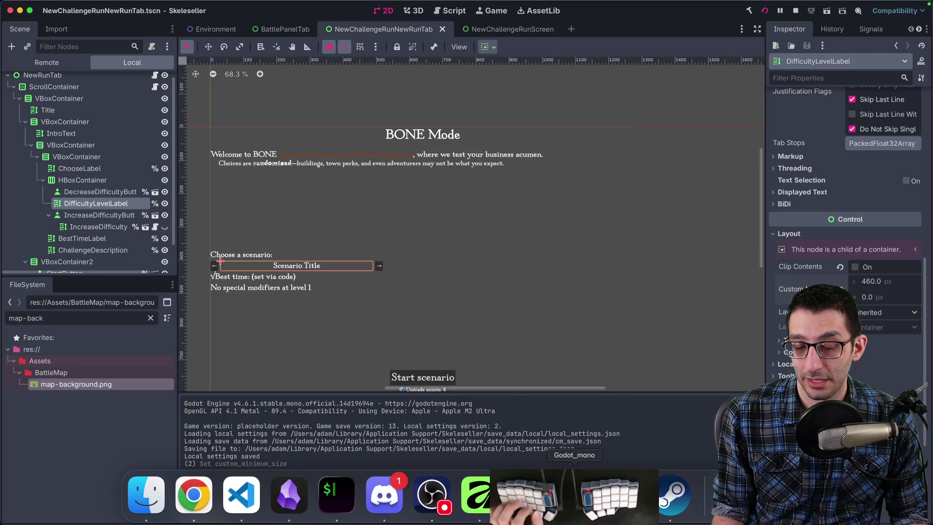
mouse_move(479, 520)
left_click(525, 496)
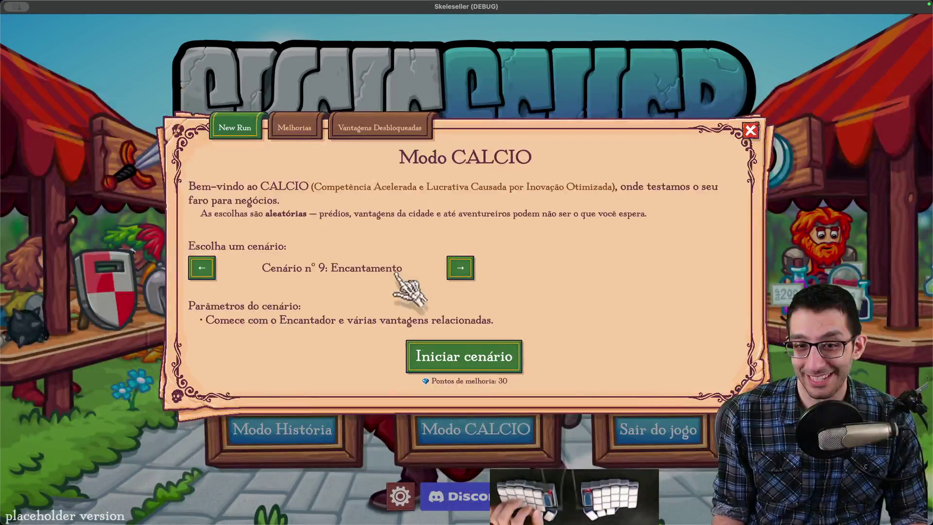
left_click(466, 268)
left_click(203, 268)
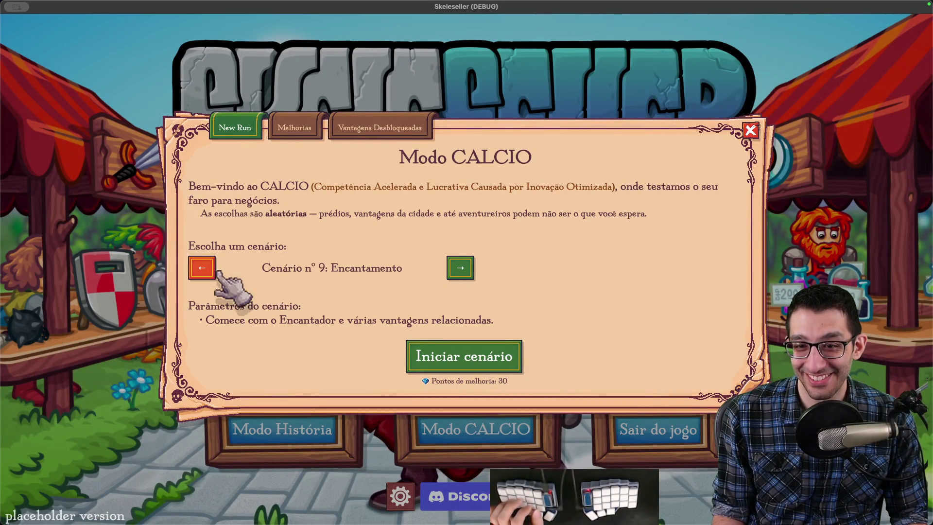
left_click(461, 269)
left_click(202, 268)
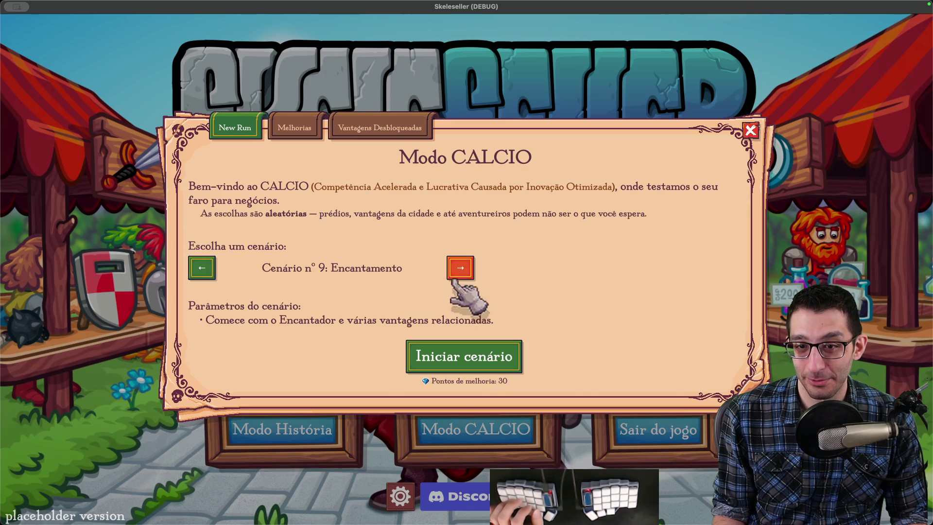
Step: Relaunch the game with Cmd+B and browse the scenarios up to scenario 10
mouse_move(574, 521)
left_click(575, 501)
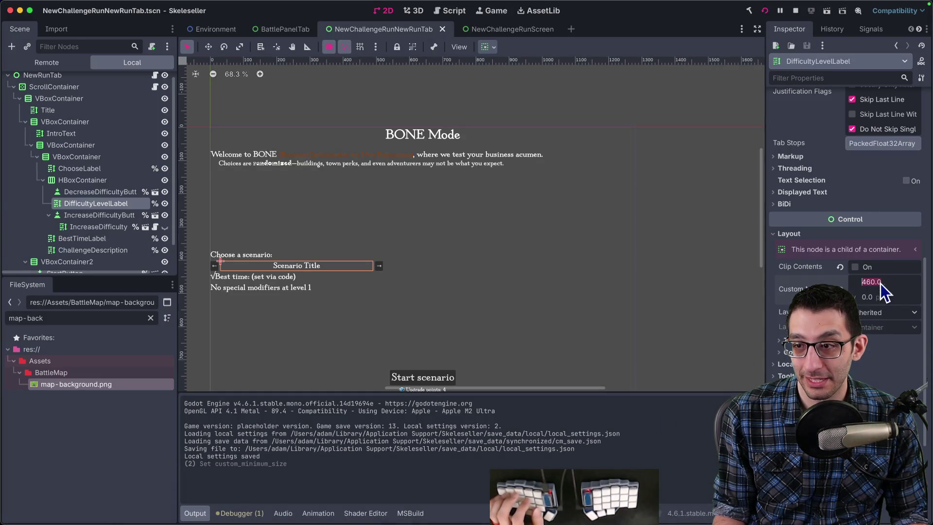
key("super+b")
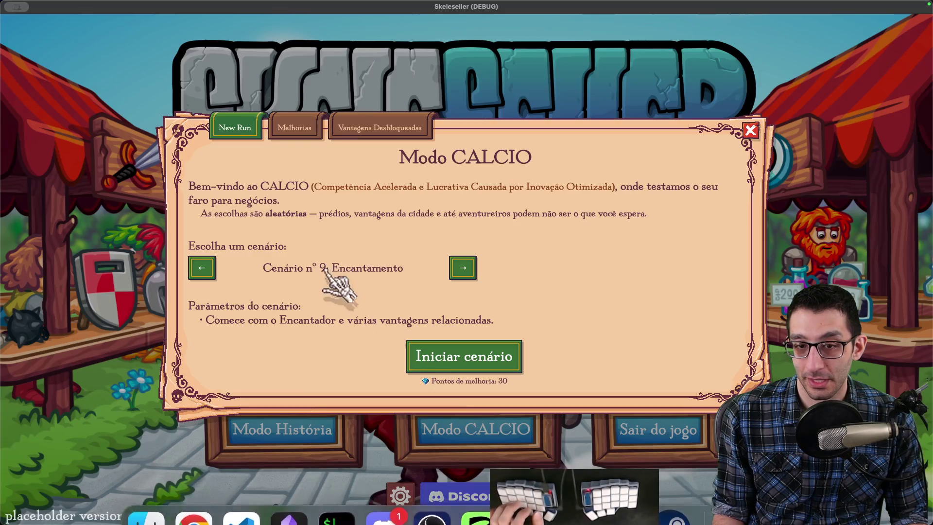
left_click(208, 268)
left_click(462, 267)
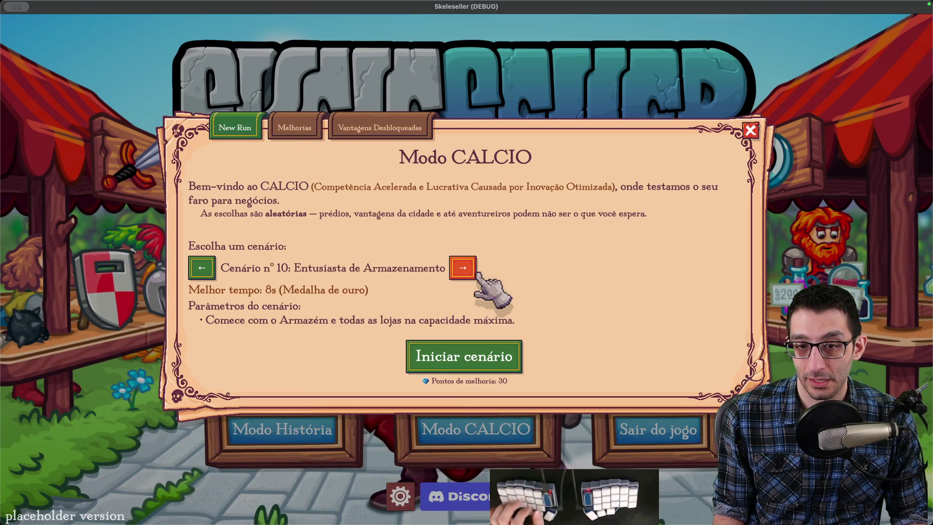
left_click(205, 268)
left_click(450, 275)
left_click(205, 270)
left_click(204, 269)
left_click(461, 268)
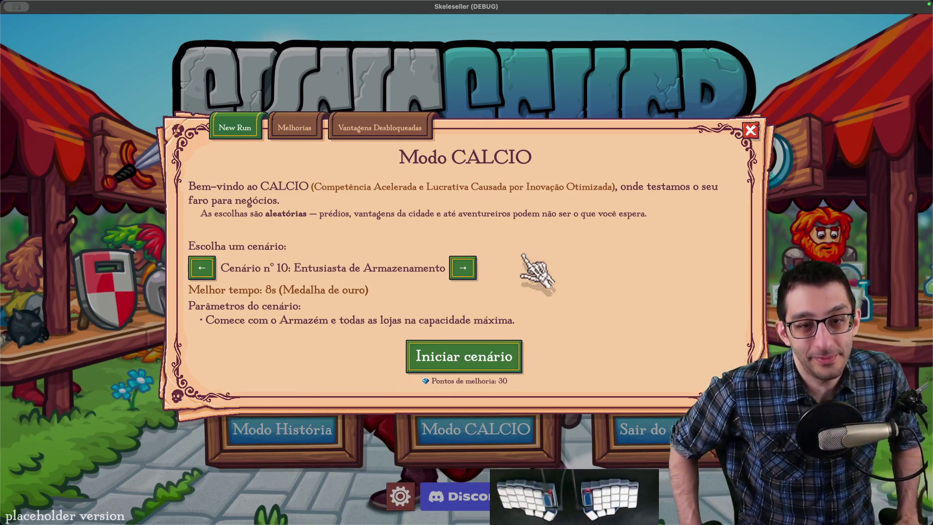
Step: Return to scenario 1 Começando, close the Modo CALCIO dialog, and switch the game language to English
left_click(205, 276)
left_click(205, 276)
left_click(205, 276)
left_click(205, 276)
left_click(205, 276)
left_click(205, 276)
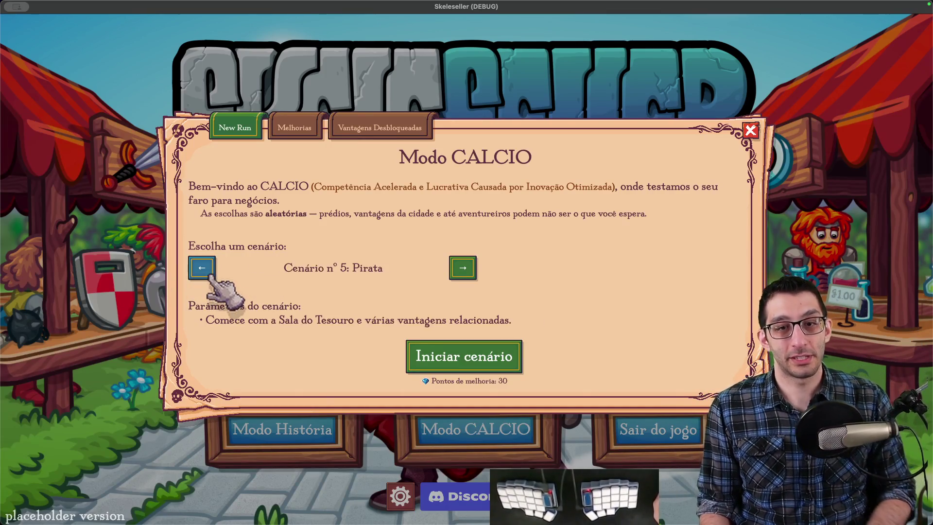
left_click(206, 277)
left_click(208, 277)
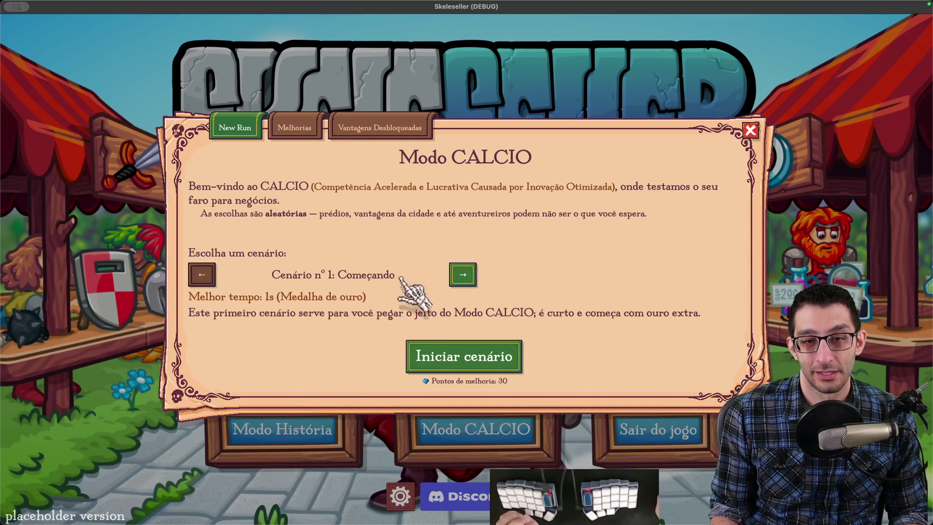
key("Escape")
key("Escape")
left_click(503, 108)
left_click(500, 153)
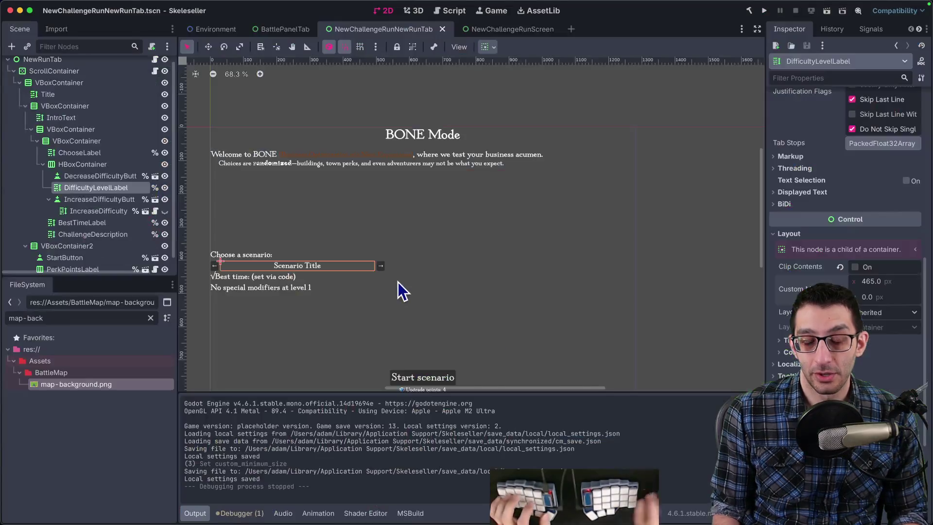
Step: Select the language-testing, Q/E navigation and Steam Deck testing items in the TODO doc
scroll(397, 272, "up", 20)
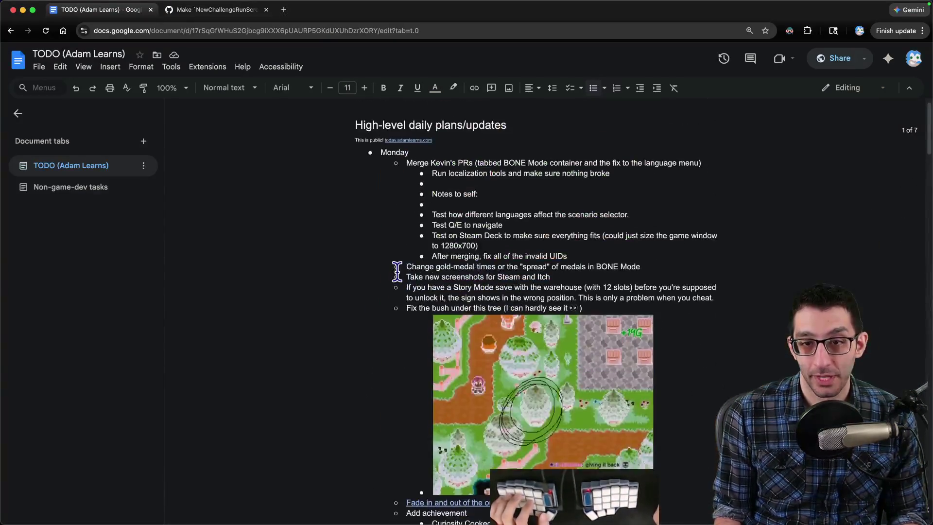
left_click_drag(432, 233, 640, 236)
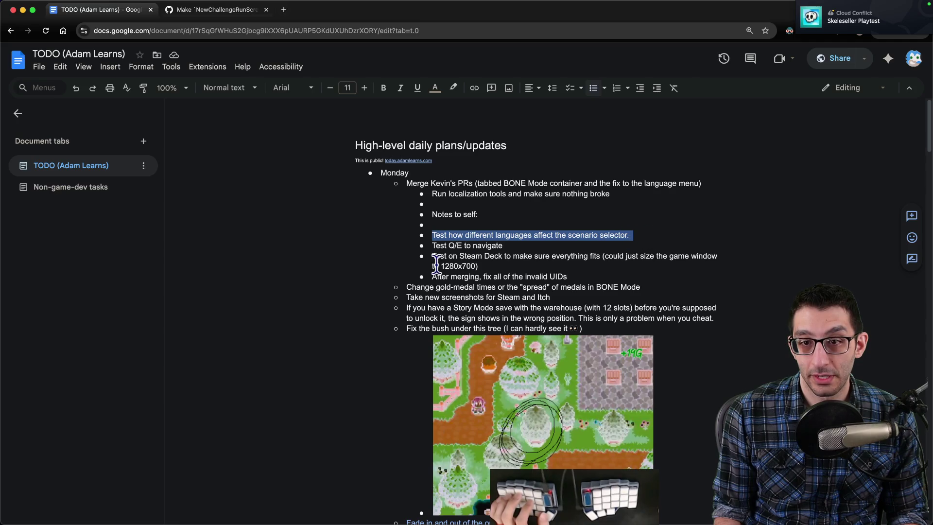
left_click_drag(429, 246, 508, 249)
left_click_drag(431, 256, 496, 267)
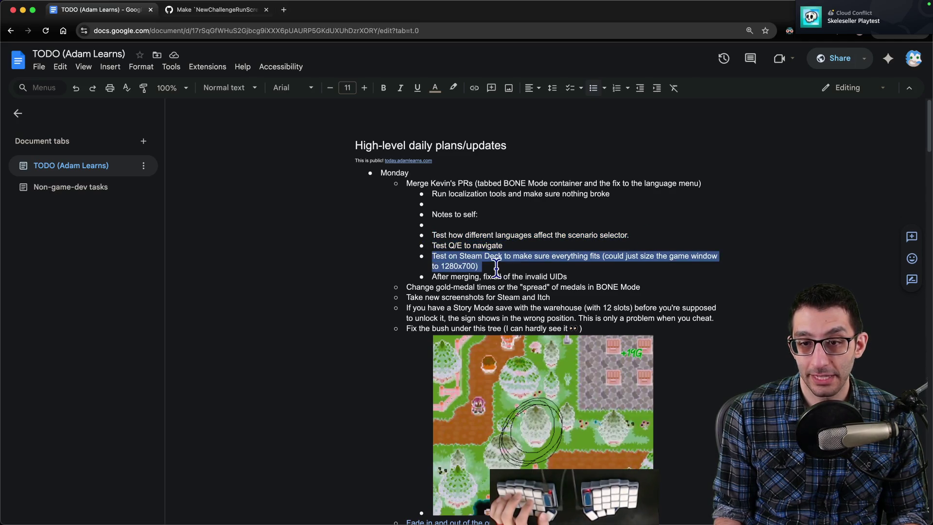
mouse_move(526, 500)
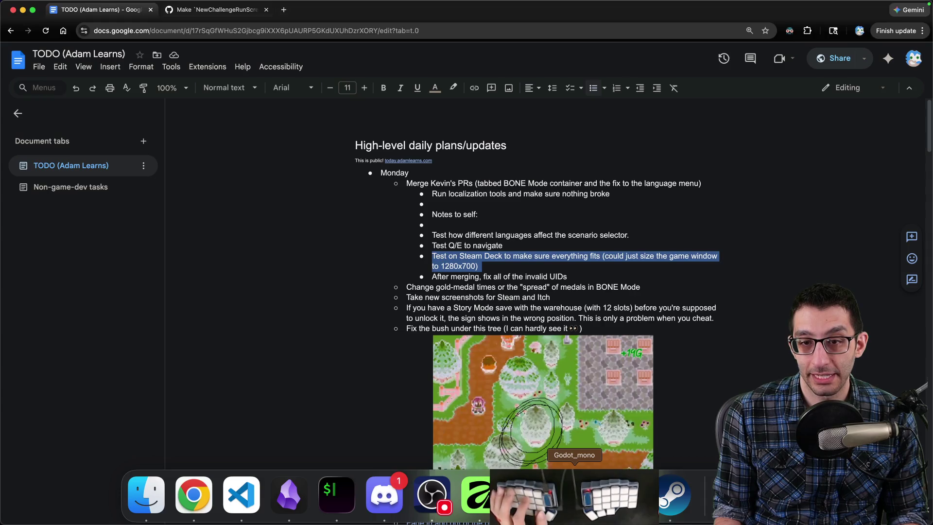
left_click(575, 496)
Step: Set Display > Window Mode to Windowed in Project Settings and relaunch the game
left_click(102, 6)
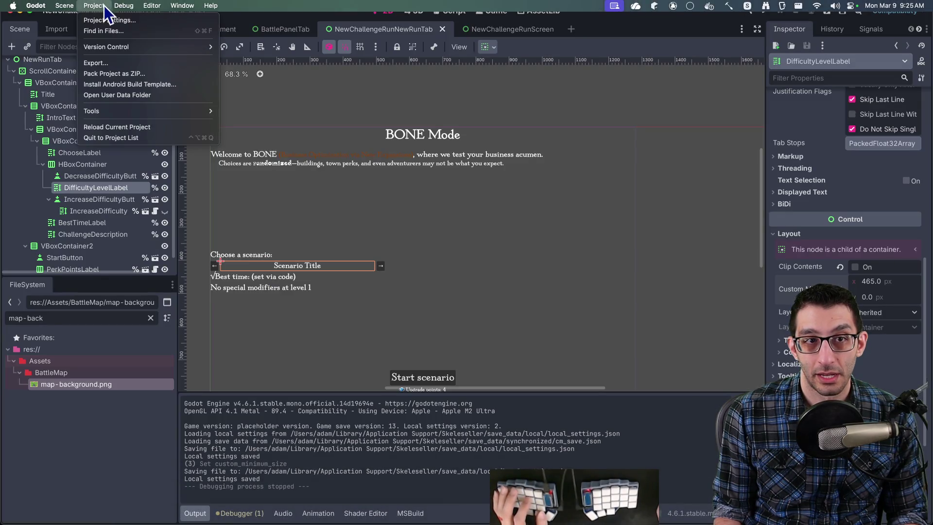
left_click(117, 23)
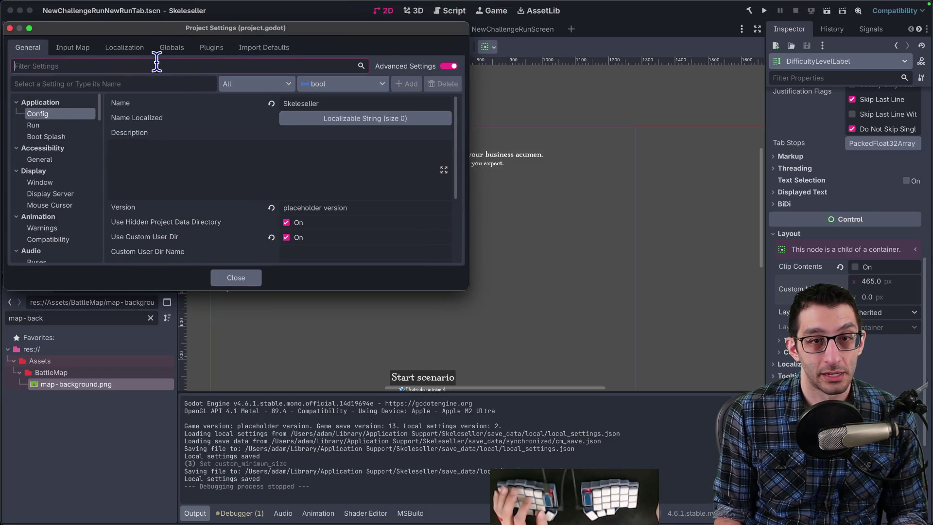
type("window")
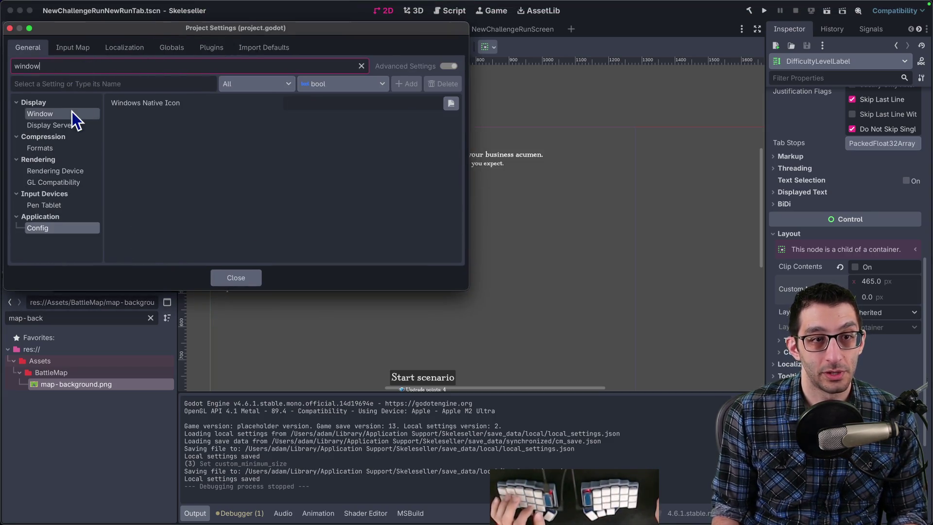
left_click(68, 113)
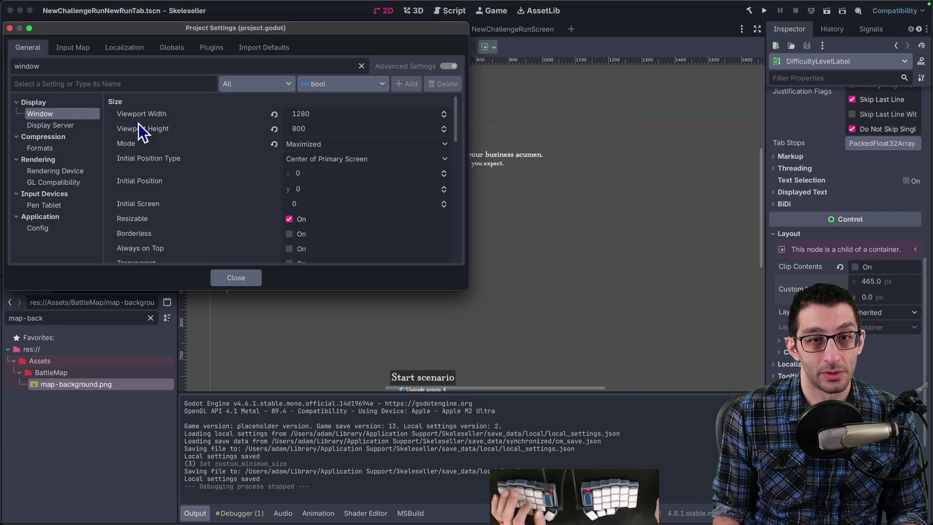
left_click(314, 143)
left_click(325, 164)
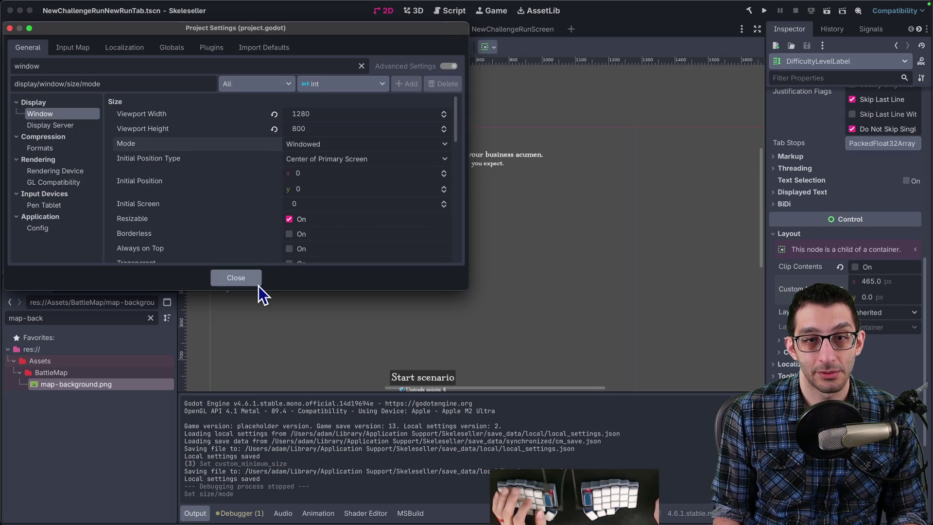
left_click(255, 280)
left_click(764, 11)
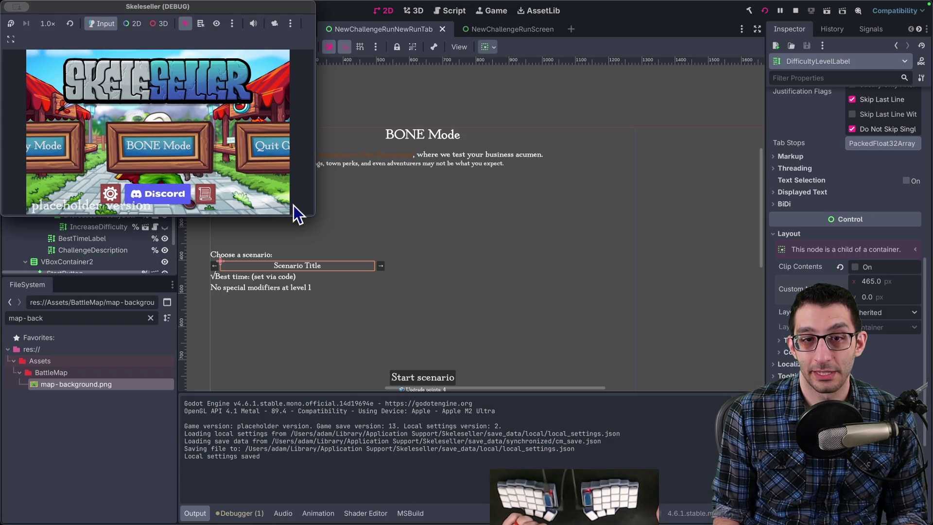
Step: Enlarge the game window and set the game scale to 1.0 in its settings
mouse_move(311, 216)
left_mouse_down()
mouse_move(383, 258)
mouse_move(491, 286)
mouse_move(521, 321)
left_mouse_up()
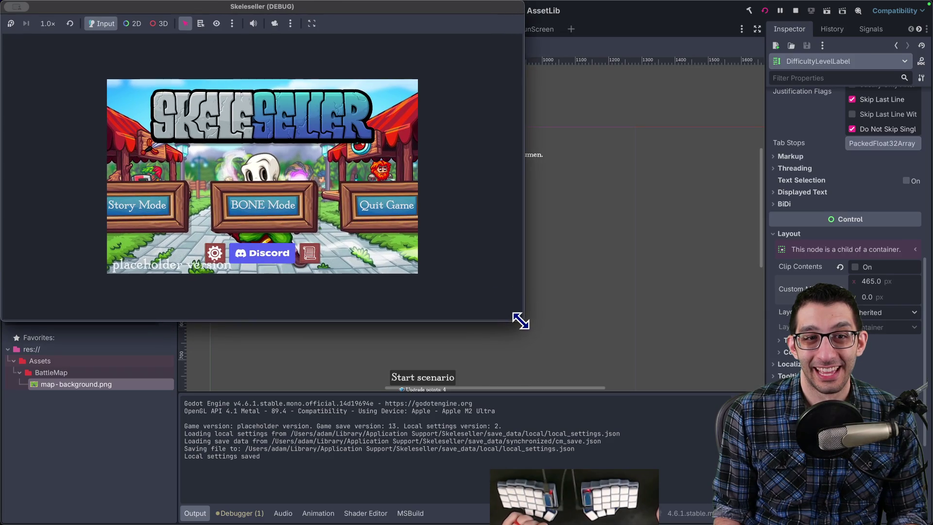
left_click(215, 253)
scroll(262, 204, "down", 2)
left_click(261, 189)
type("1")
key("Return")
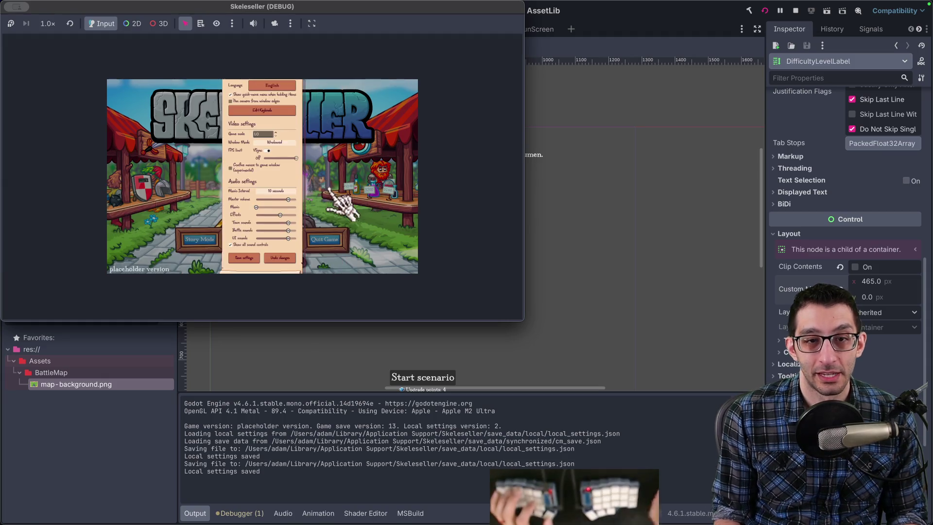
left_click(250, 260)
Step: Browse the BONE Mode scenarios at scale 1.0, then close the panel
left_click(269, 237)
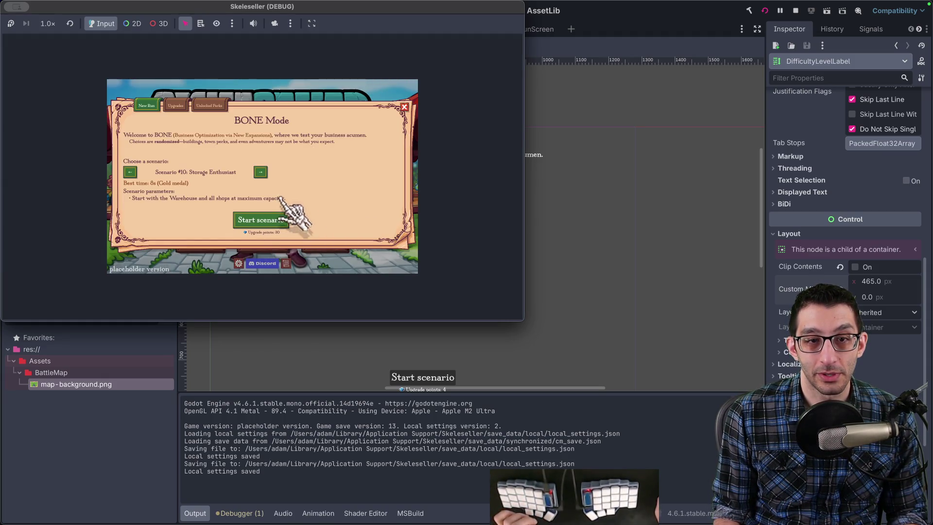
left_click(261, 172)
left_click(261, 170)
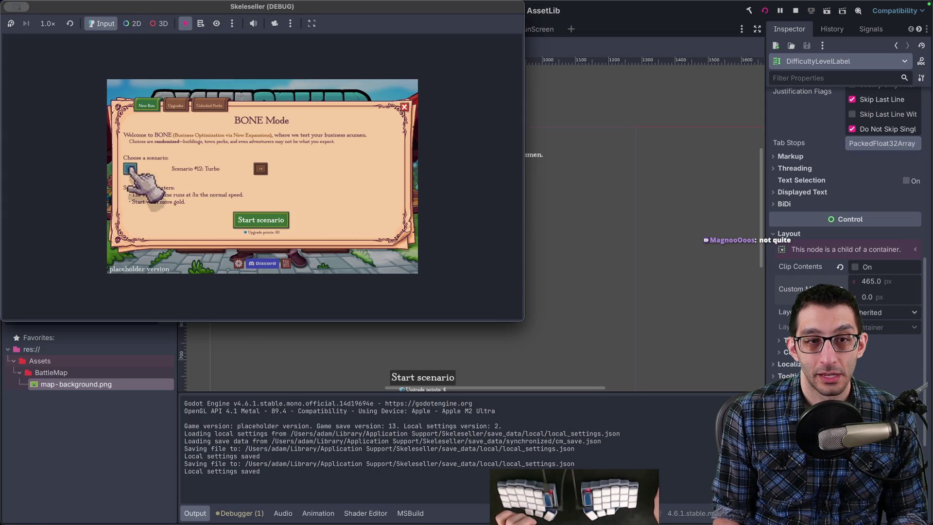
left_click(130, 168)
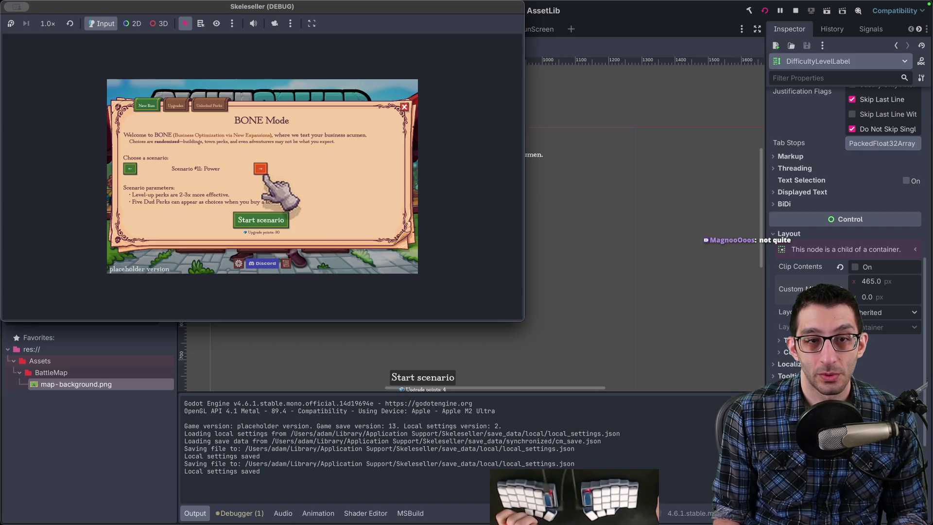
key("Escape")
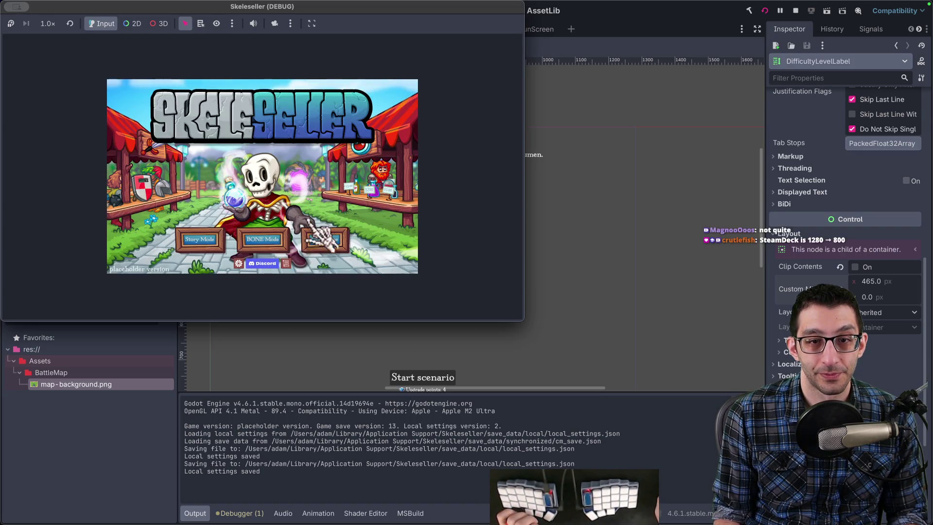
Step: Restore the game scale to 2.0 and quit the game
left_click(238, 263)
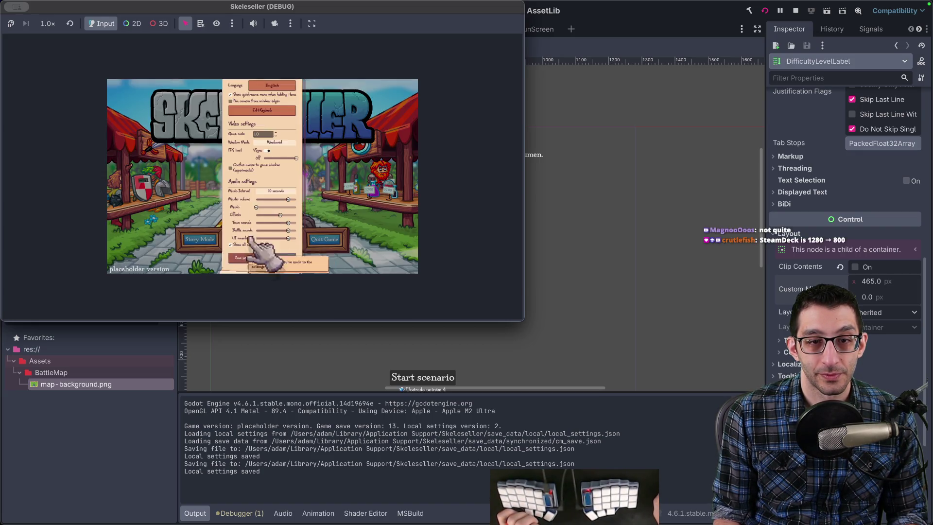
left_click(276, 132)
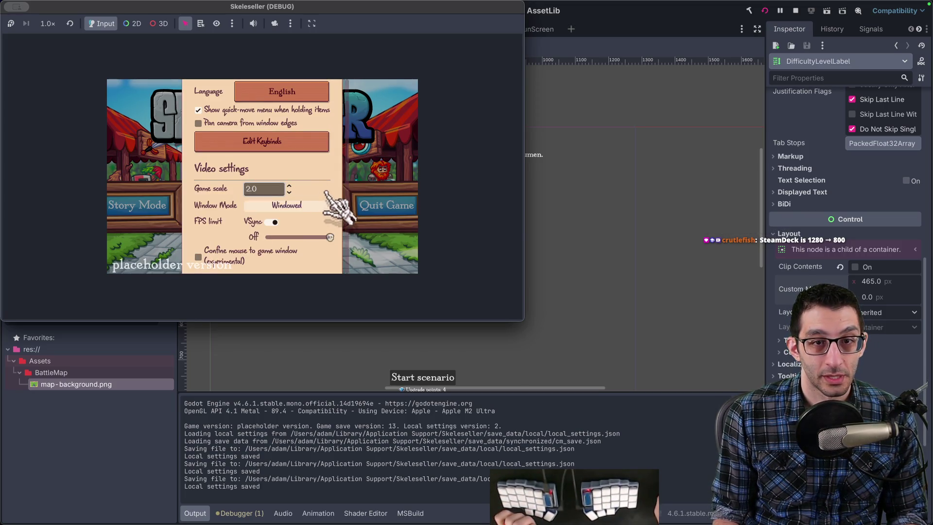
scroll(333, 209, "down", 8)
left_click(228, 224)
left_click(374, 214)
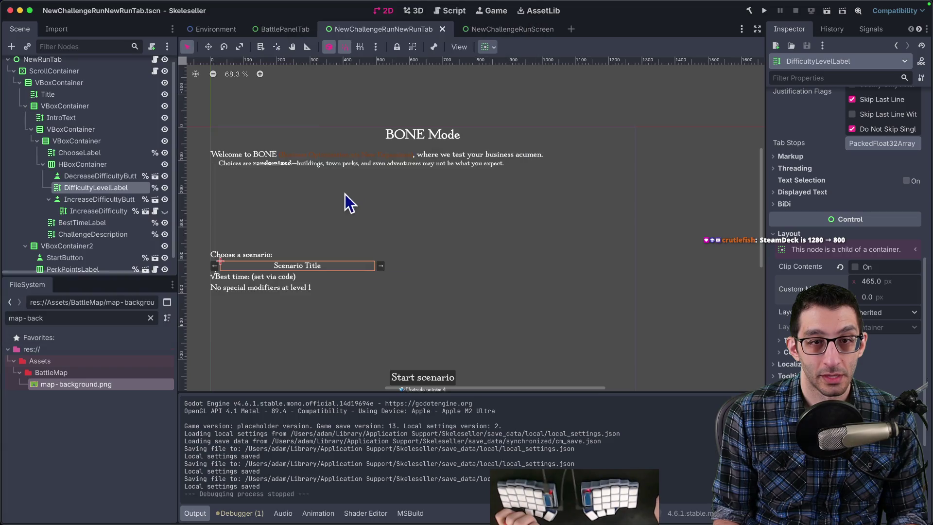
Step: Set the project's window mode back to Maximized in Project Settings
left_click(94, 5)
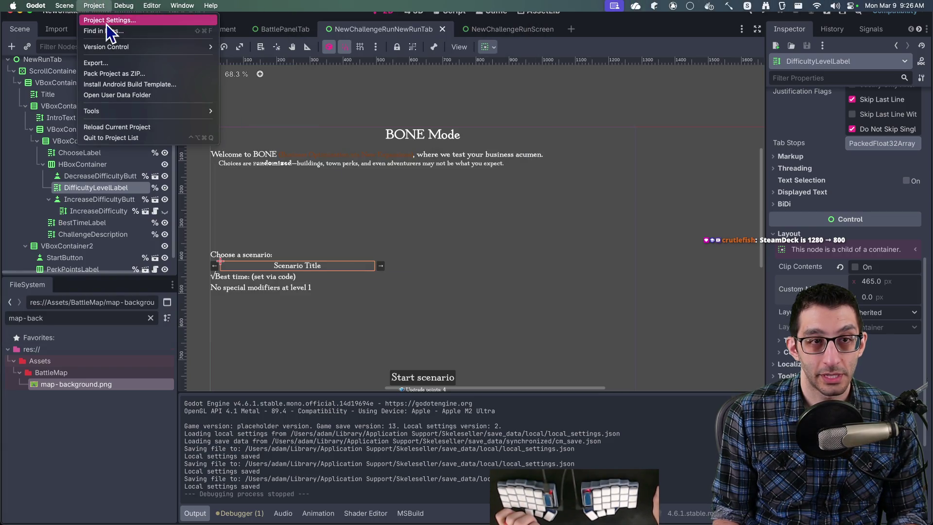
left_click(102, 19)
left_click(301, 145)
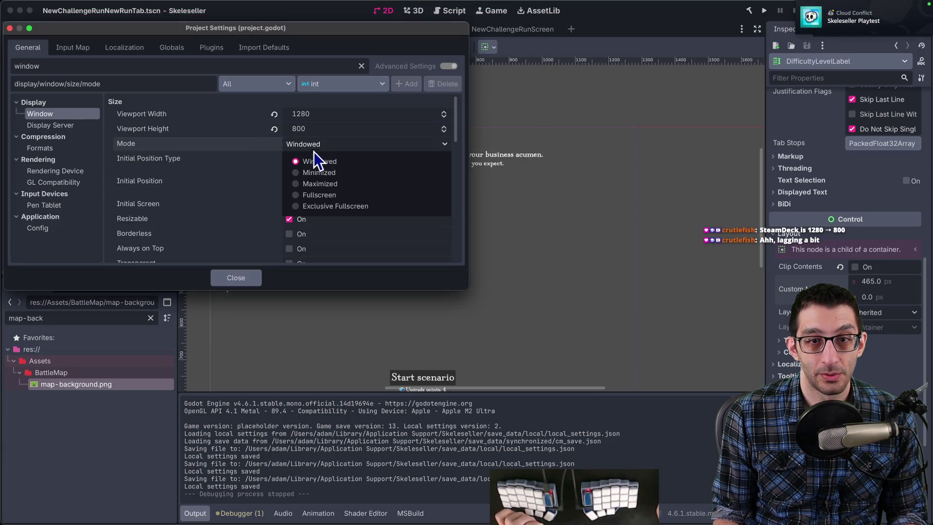
left_click(324, 184)
left_click(246, 281)
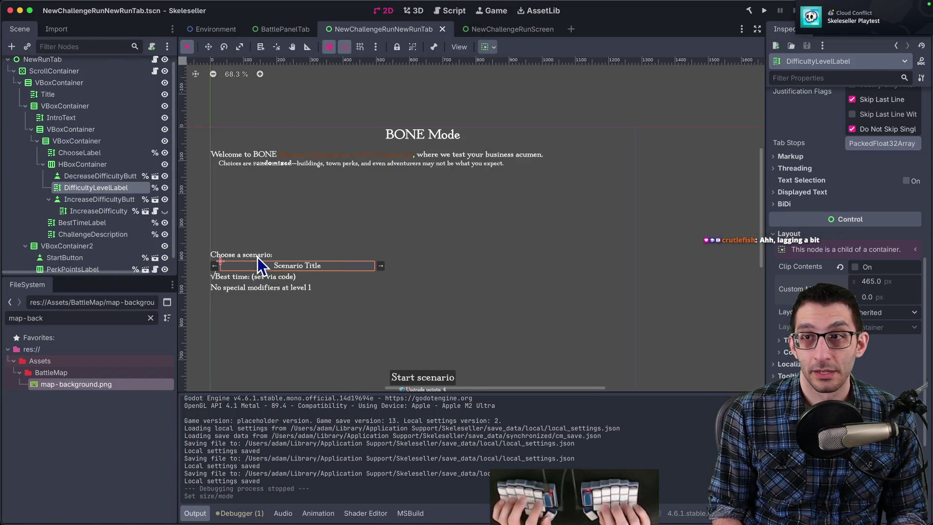
Step: Prefix the Steam Deck, Test Q/E and language-testing TODO items with ✅
key("super+Tab")
key("ctrl+1")
key("super+Tab")
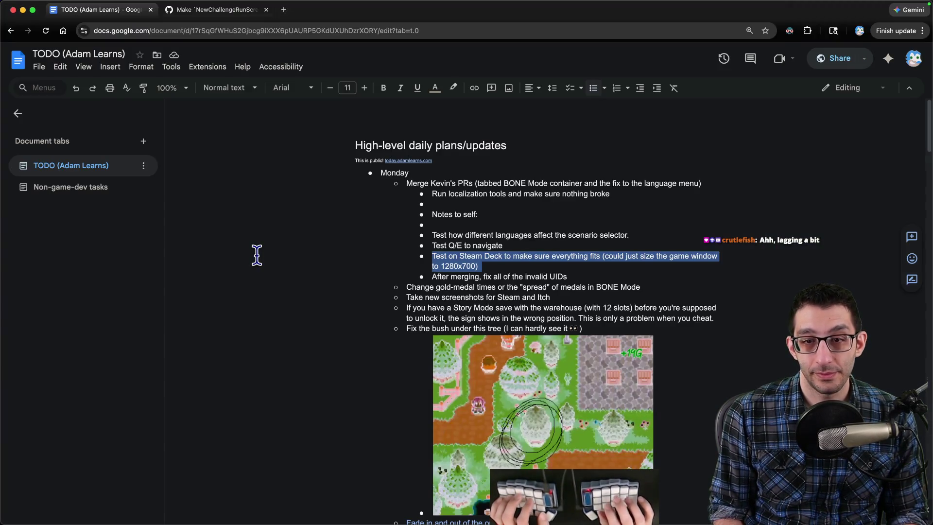
key("Up")
key("Down")
type("✅")
key("Up")
key("Home")
type("✅")
key("Up")
key("Home")
type("✅")
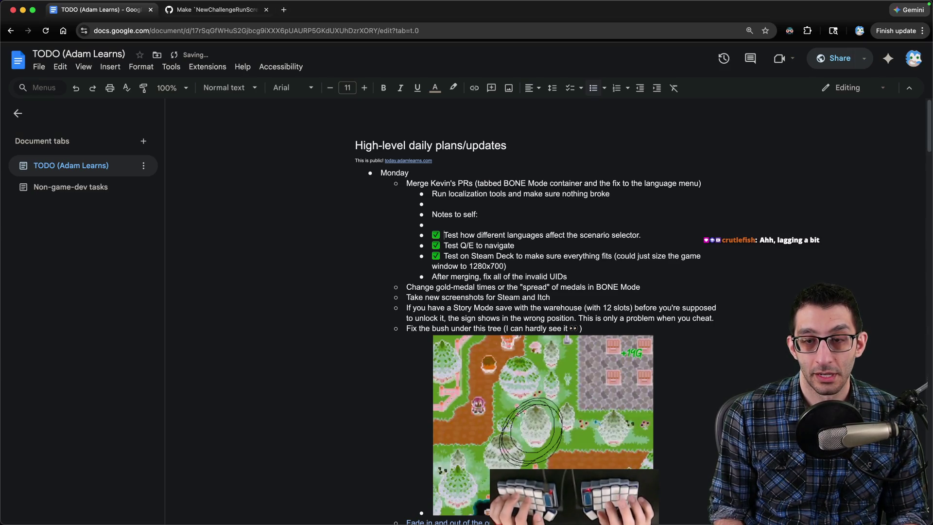
Step: Move the 'Run localization tools' item below the checked items and review the pull request diff
key("ctrl+shift+Down")
key("ctrl+shift+Down")
key("ctrl+shift+Down")
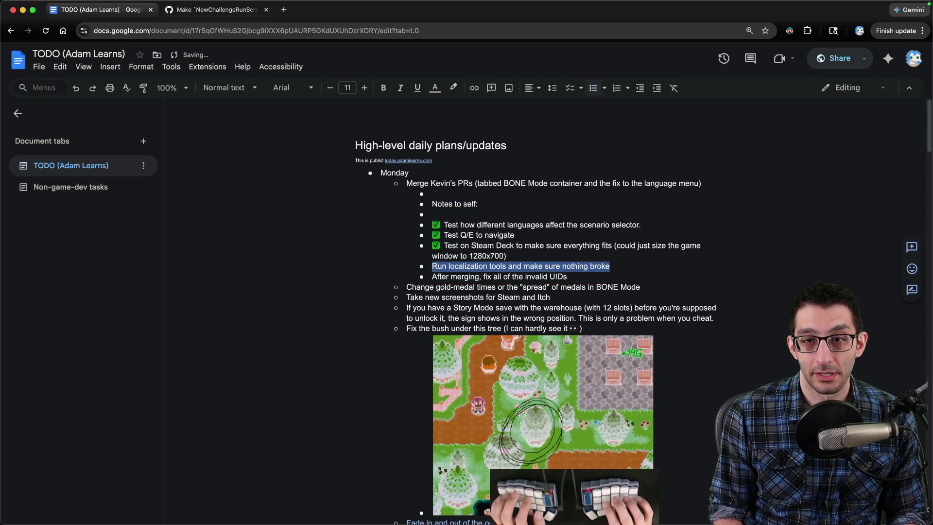
key("ctrl+Tab")
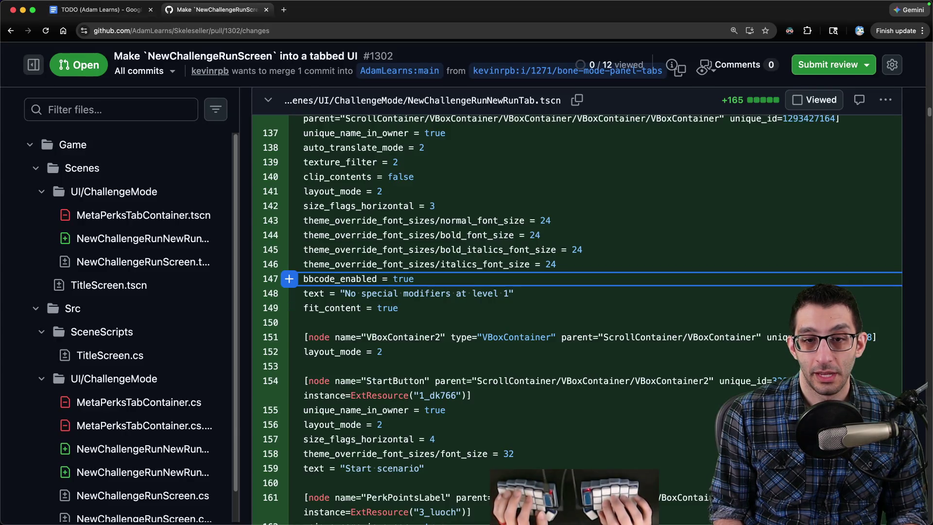
left_click_drag(358, 221, 356, 206)
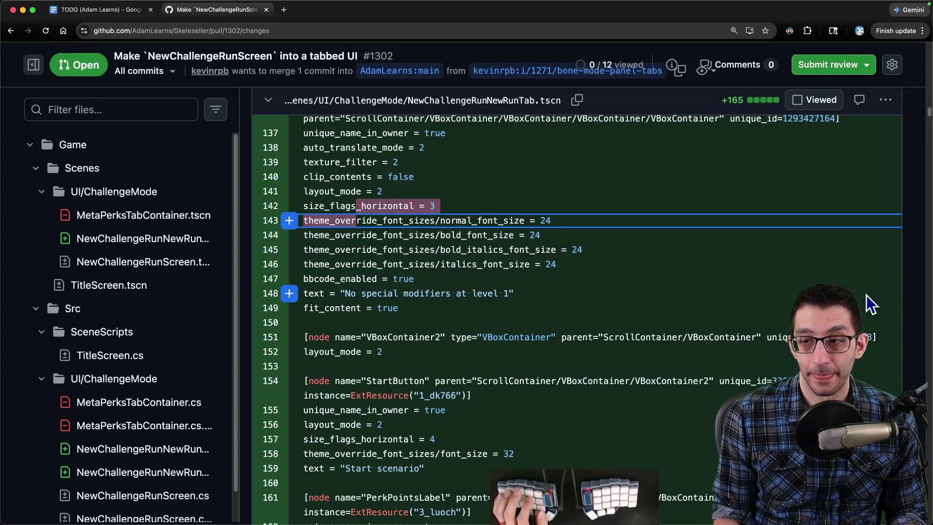
scroll(867, 295, "up", 15)
scroll(866, 295, "down", 5)
key("super+Tab")
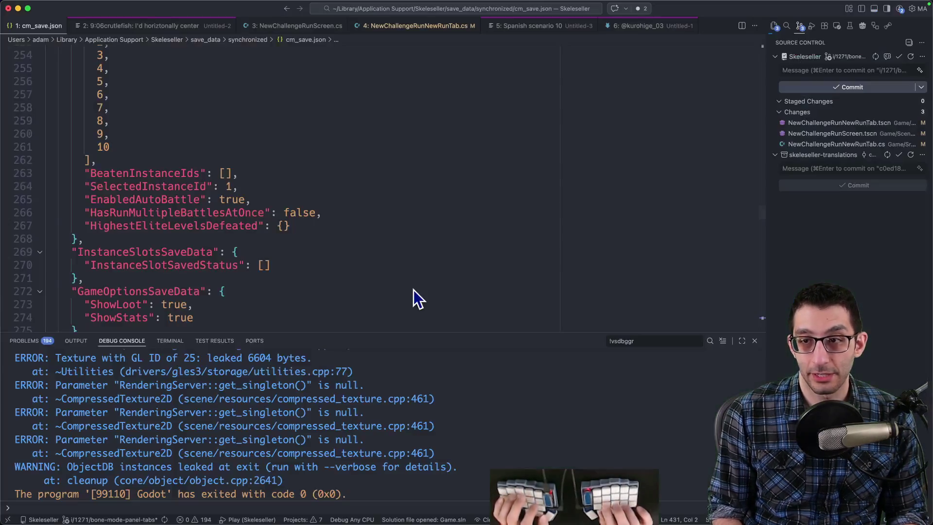
Step: Open and scroll through the NewChallengeRunNewRunTab.tscn diff from the Changes list
left_click(830, 123)
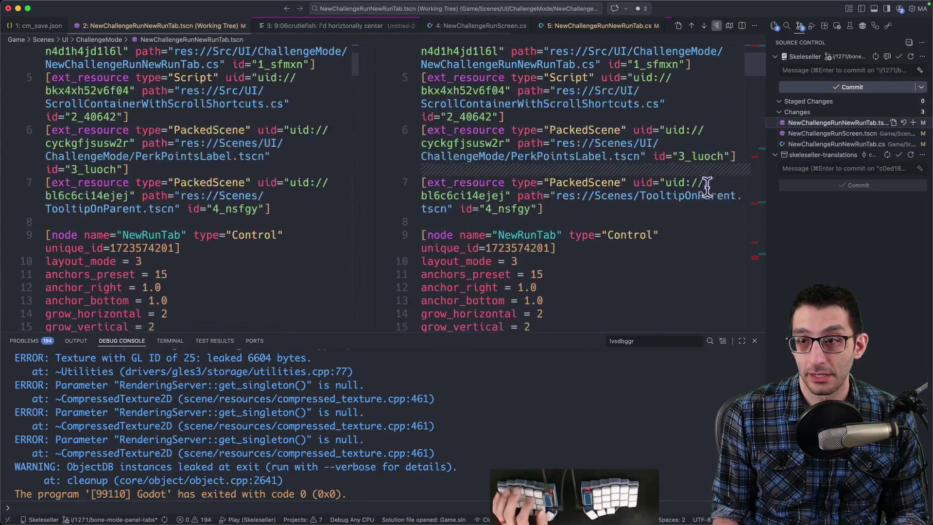
scroll(752, 167, "down", 10)
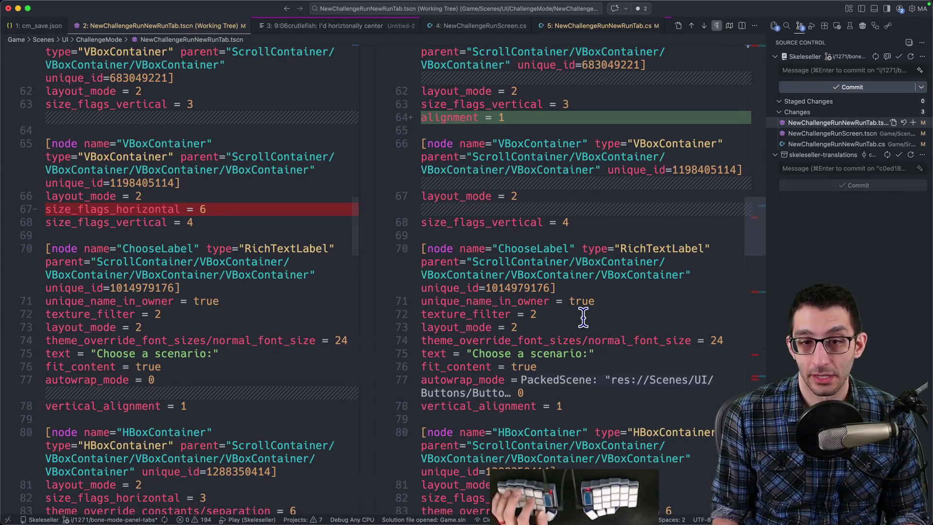
scroll(583, 318, "down", 10)
scroll(579, 318, "up", 10)
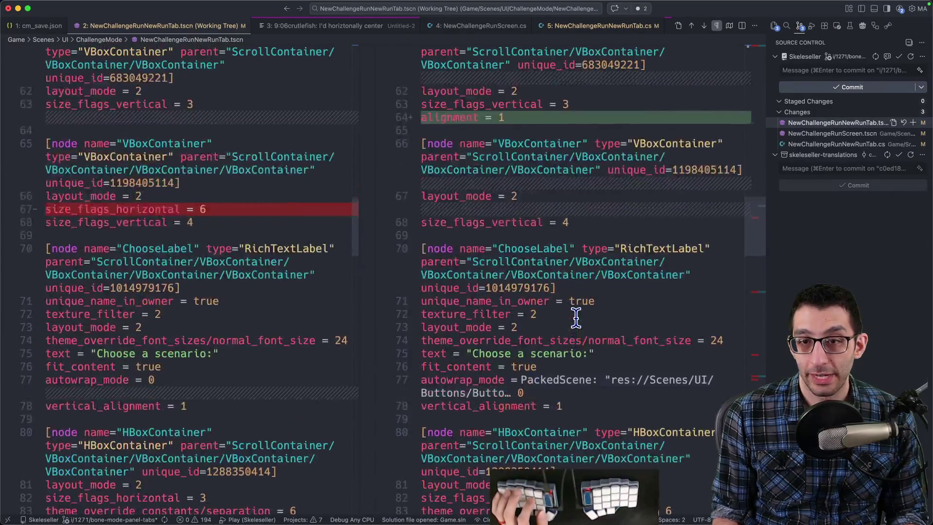
scroll(575, 318, "up", 4)
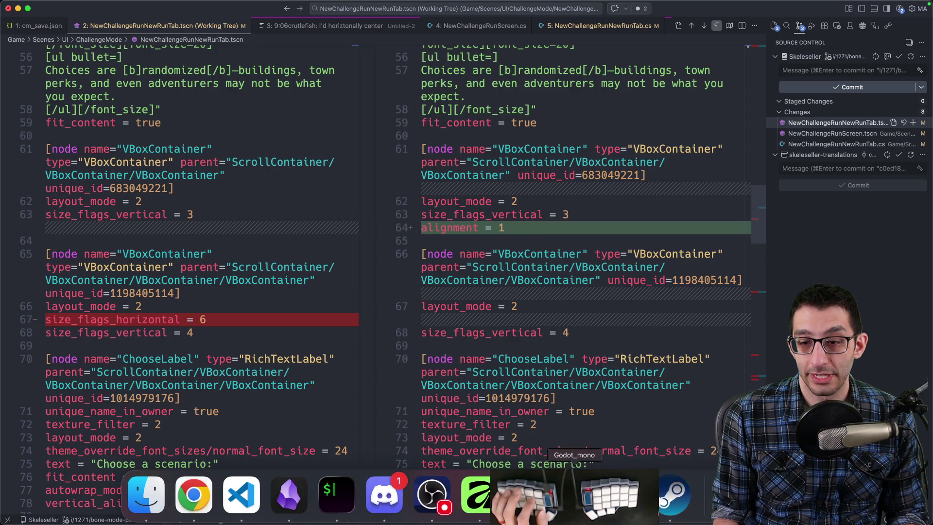
Step: Delete the stray leading character from BestTimeLabel's 'Best time: (set via code)' text
left_click(526, 493)
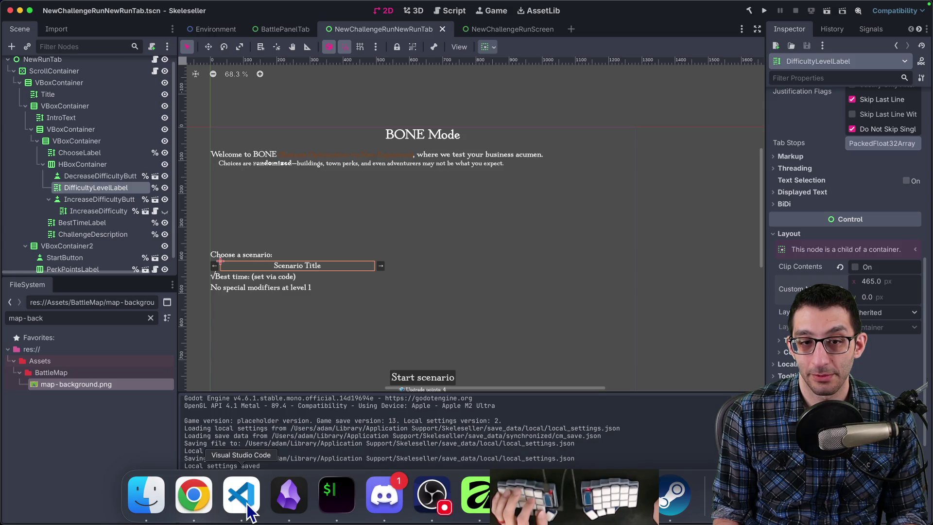
left_click(217, 279)
left_click(777, 154)
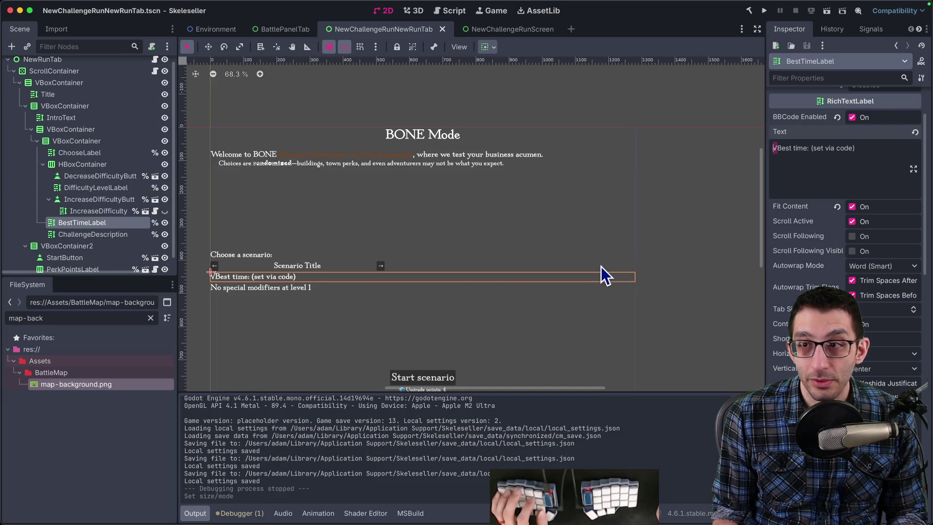
scroll(894, 198, "up", 2)
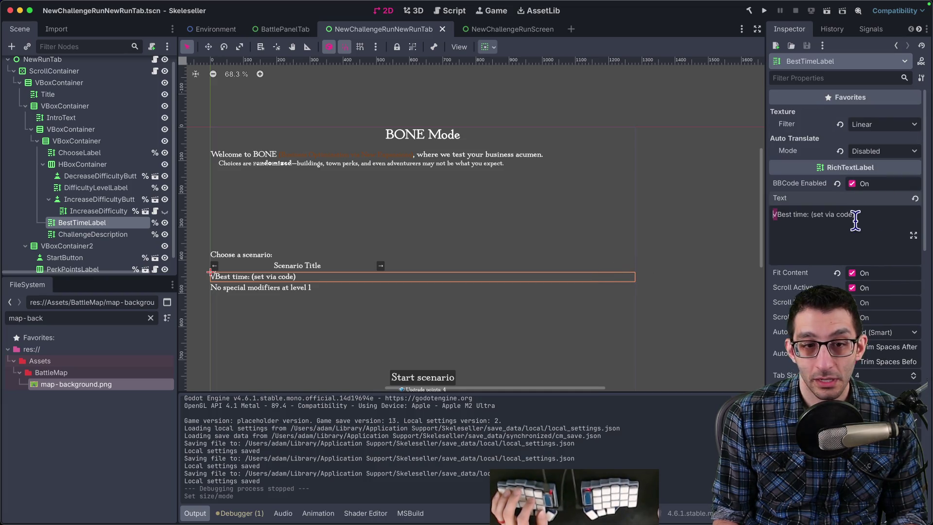
key("Delete")
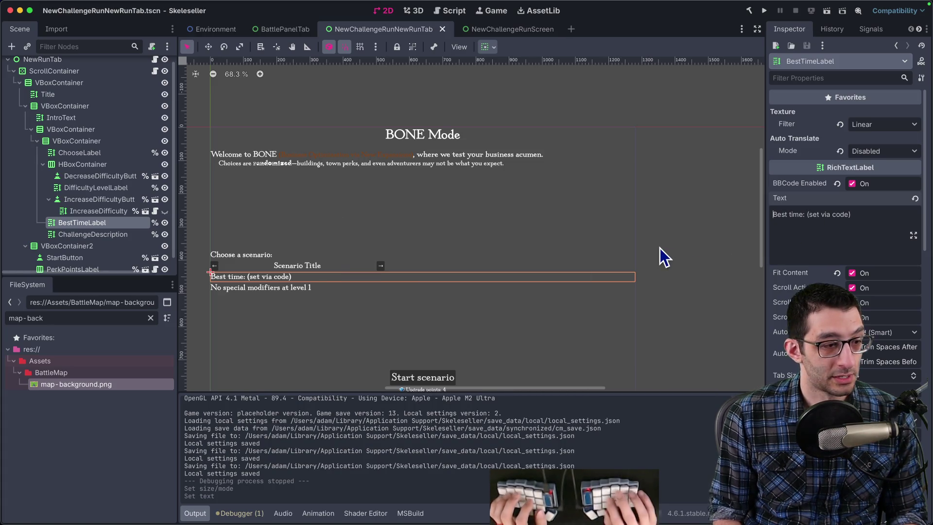
Step: Recheck the pull request diff, then return to the side-by-side diff in VS Code
key("super+Tab")
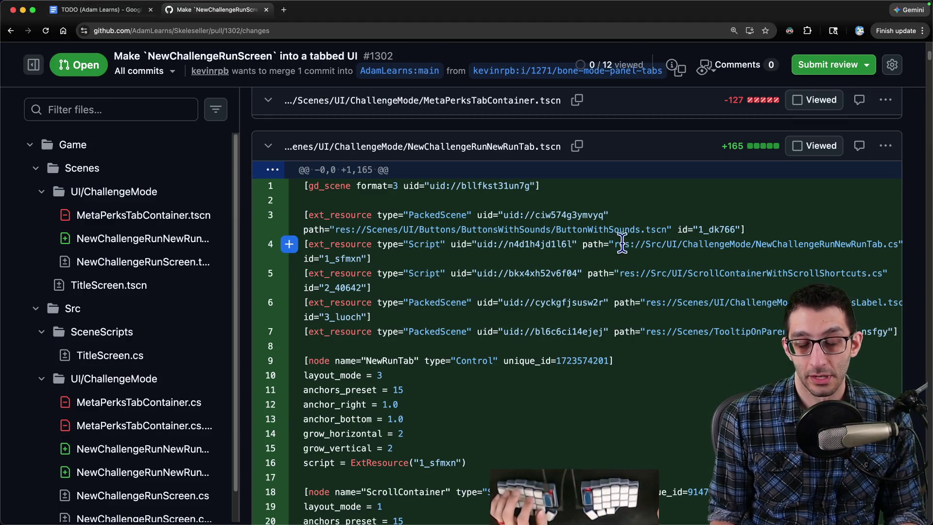
scroll(612, 255, "up", 3)
scroll(611, 258, "down", 2)
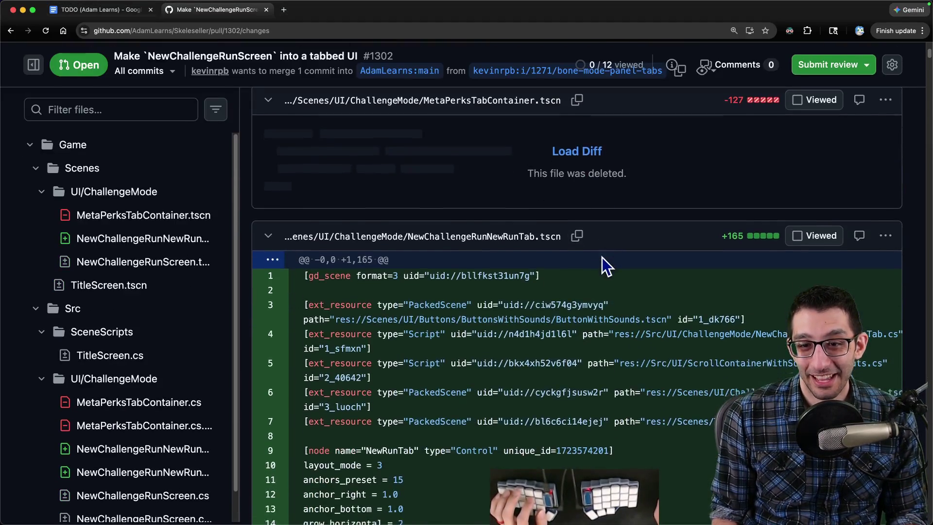
key("super+Tab")
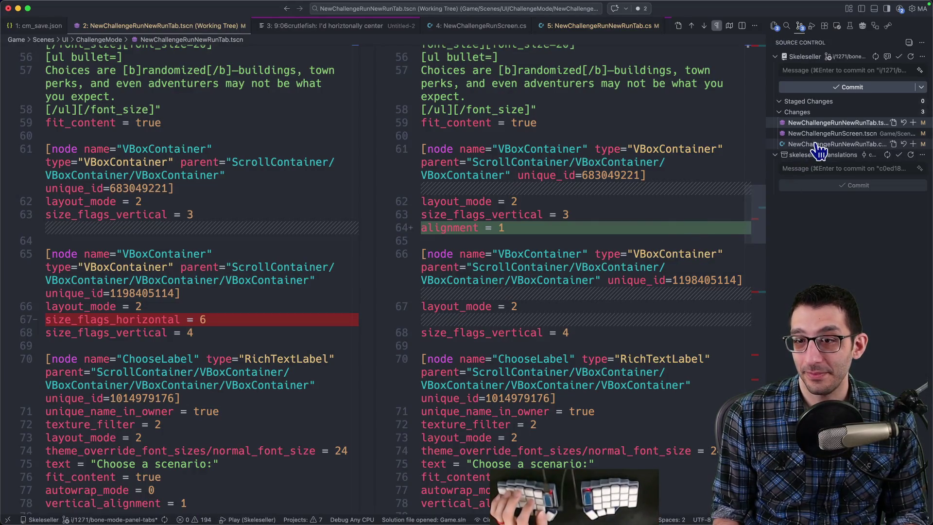
Step: Open the NewChallengeRunScreen.tscn diff and inspect its changed container size lines
scroll(657, 238, "down", 10)
scroll(657, 238, "down", 5)
scroll(657, 241, "up", 8)
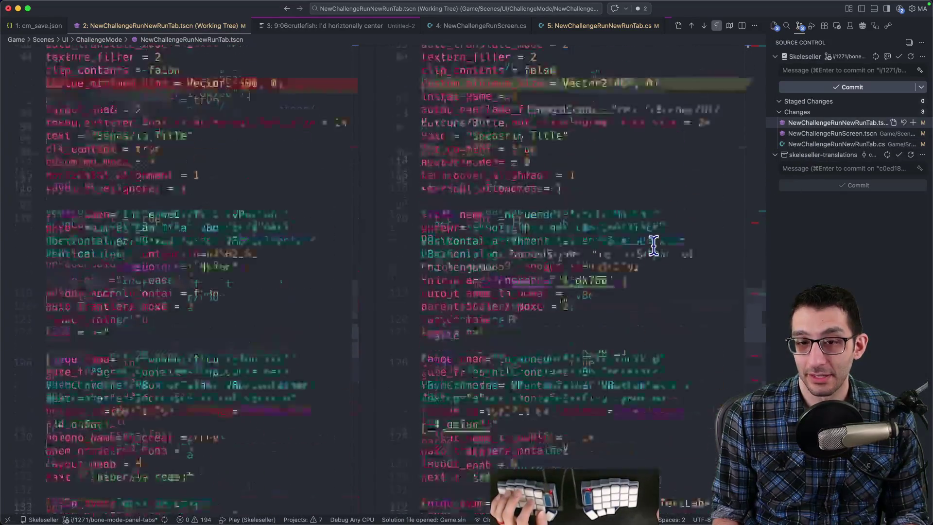
scroll(657, 245, "down", 5)
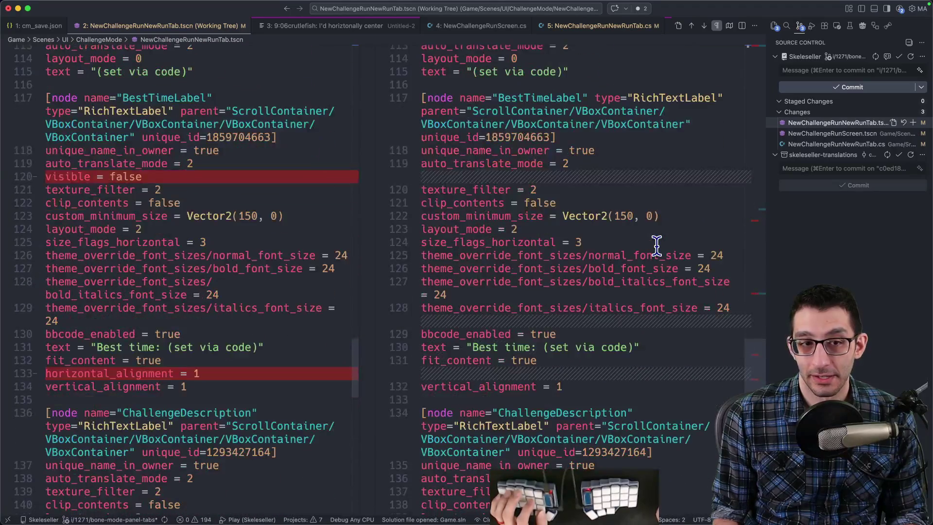
left_click(807, 134)
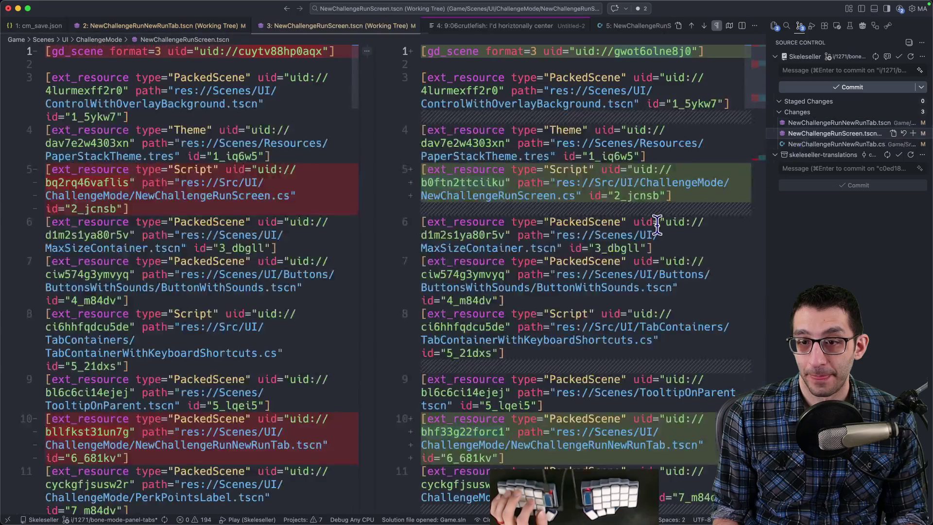
left_click(758, 166)
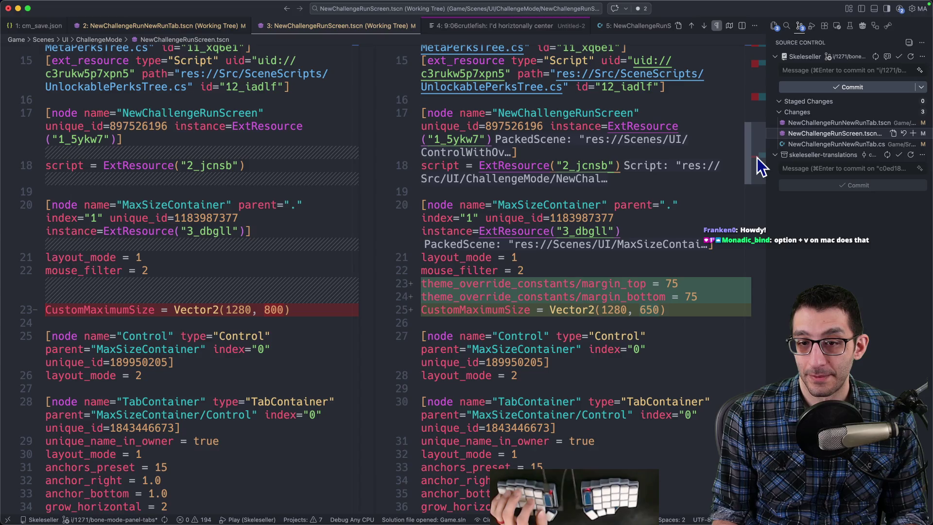
Step: Open and scroll the NewChallengeRunNewRunTab.cs diff
left_click(802, 144)
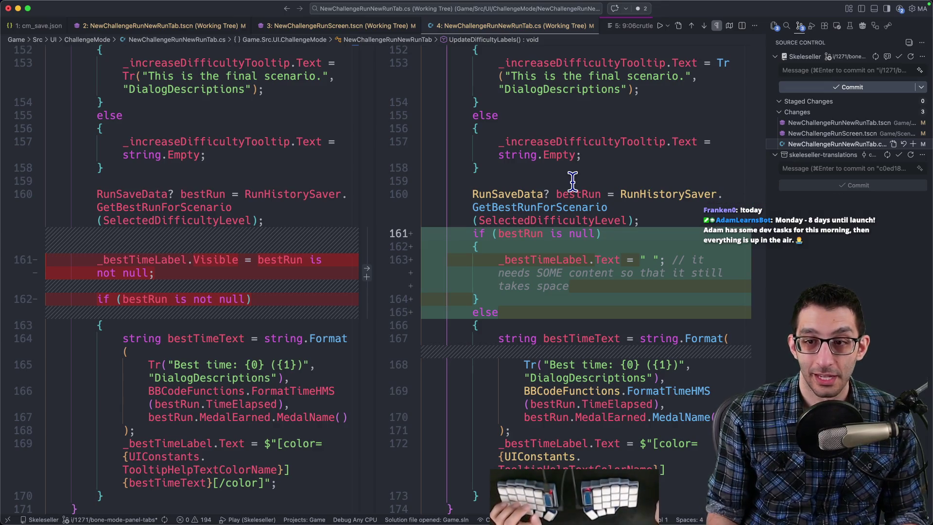
scroll(563, 185, "down", 6)
scroll(562, 185, "up", 6)
left_click(846, 70)
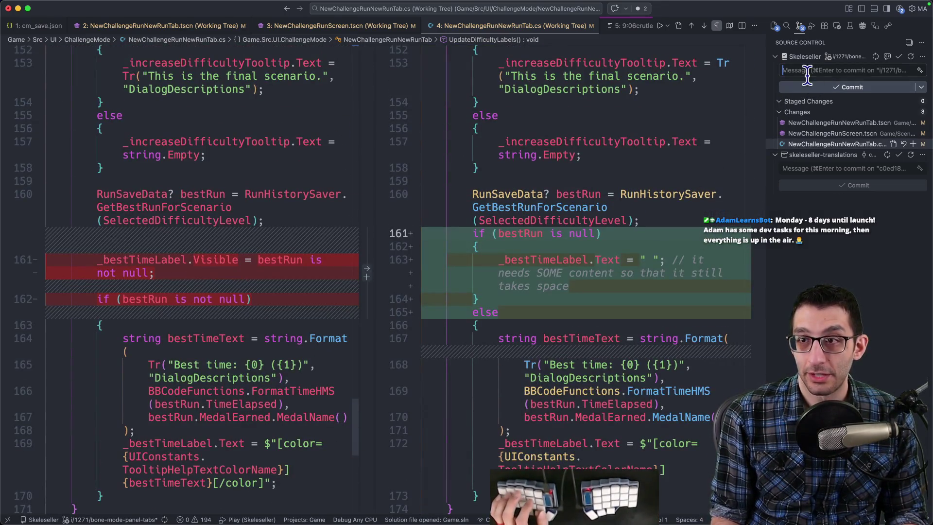
Step: Write commit message bullets about the layout, container, blank best-time label and jittering fixes
type("Lao")
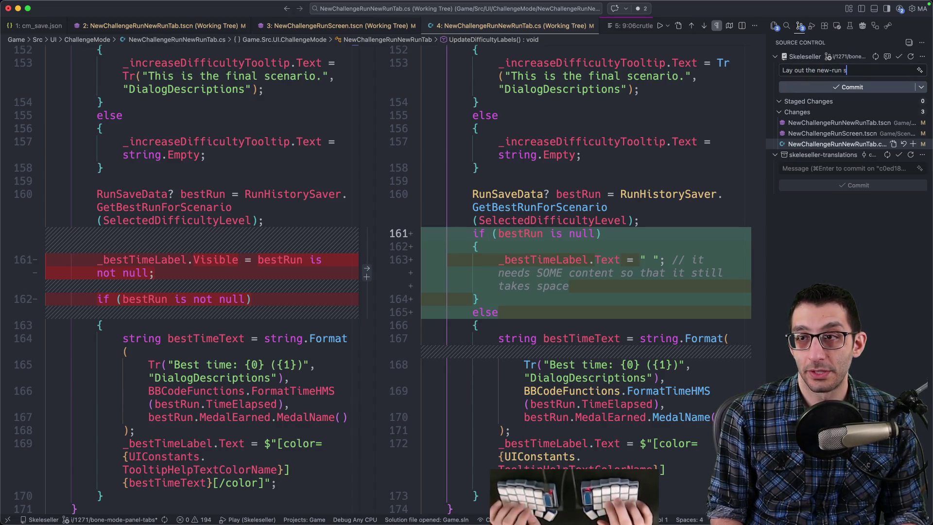
type("tly")
key("Return")
key("Return")
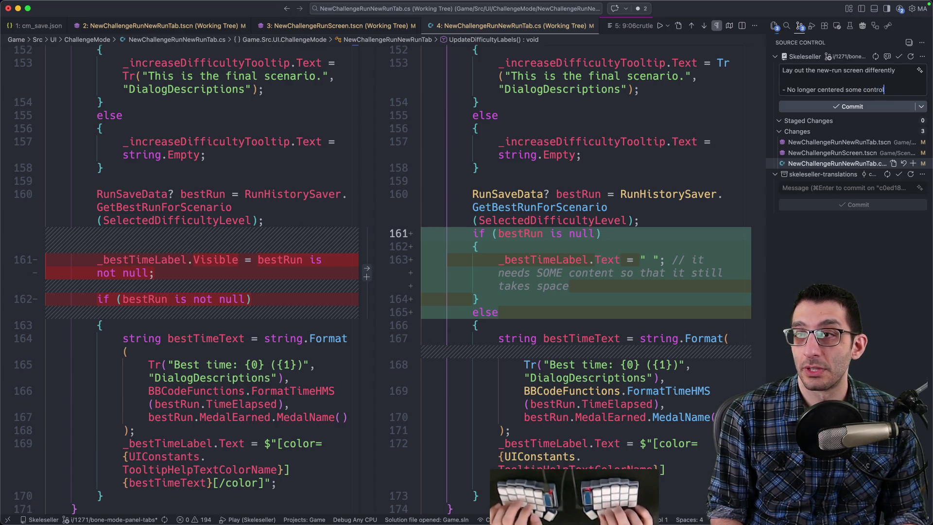
type("s")
key("Return")
type("- Shank")
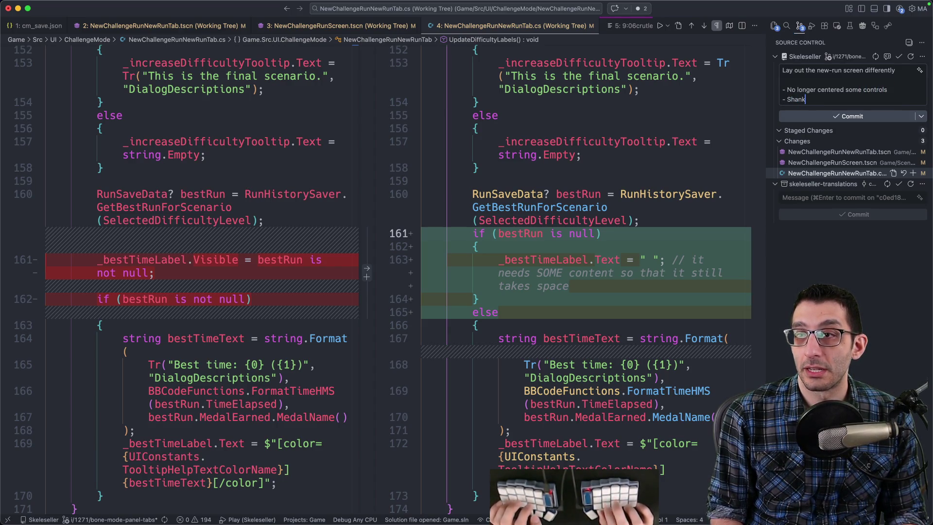
key("BackSpace")
key("BackSpace")
key("BackSpace")
type("rank the height of the enti")
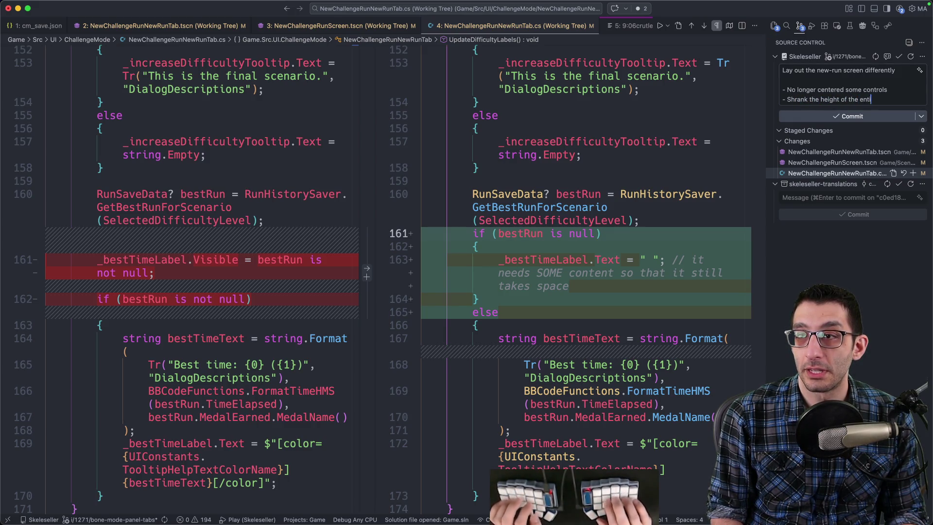
type("re tab container")
key("Return")
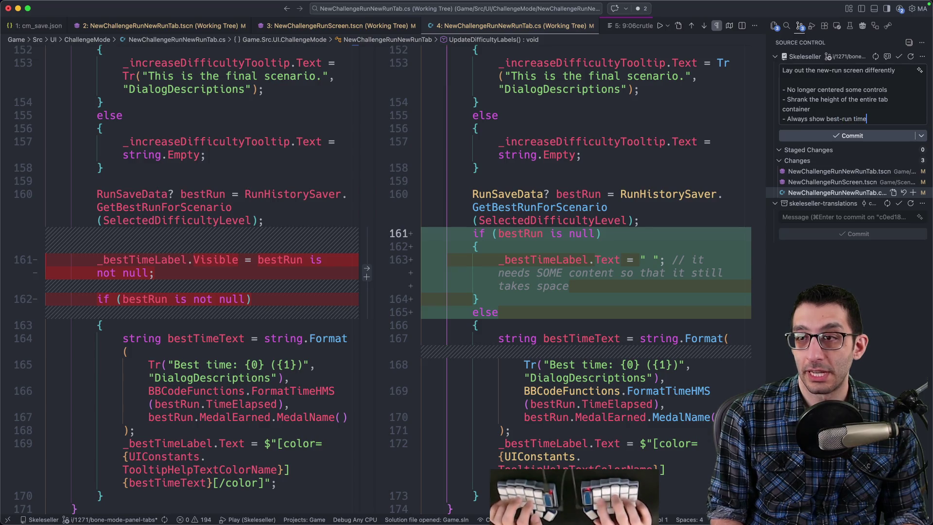
type("blank")
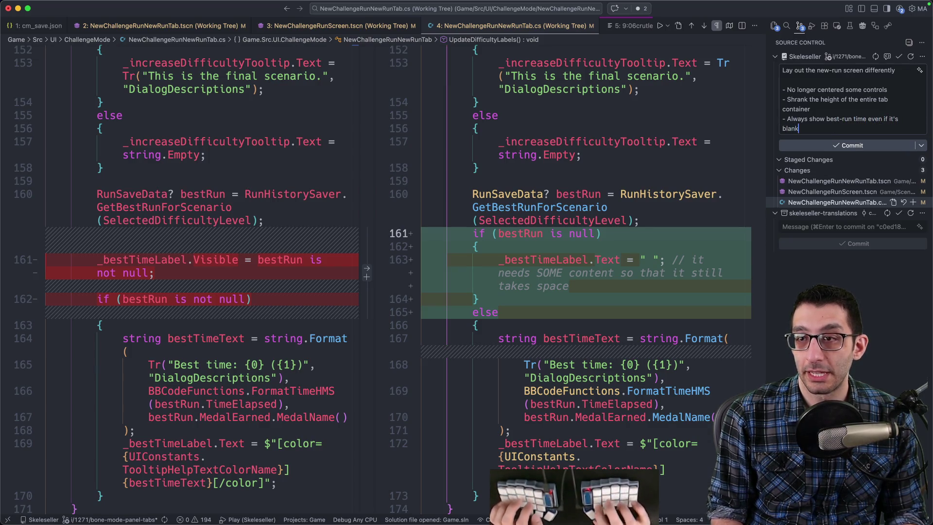
key("Return")
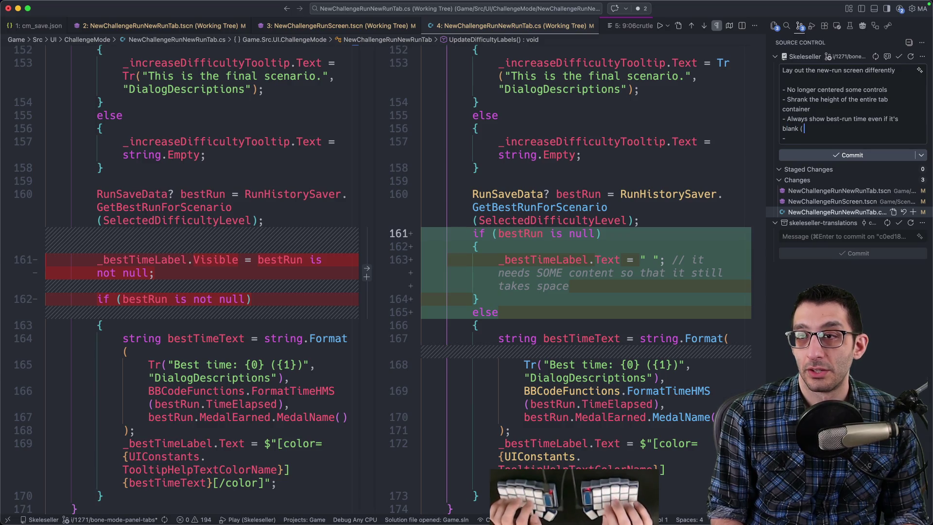
type("id jittering)")
key("Down")
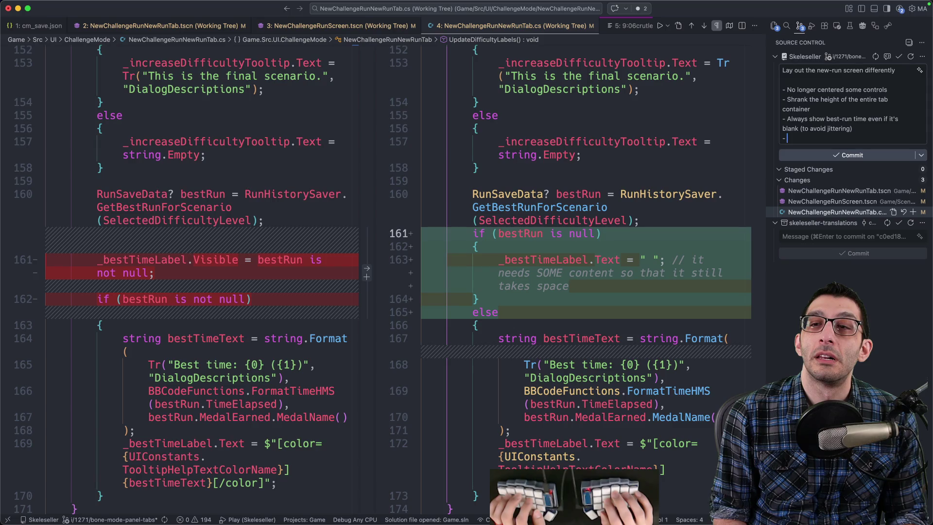
Step: Add the bullet 'Gave more space for the scenario selector to accommodate Portuguese' and commit all changes
left_click(826, 191)
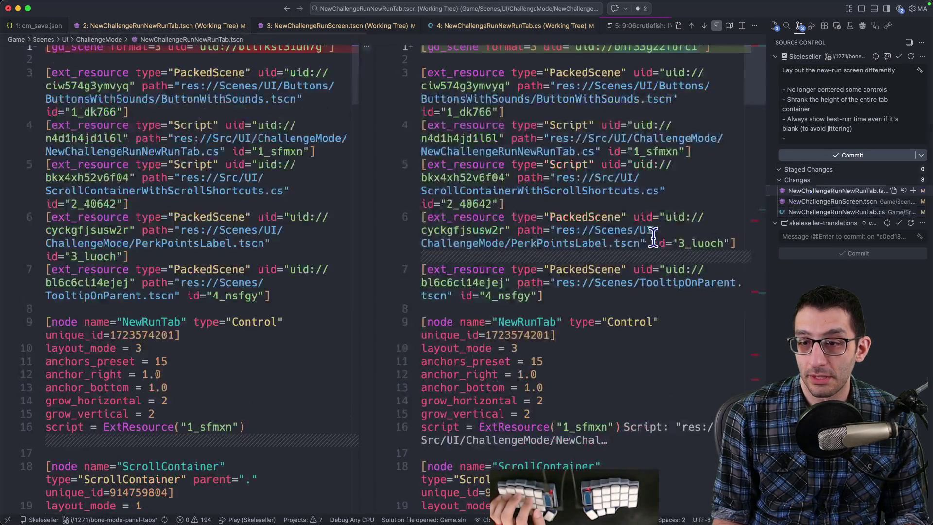
mouse_move(748, 291)
left_mouse_down()
mouse_move(755, 372)
mouse_move(759, 227)
left_mouse_up()
left_click(807, 138)
type("Gave more")
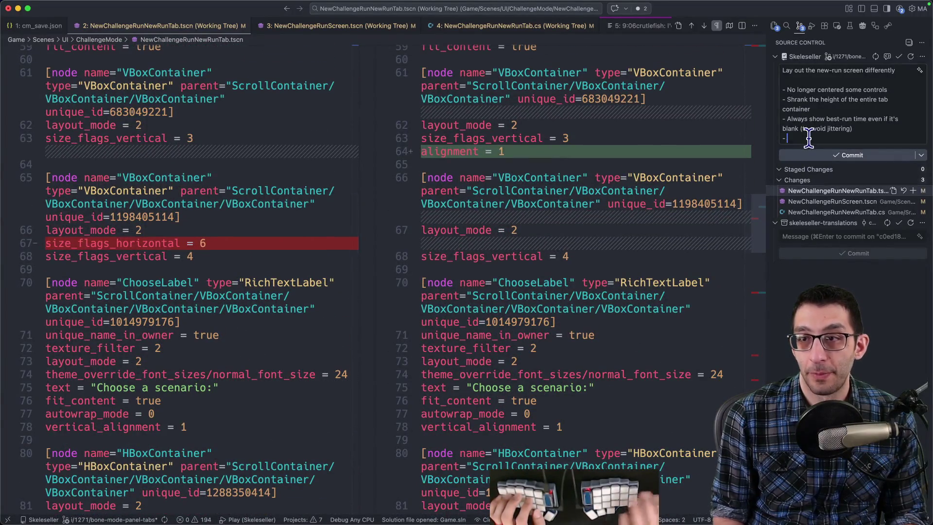
type(" space for")
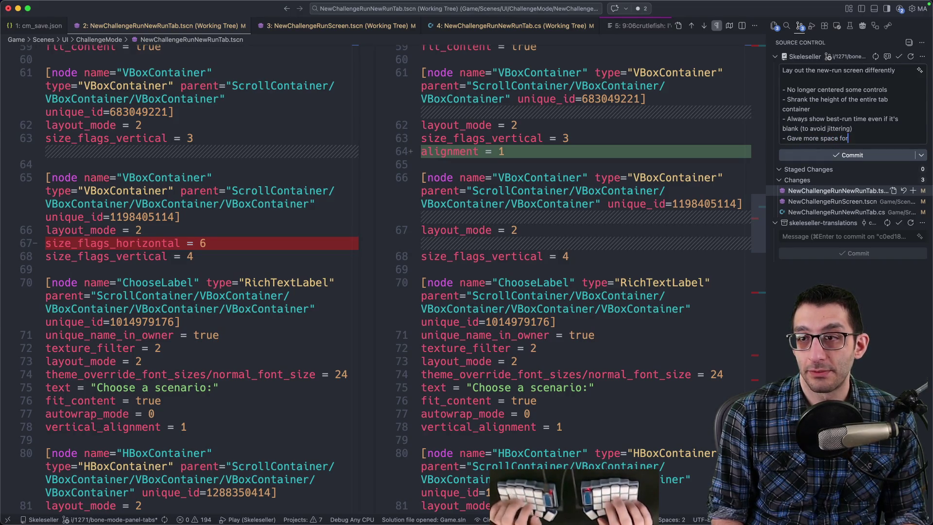
type(" the scenario selector")
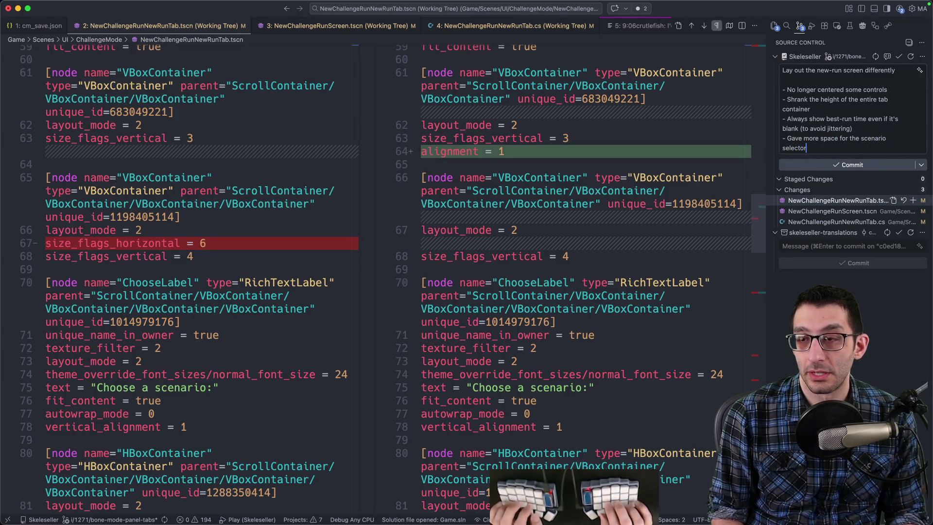
type(" to accommodate")
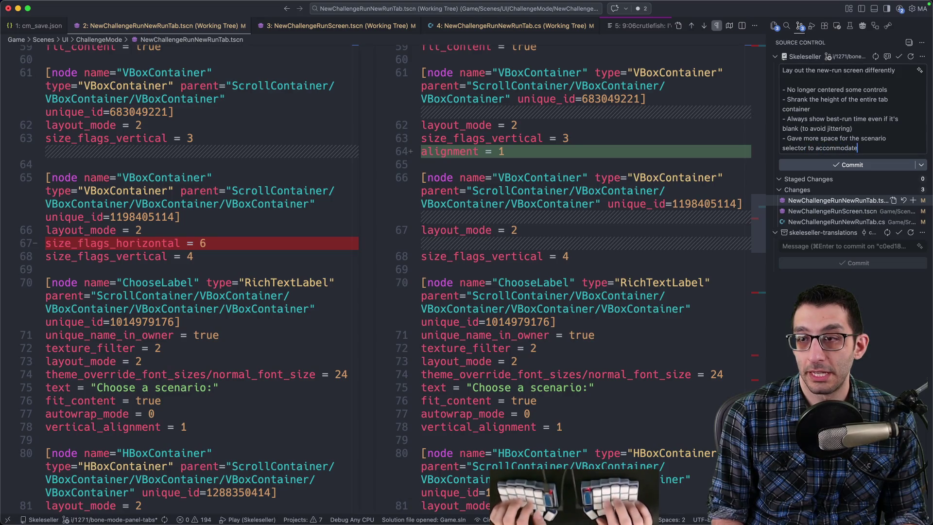
type(" Portuguese")
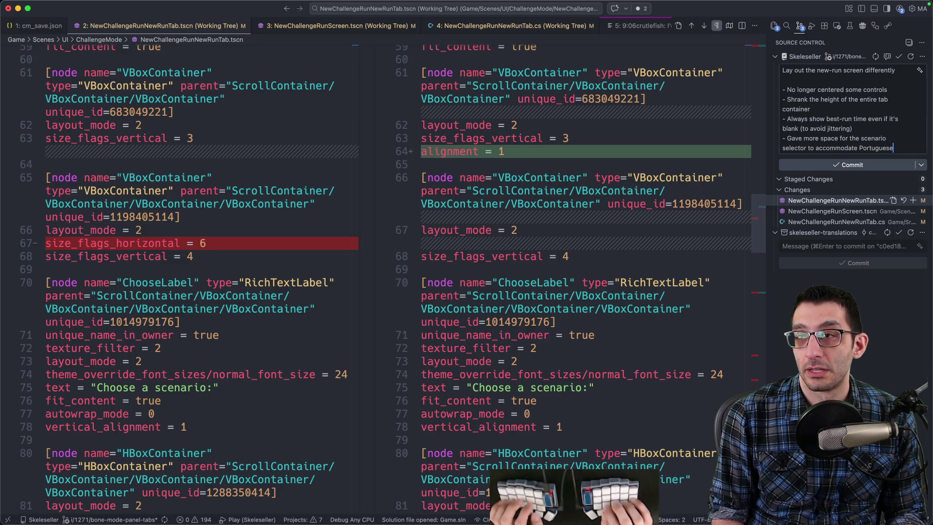
key("super+Return")
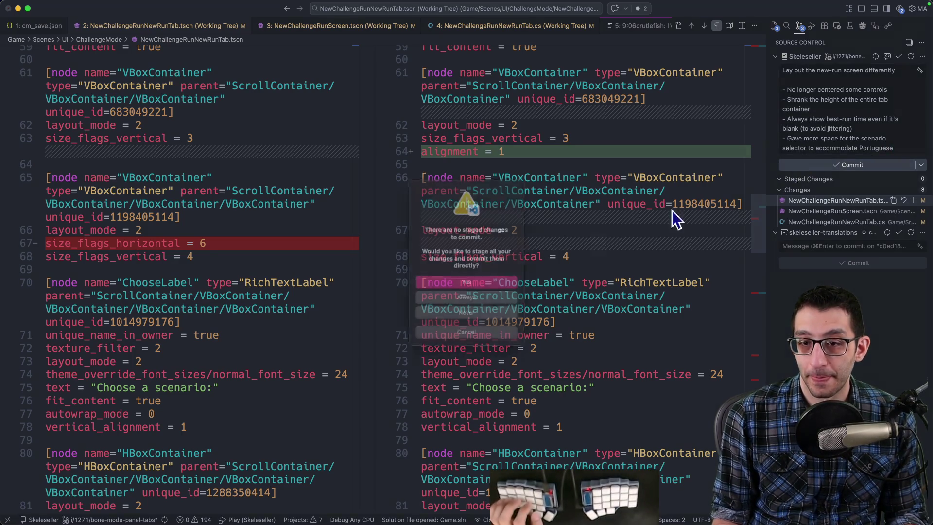
left_click(431, 277)
key("super+Tab")
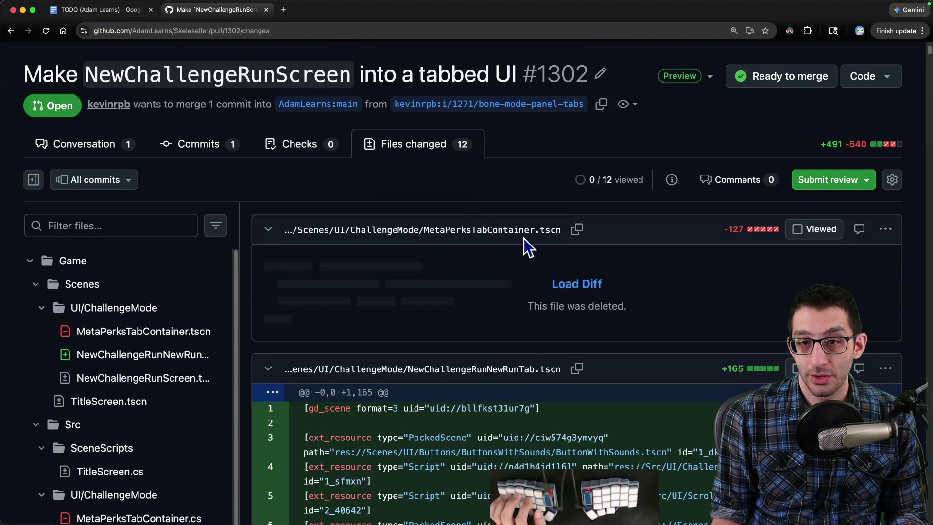
scroll(444, 241, "down", 2)
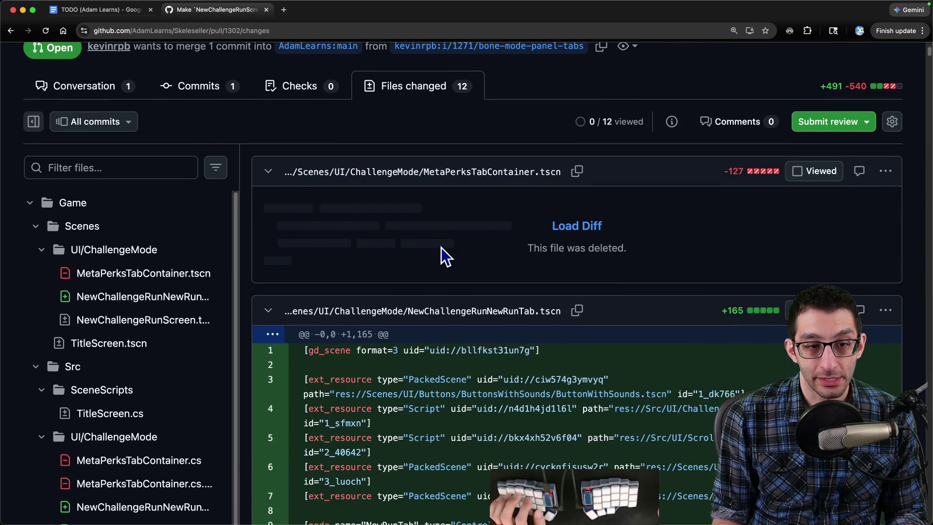
scroll(441, 247, "down", 4)
scroll(442, 246, "up", 5)
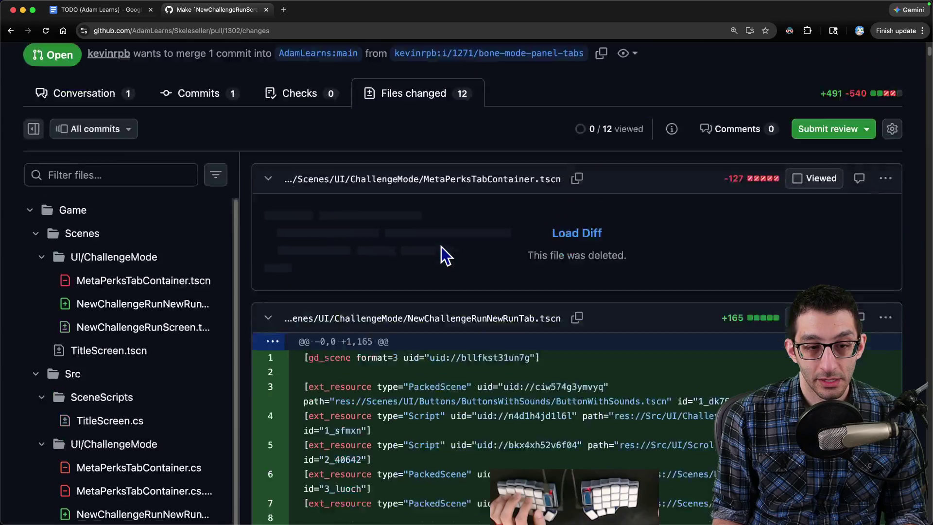
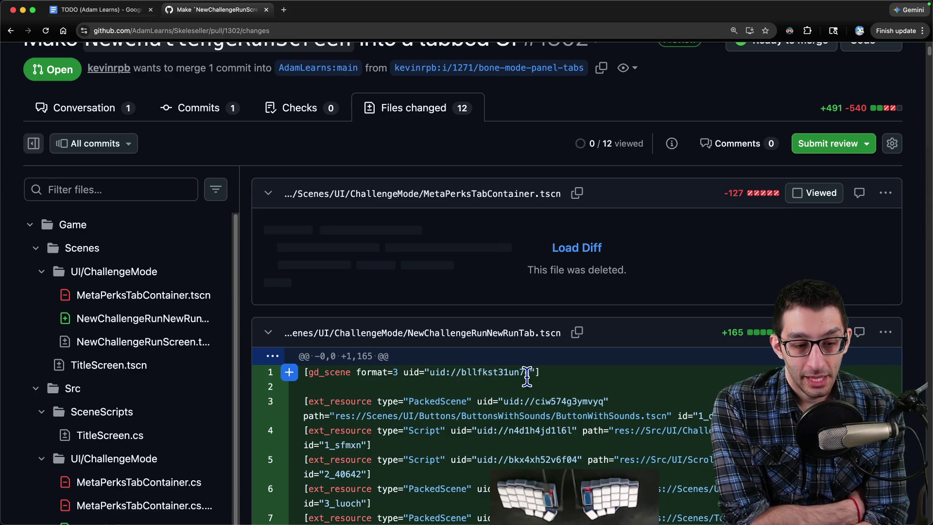
Step: Leave the pull request in the browser for the empty Untitled-4 note in VS Code
key("super+Tab")
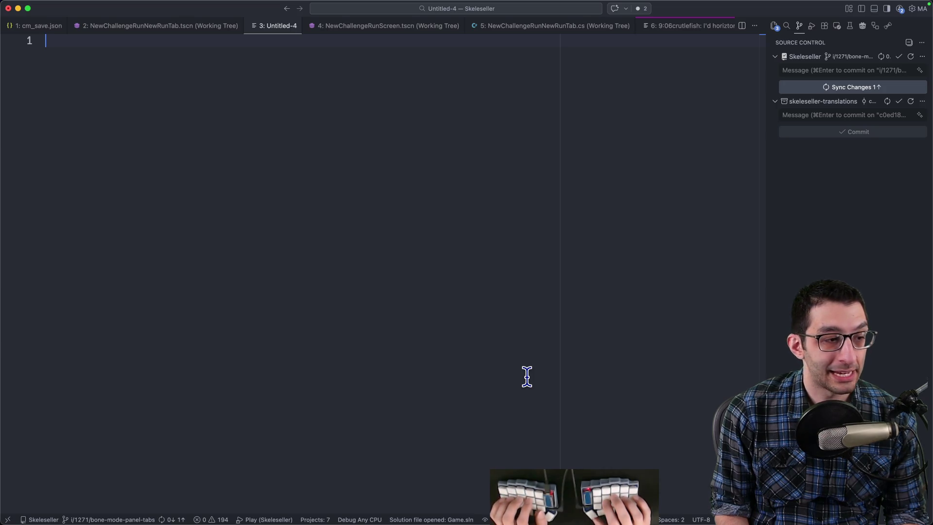
Step: Write 'BotW → TotK' as the first line of the note
type("BotW → ")
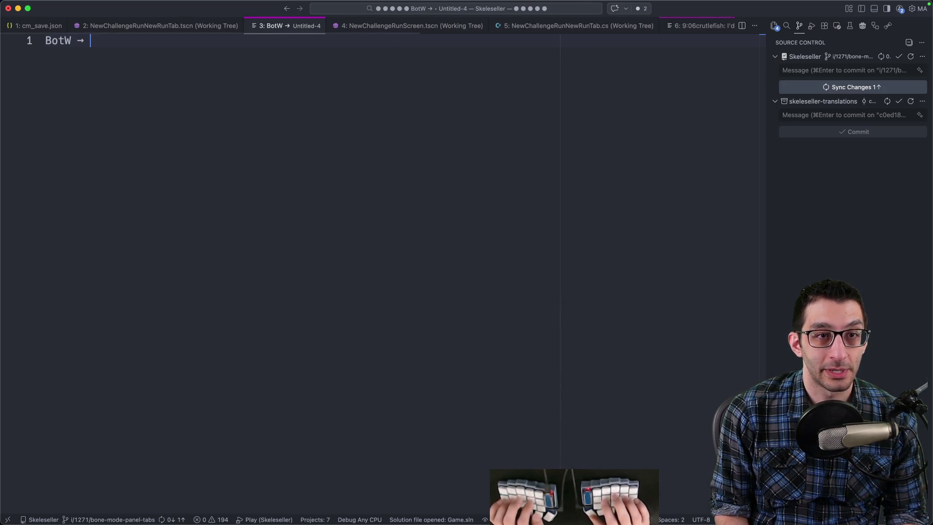
type("TotK")
key("super+a")
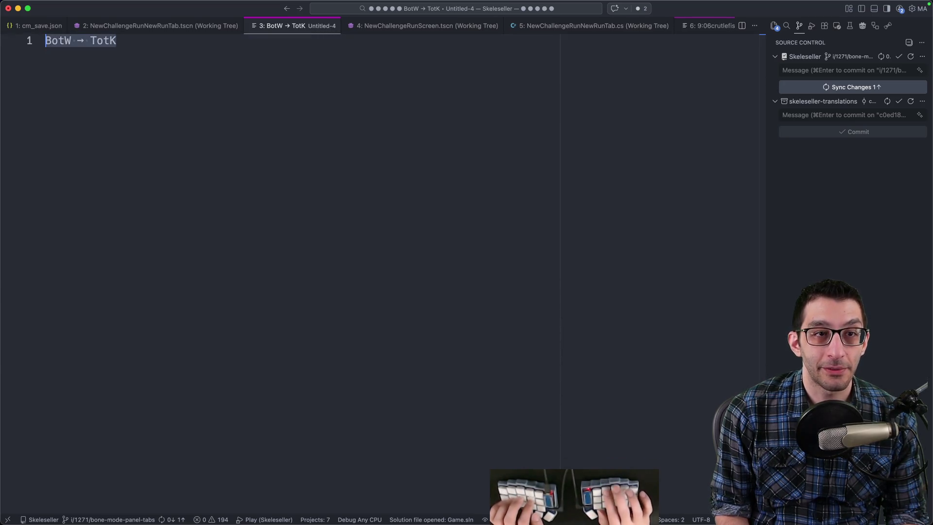
key("Right")
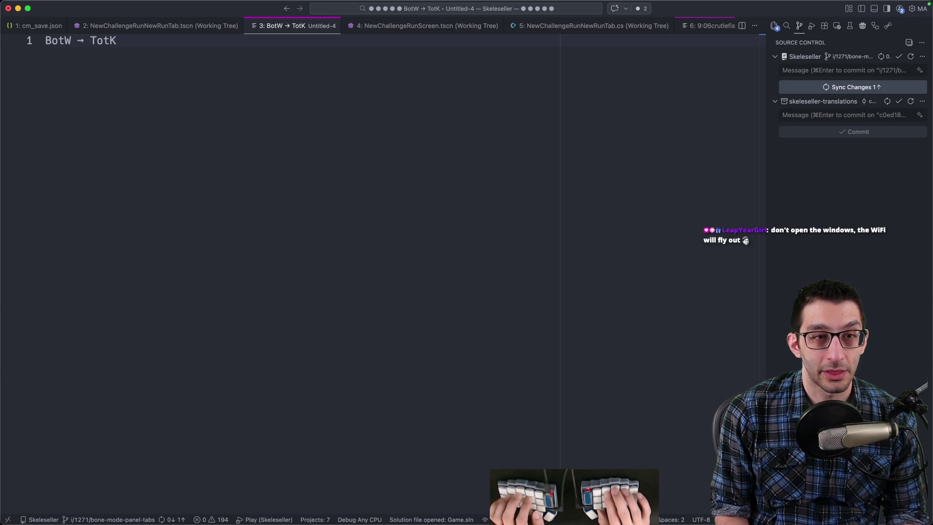
key("super+a")
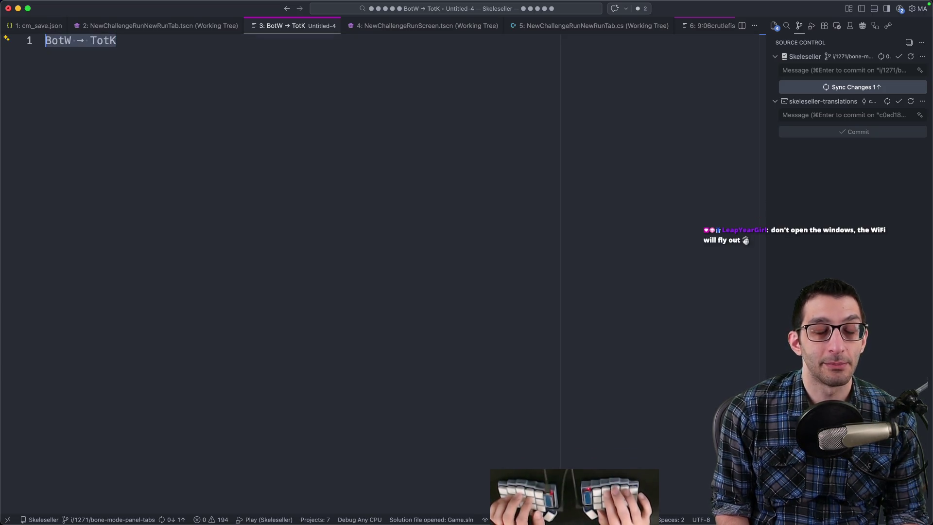
key("Left")
Step: Add the StS 2 cards note and a 'co-op' line below it, then go to Chrome's address bar
key("Return")
key("Return")
key("Return")
type("St")
type("St")
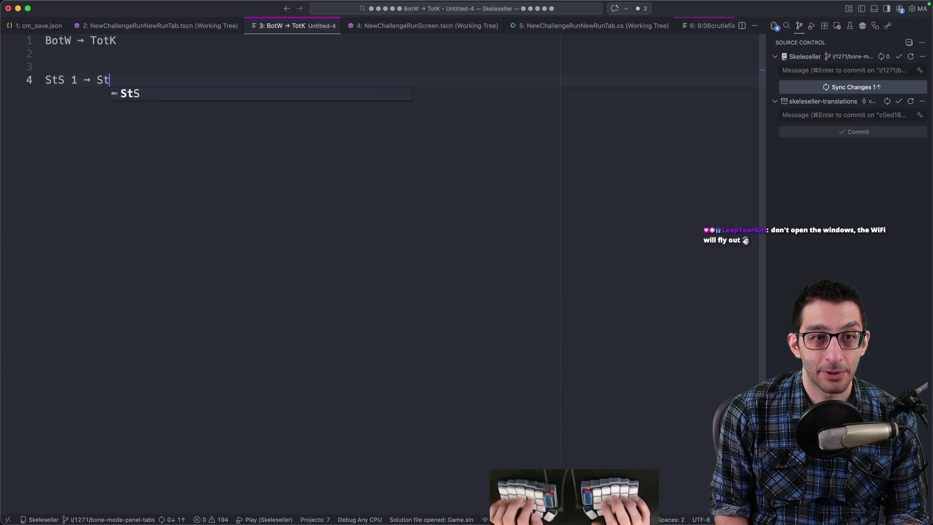
type("S 2 cards")
type("w mechanics")
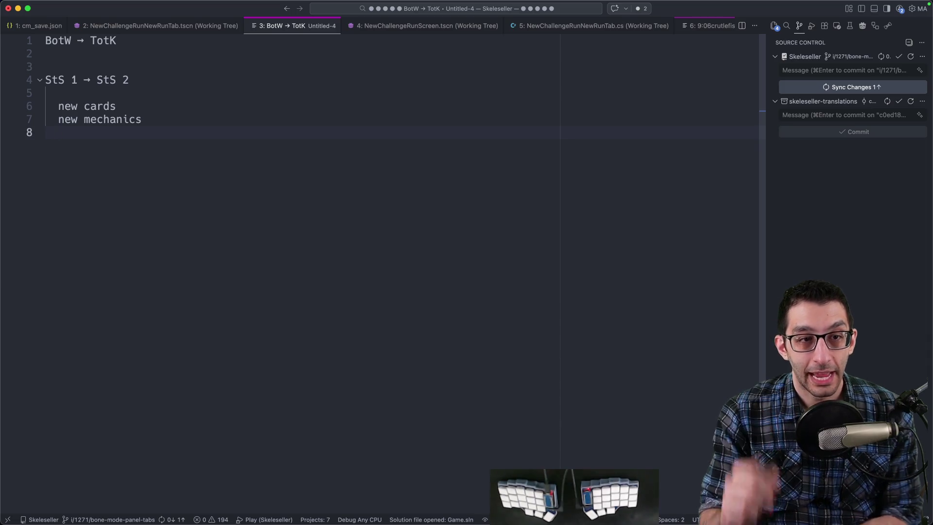
key("Return")
key("Return")
type("co-op")
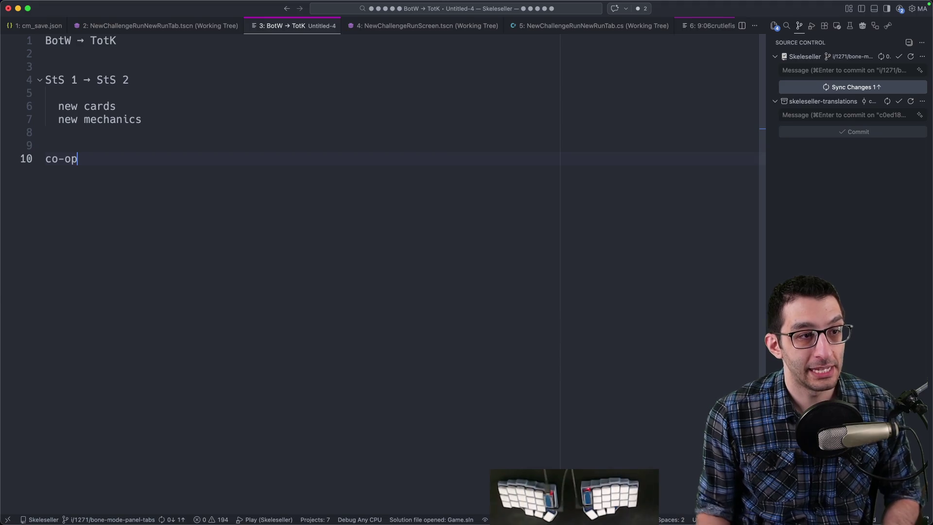
key("super+Tab")
key("super+l")
Step: Search Bing for 'slay the spire board' and scroll through the image results
type("slay the spire board")
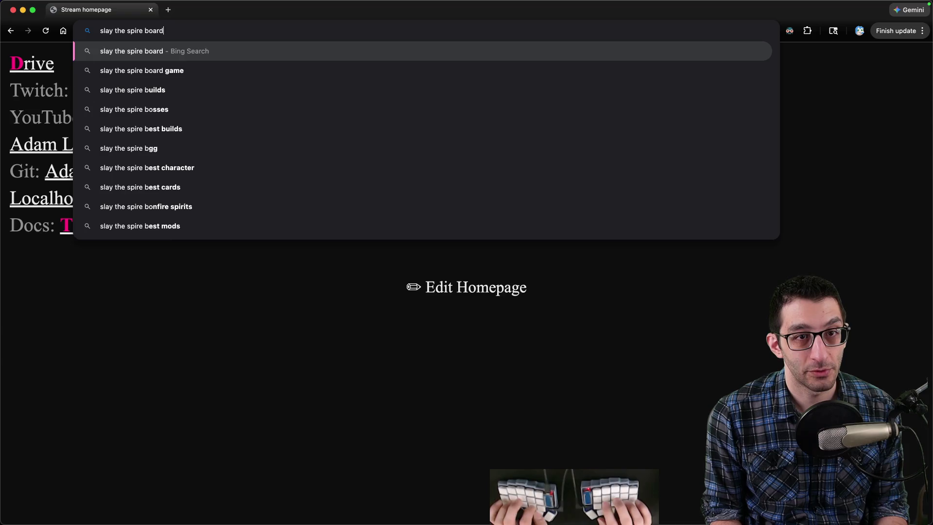
key("Return")
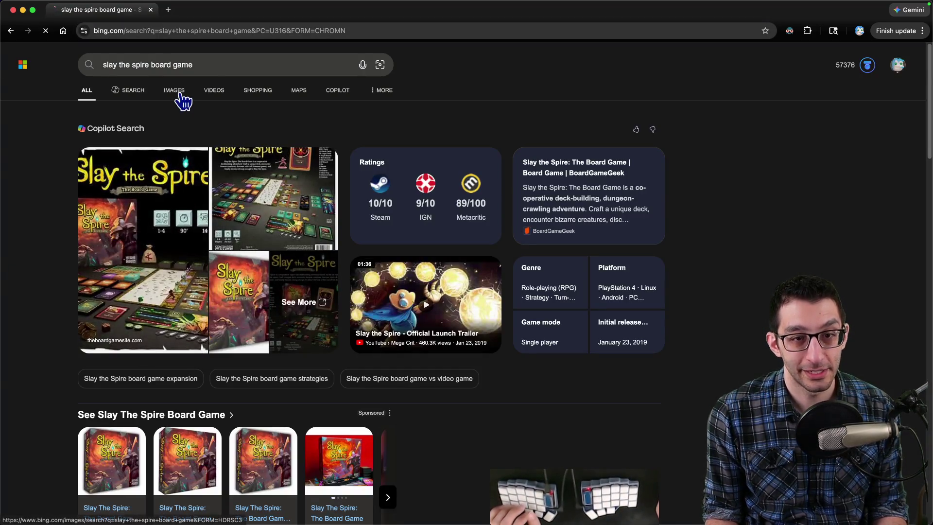
left_click(177, 91)
scroll(226, 122, "down", 8)
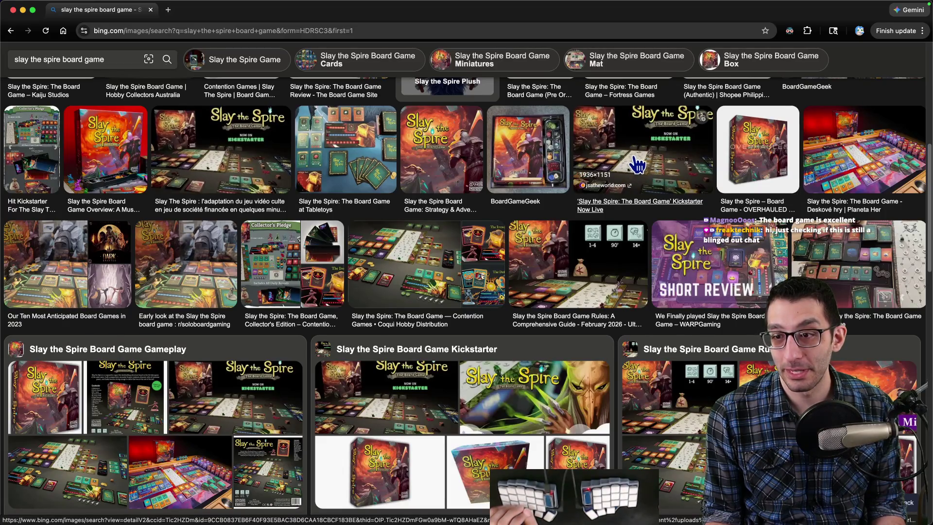
scroll(636, 165, "down", 10)
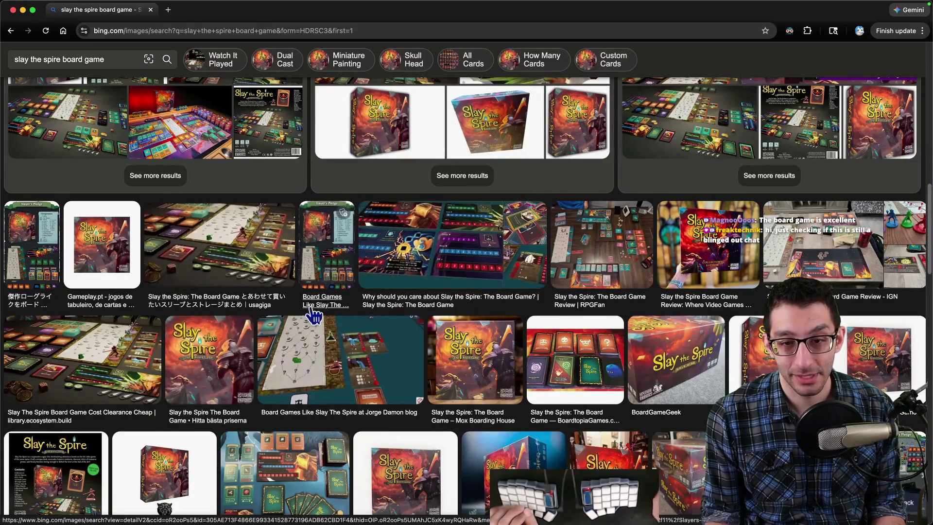
scroll(311, 316, "down", 5)
left_click(140, 59)
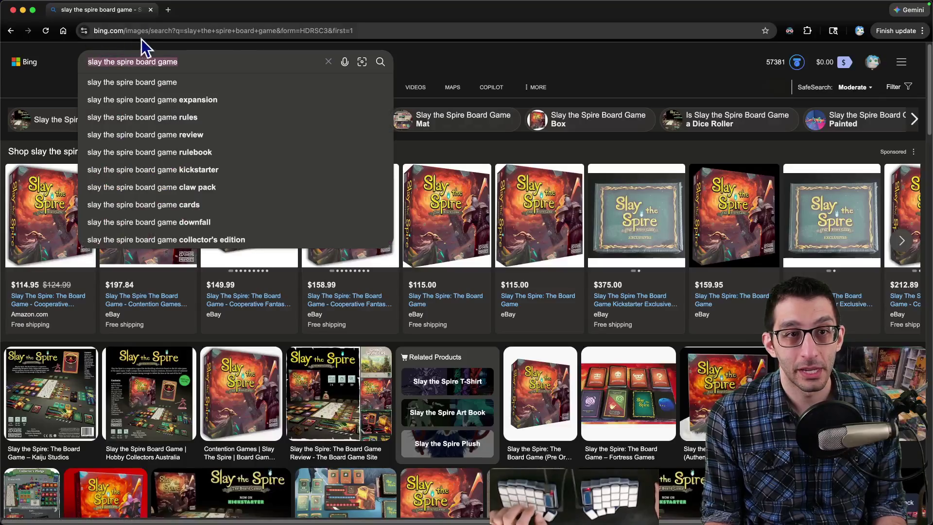
Step: Repeat the search in Google Images and open the SPACE-BIFF board photo full-size in a new tab
left_click(144, 34)
type("slay the spire board game")
key("Return")
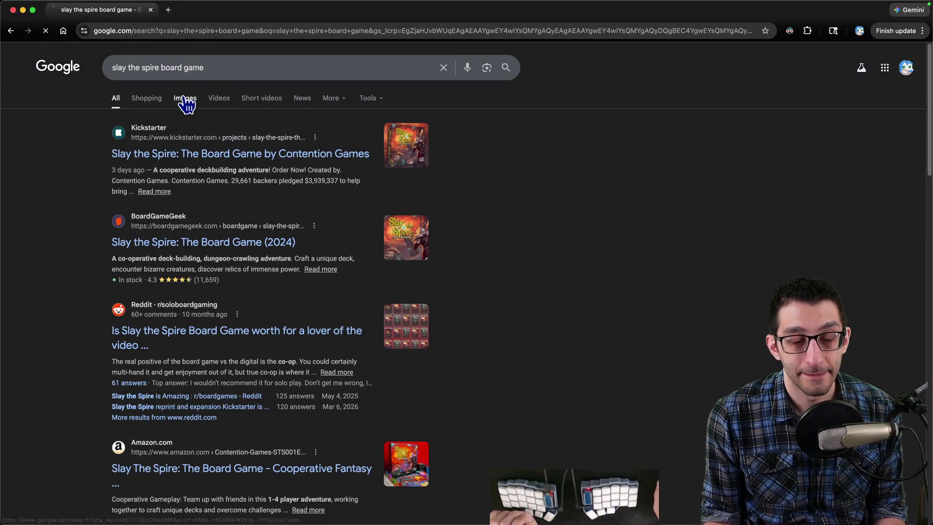
left_click(184, 97)
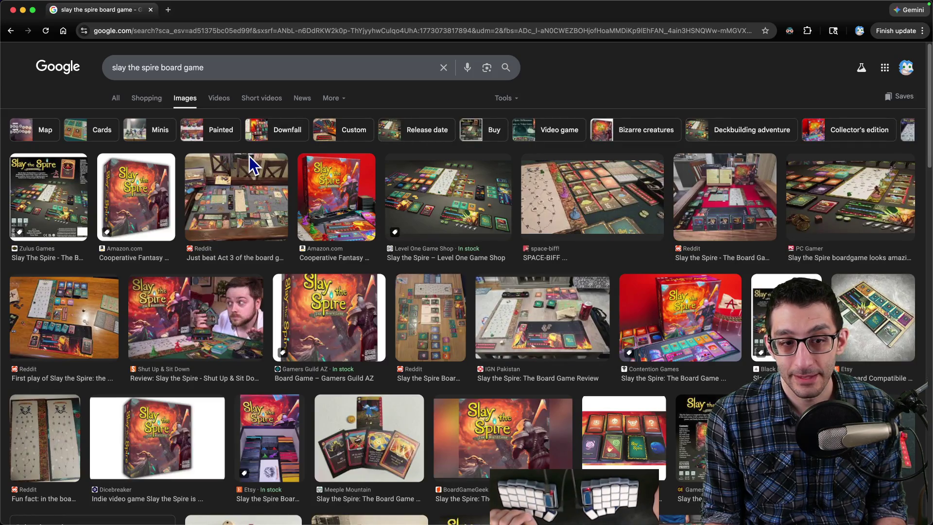
left_click(583, 185)
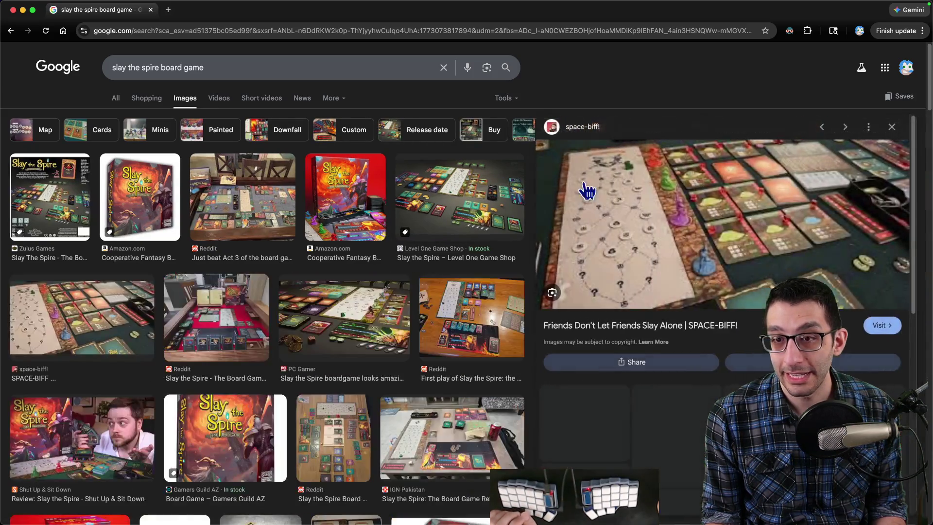
right_click(673, 204)
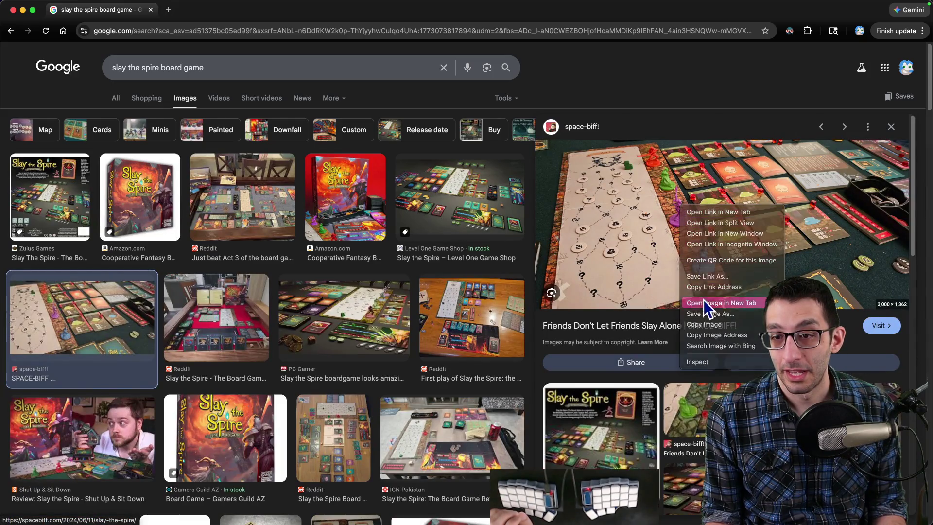
left_click(704, 300)
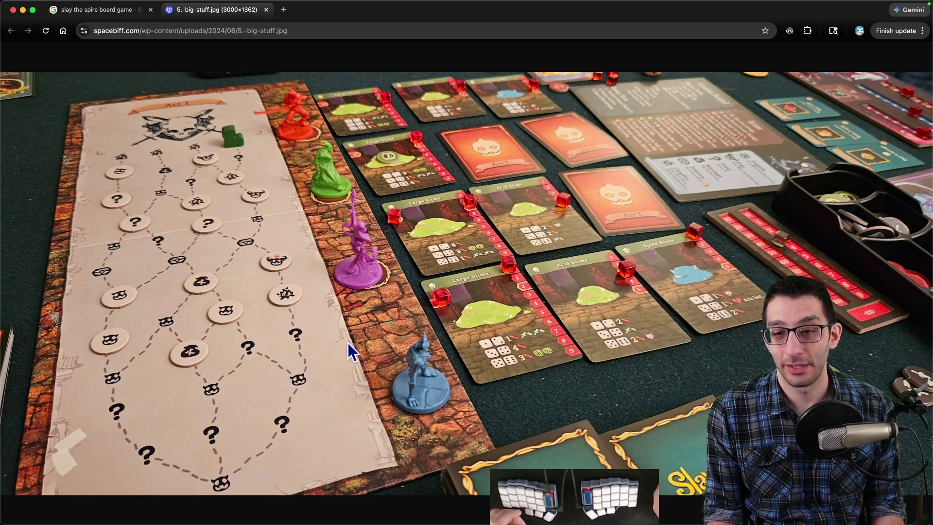
Step: Zoom the board photo in and out, then close its tab and the image search window
left_click(370, 245)
left_click(372, 243)
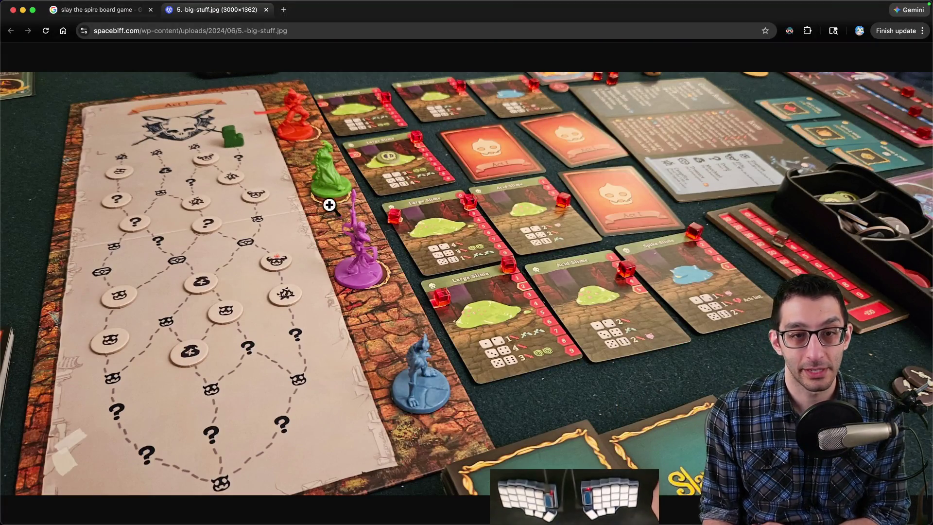
key("super+w")
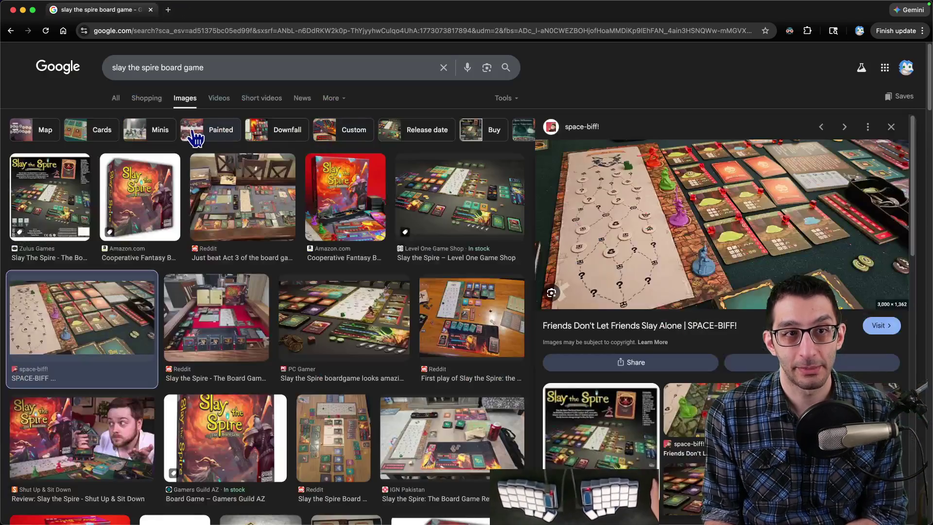
key("super+w")
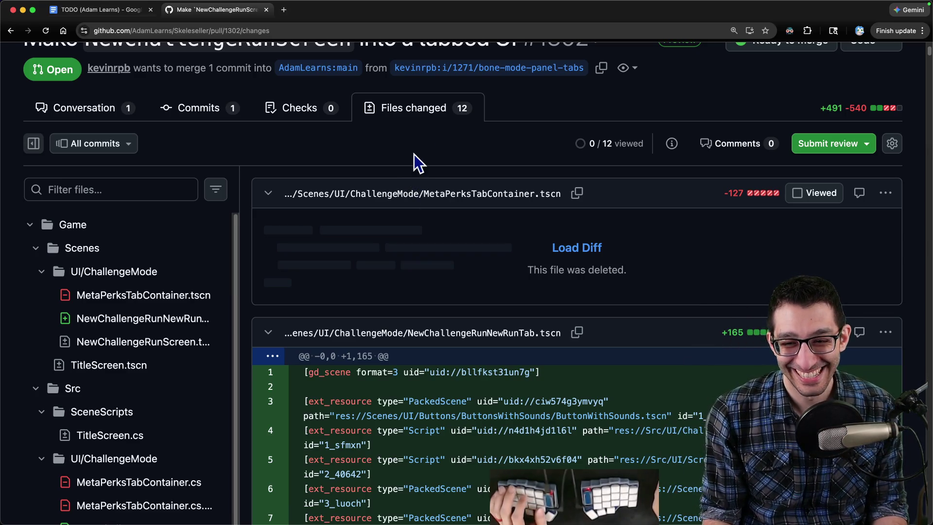
scroll(414, 153, "down", 6)
scroll(411, 182, "up", 2)
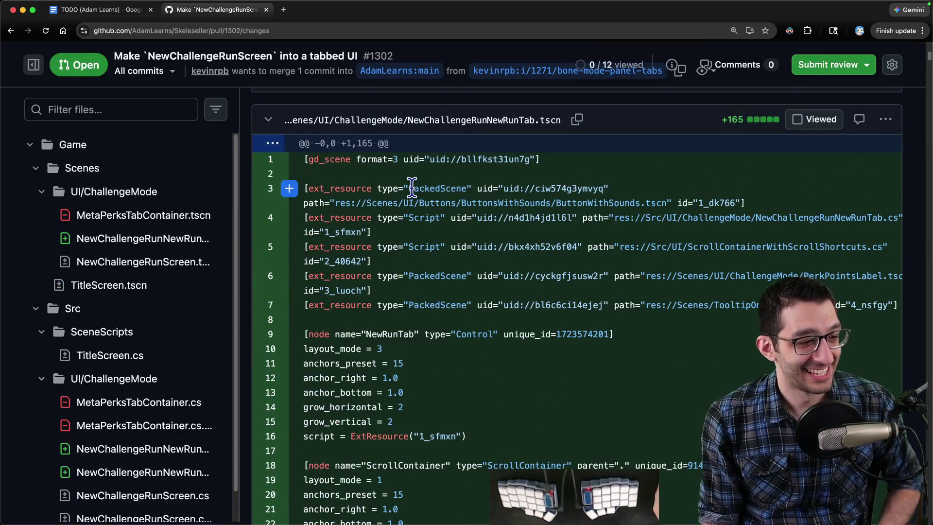
scroll(445, 190, "down", 2)
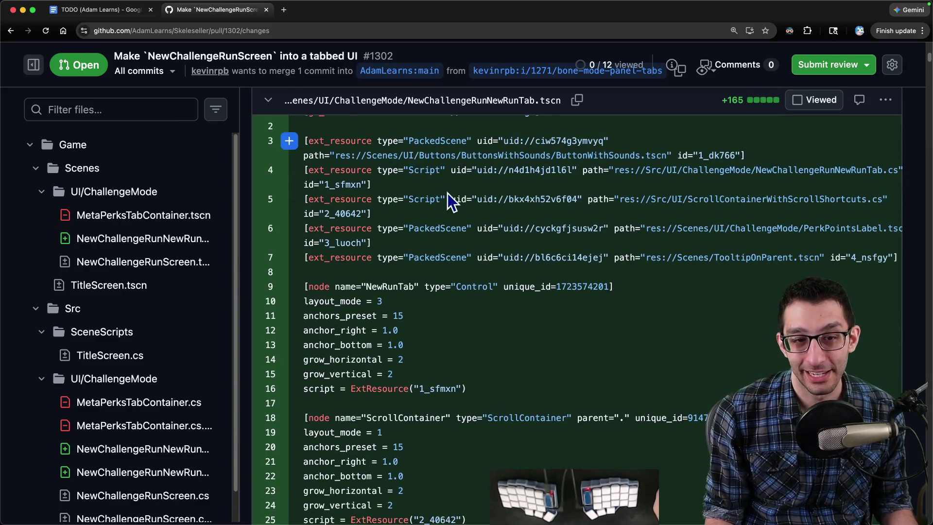
scroll(446, 192, "up", 3)
scroll(445, 193, "down", 1)
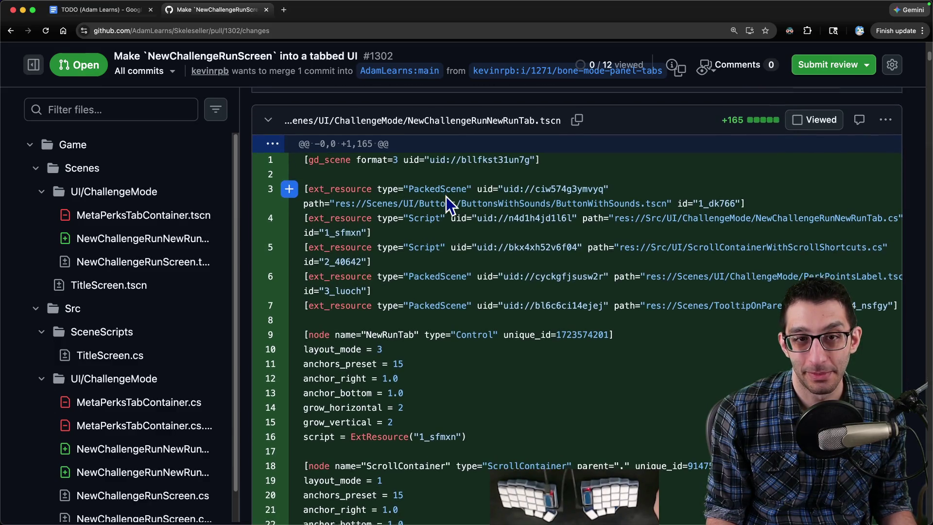
scroll(447, 196, "down", 1)
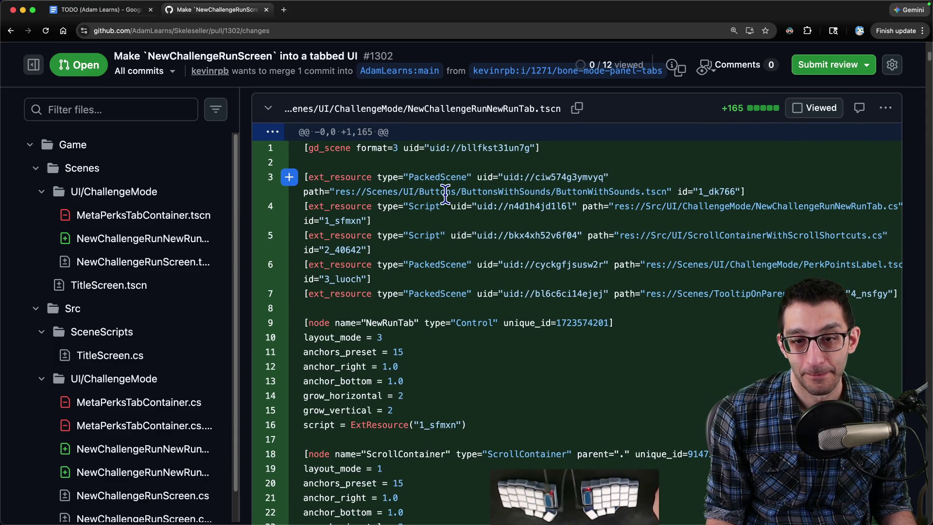
scroll(446, 196, "down", 10)
scroll(446, 196, "down", 8)
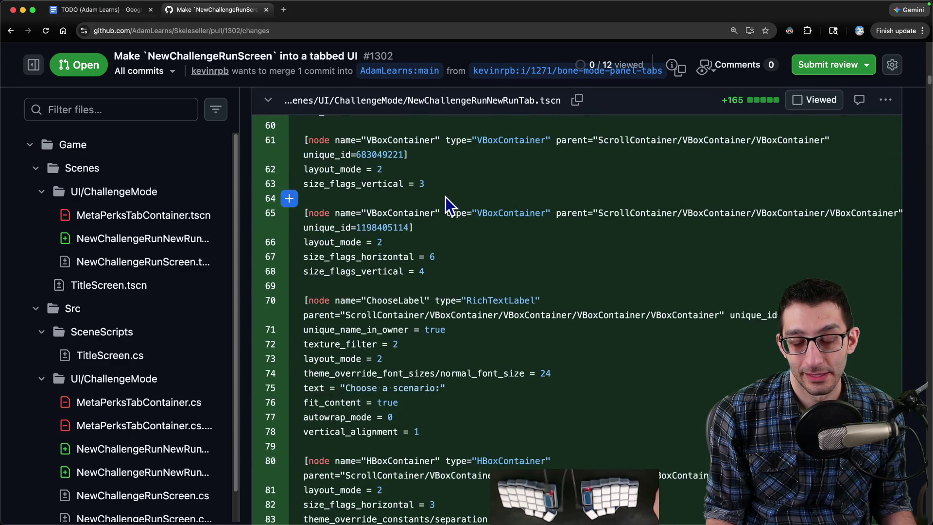
scroll(446, 197, "down", 15)
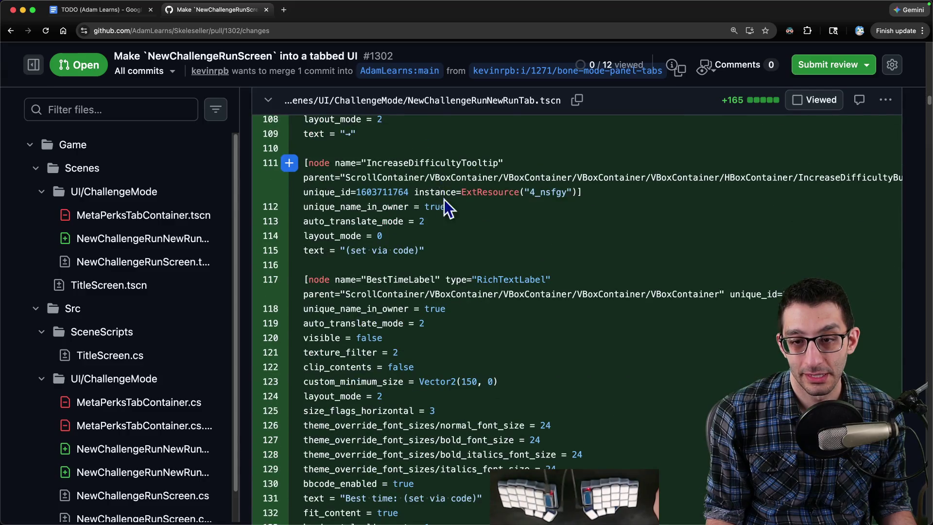
scroll(444, 199, "down", 18)
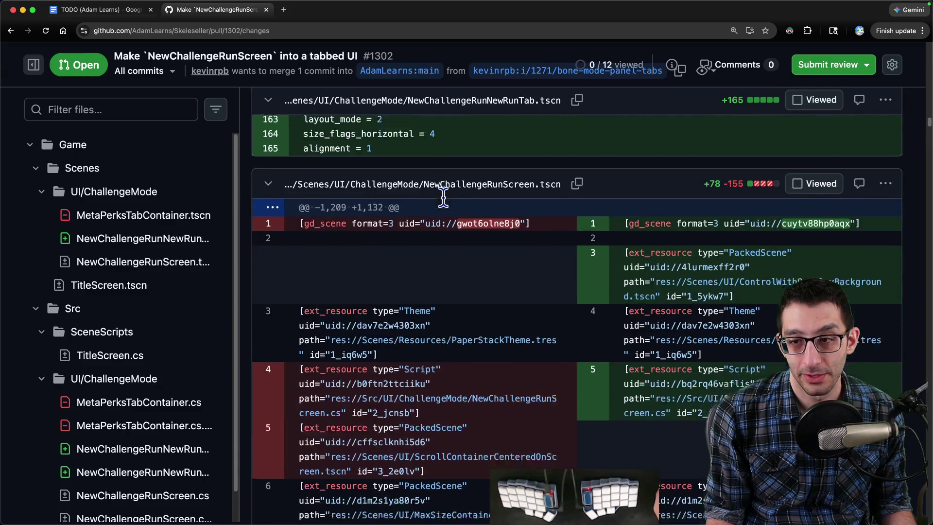
scroll(443, 197, "down", 5)
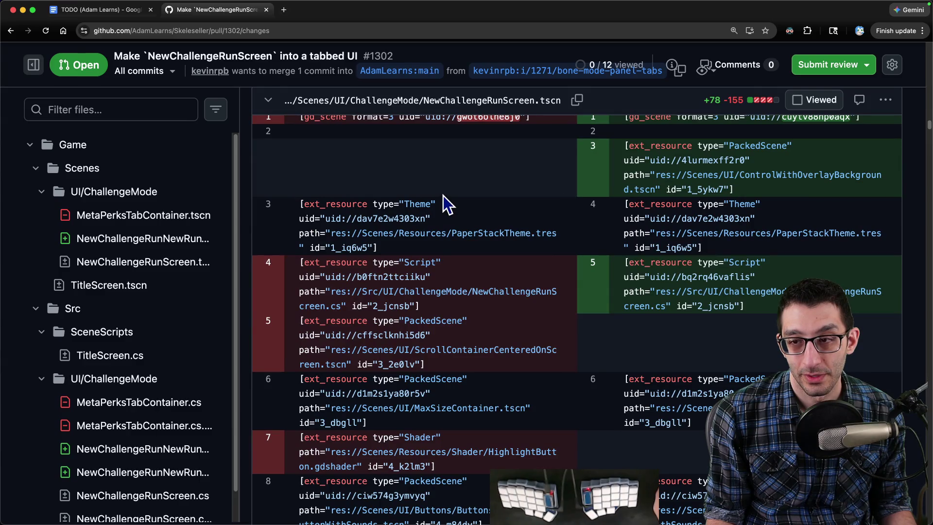
scroll(445, 200, "down", 13)
scroll(442, 195, "down", 8)
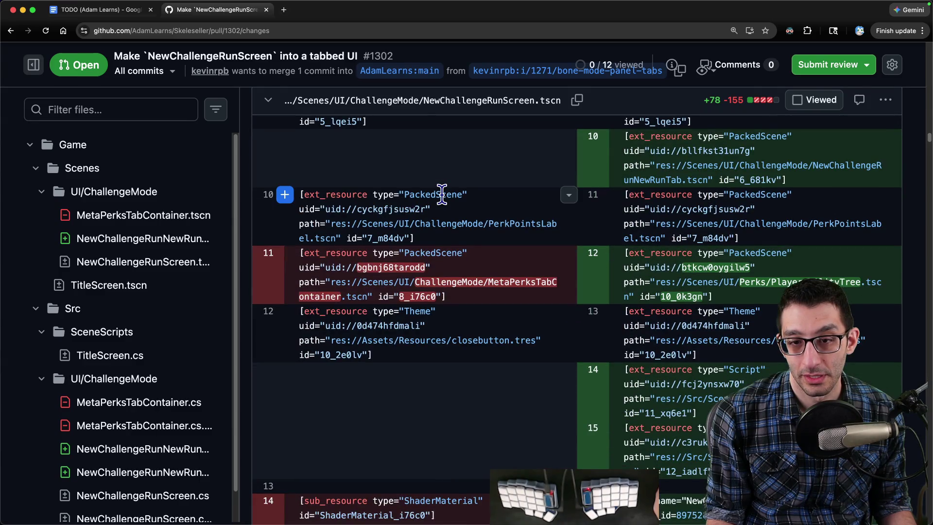
scroll(442, 194, "down", 15)
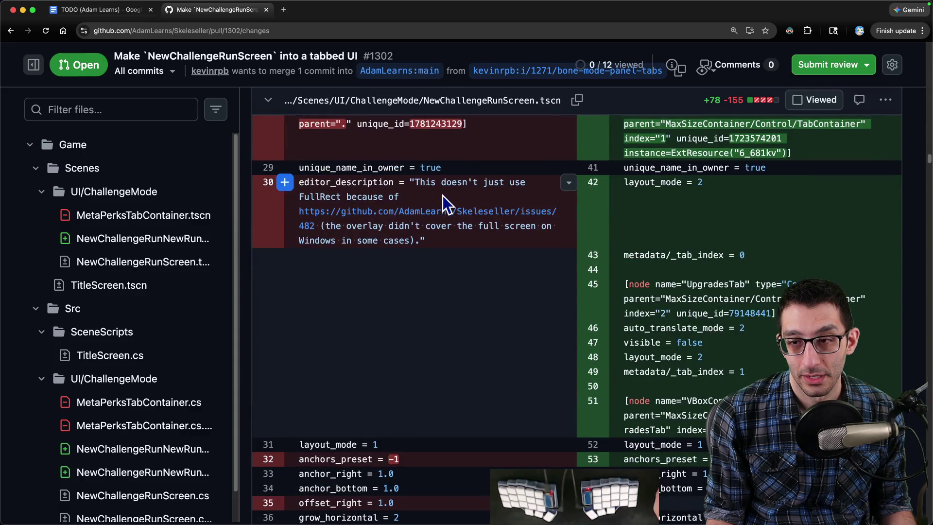
scroll(442, 195, "up", 1)
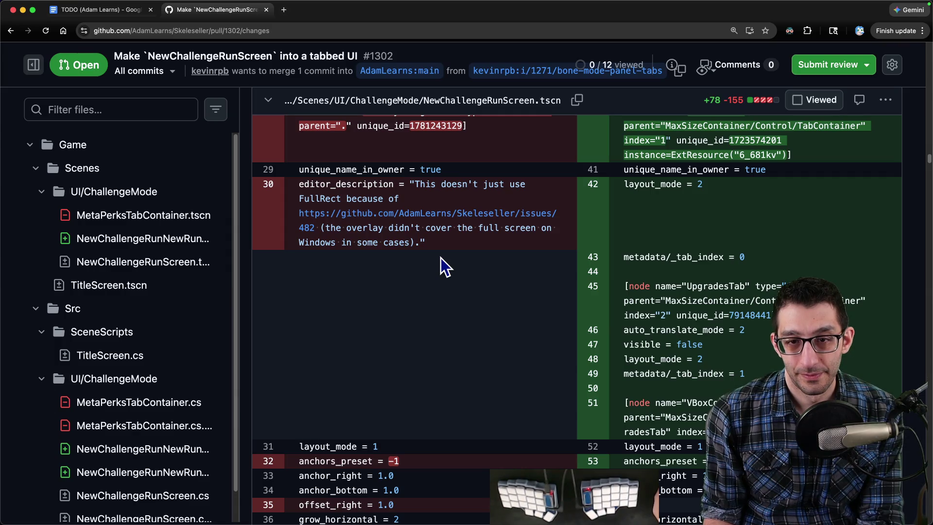
scroll(441, 258, "down", 10)
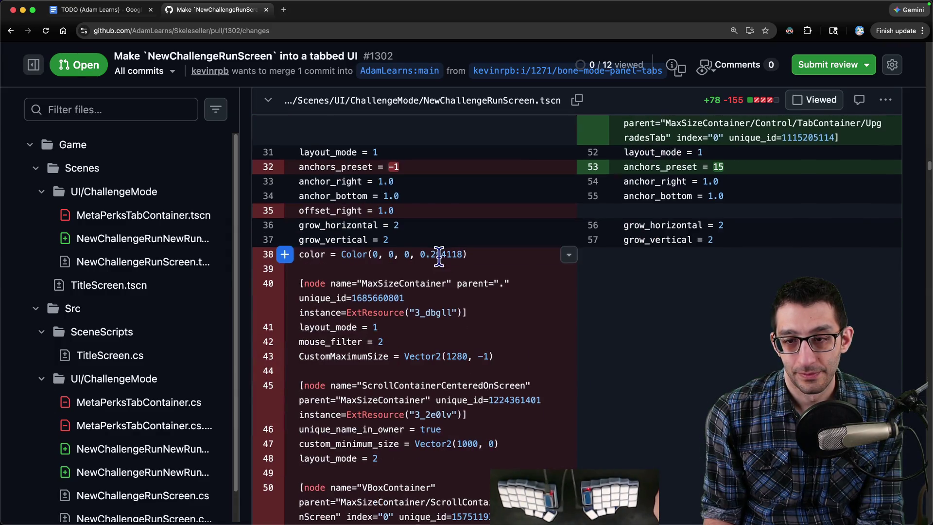
scroll(439, 259, "down", 15)
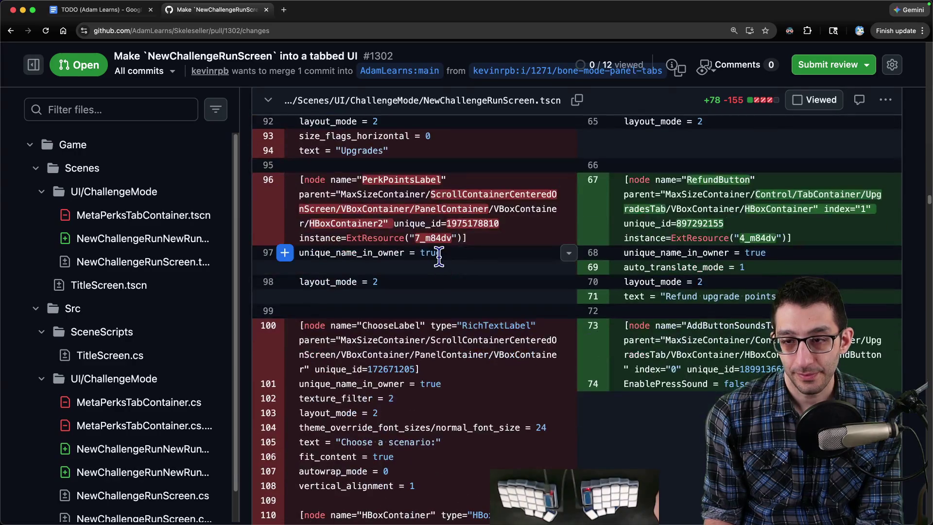
scroll(438, 256, "down", 8)
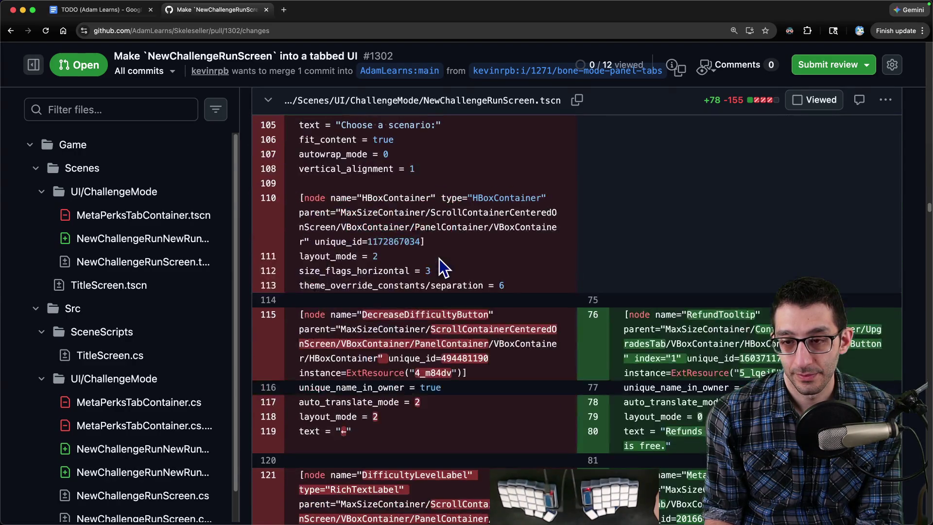
scroll(438, 258, "down", 5)
scroll(439, 258, "up", 4)
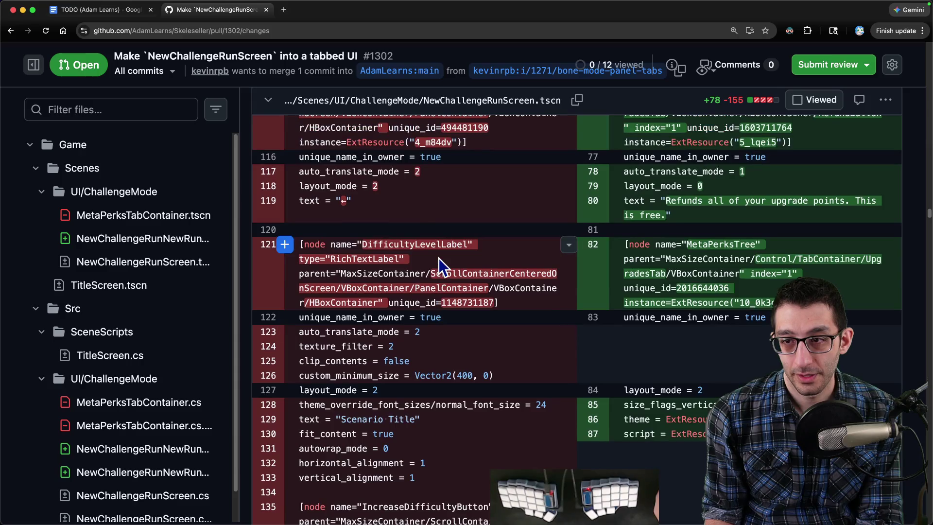
scroll(439, 258, "down", 20)
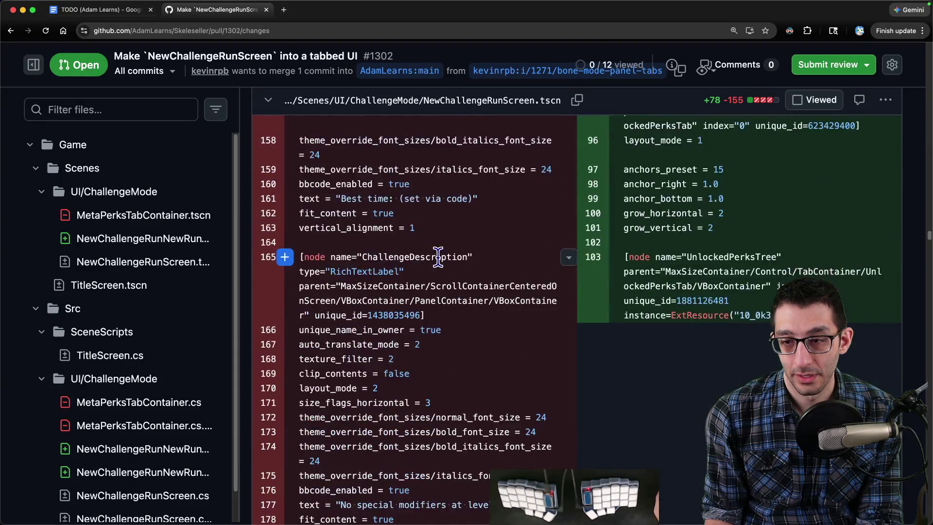
scroll(439, 257, "down", 10)
scroll(439, 257, "up", 6)
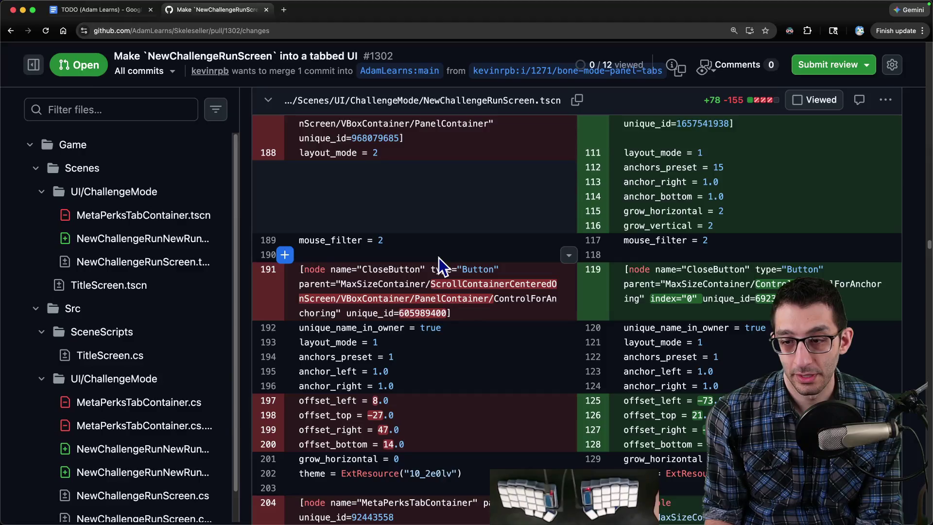
scroll(439, 258, "down", 6)
scroll(438, 259, "down", 4)
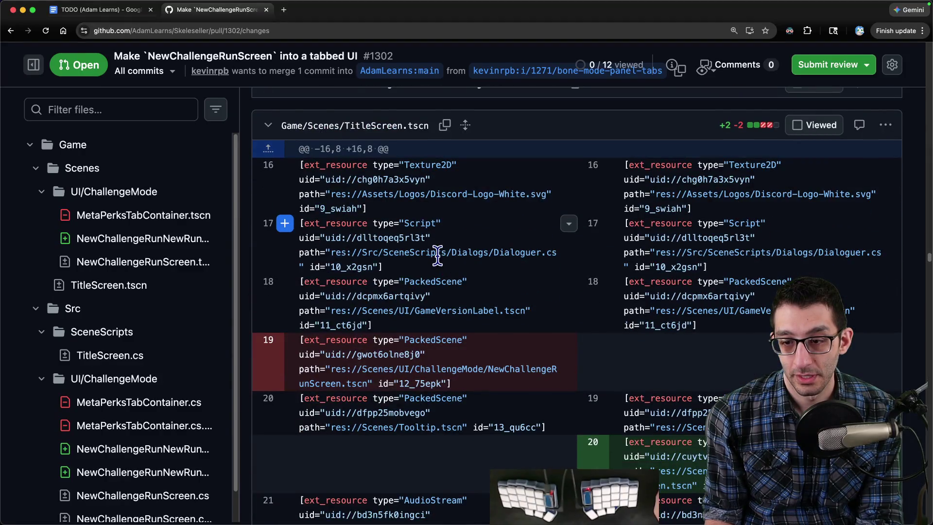
scroll(438, 258, "down", 14)
scroll(438, 255, "down", 10)
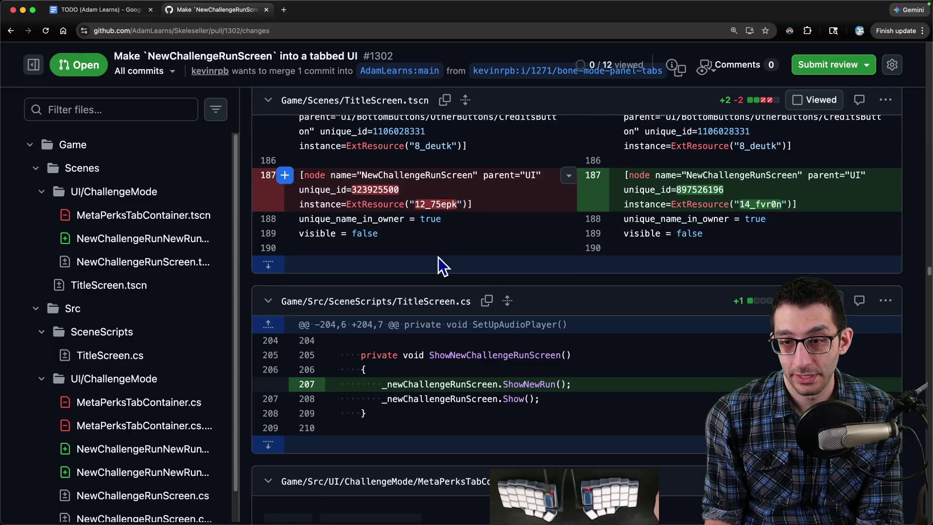
scroll(438, 257, "down", 9)
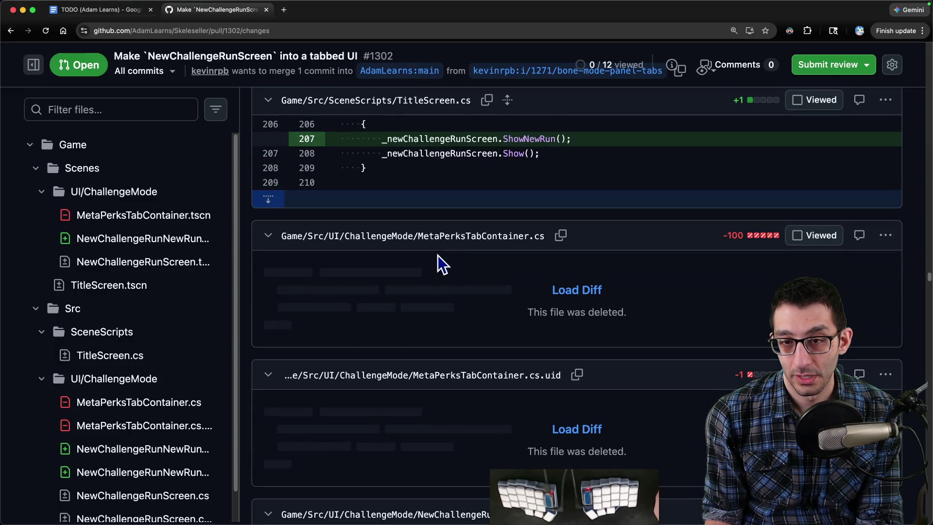
scroll(439, 255, "down", 15)
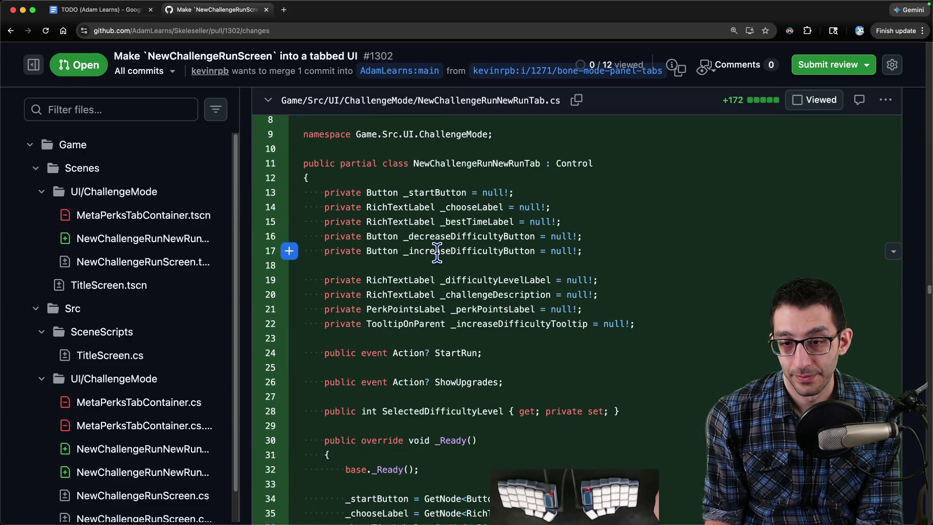
scroll(436, 252, "down", 15)
scroll(436, 253, "down", 20)
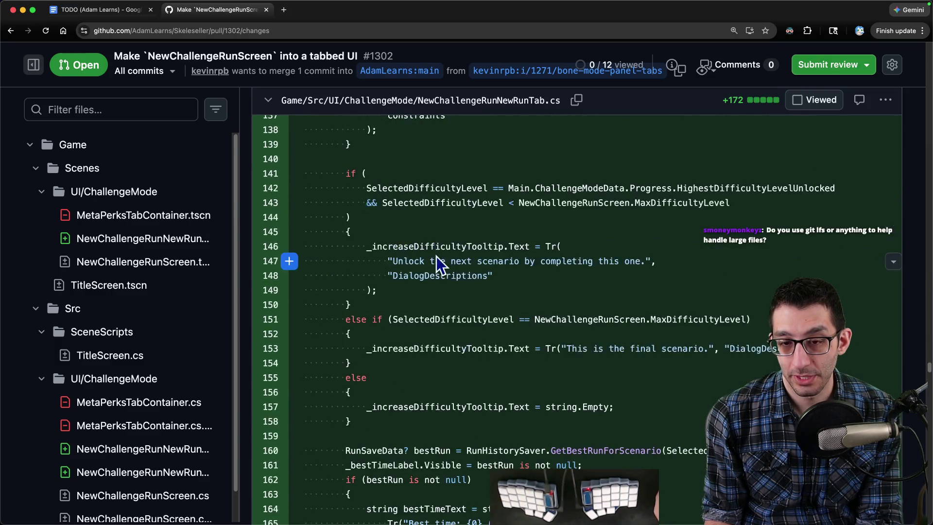
scroll(437, 263, "down", 10)
scroll(436, 258, "down", 9)
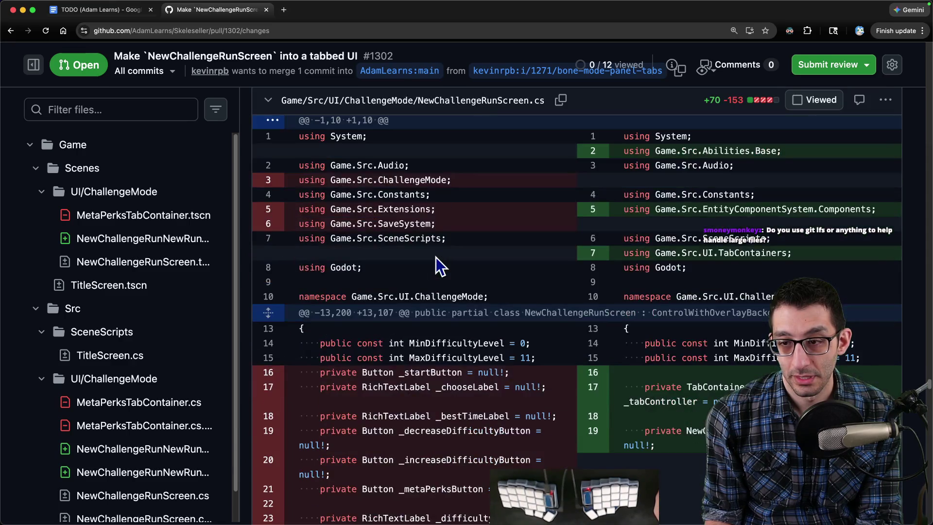
scroll(435, 262, "down", 10)
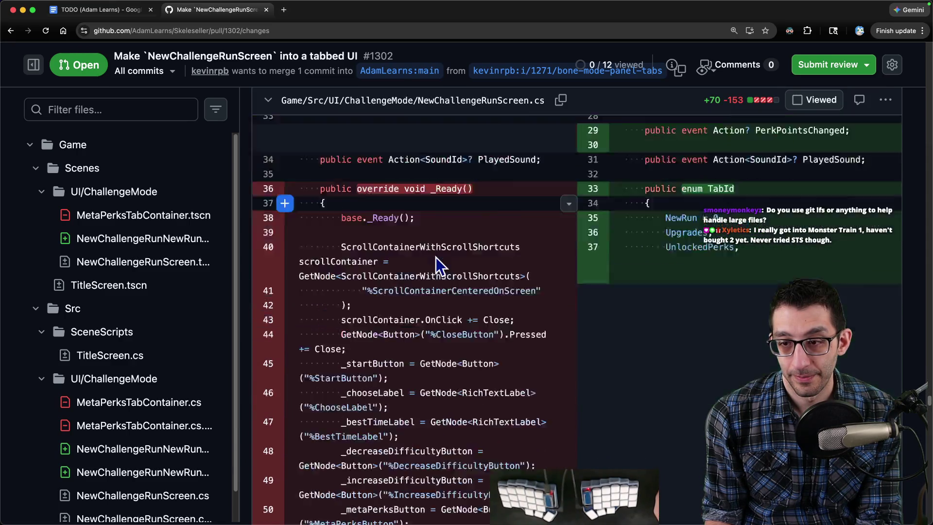
scroll(436, 258, "down", 5)
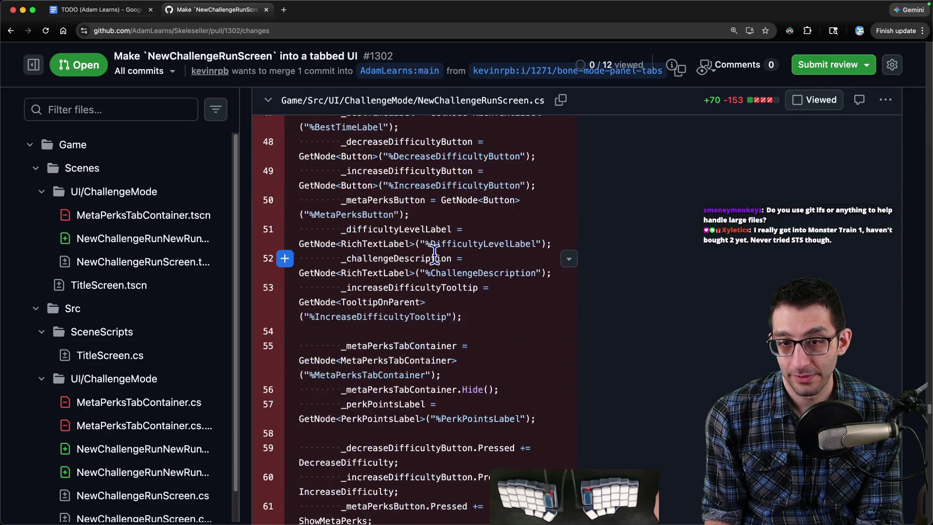
scroll(435, 256, "down", 3)
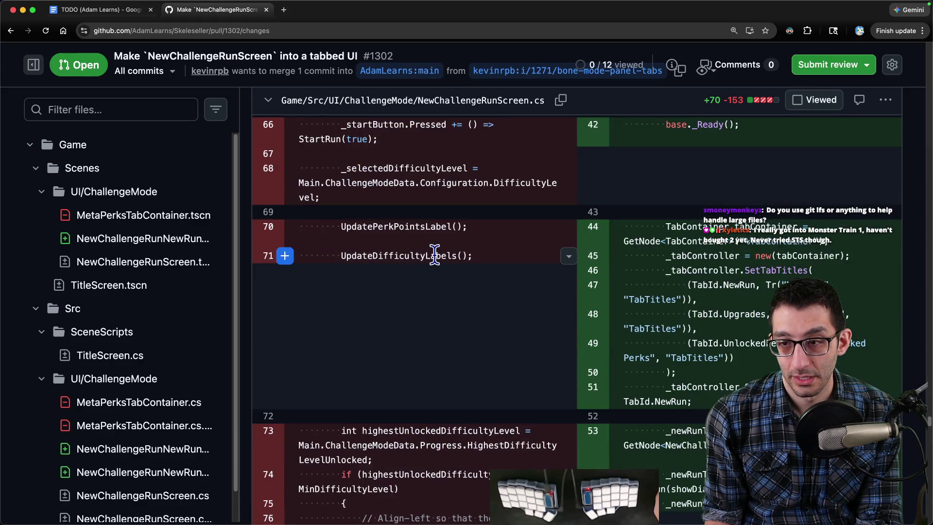
scroll(436, 255, "down", 3)
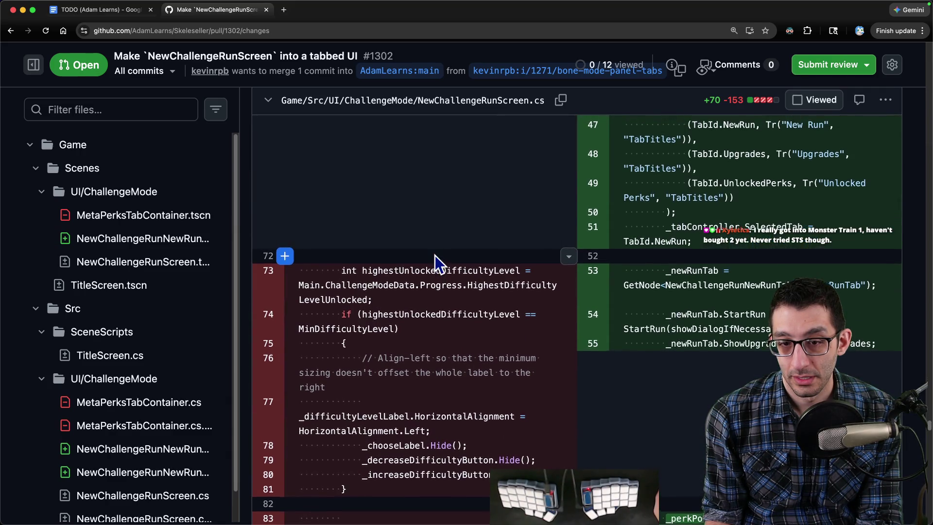
scroll(435, 255, "down", 5)
scroll(434, 254, "down", 6)
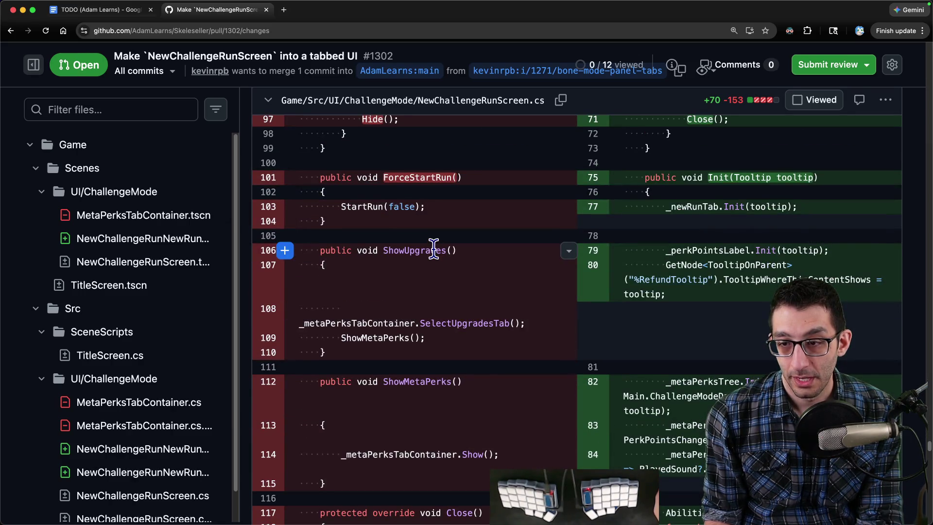
scroll(434, 252, "down", 3)
scroll(434, 251, "down", 8)
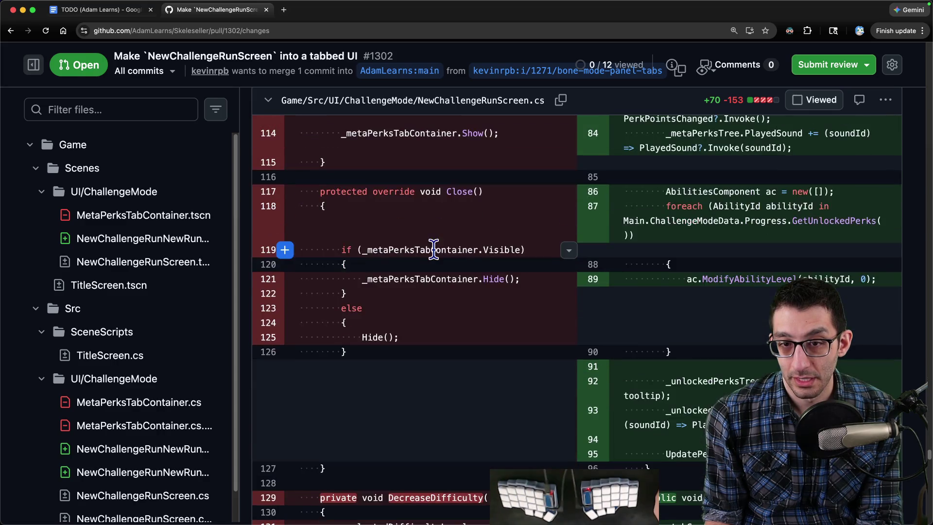
scroll(433, 254, "down", 1)
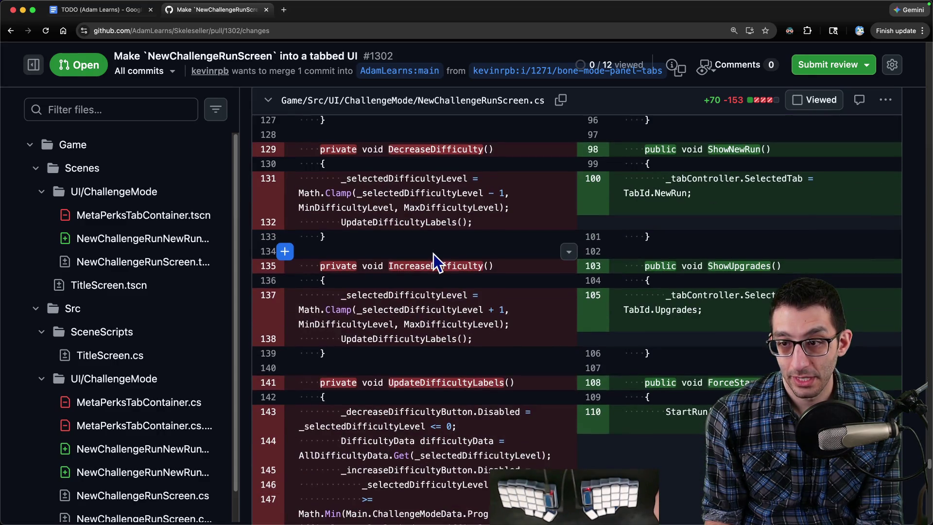
scroll(434, 253, "down", 12)
scroll(432, 254, "down", 15)
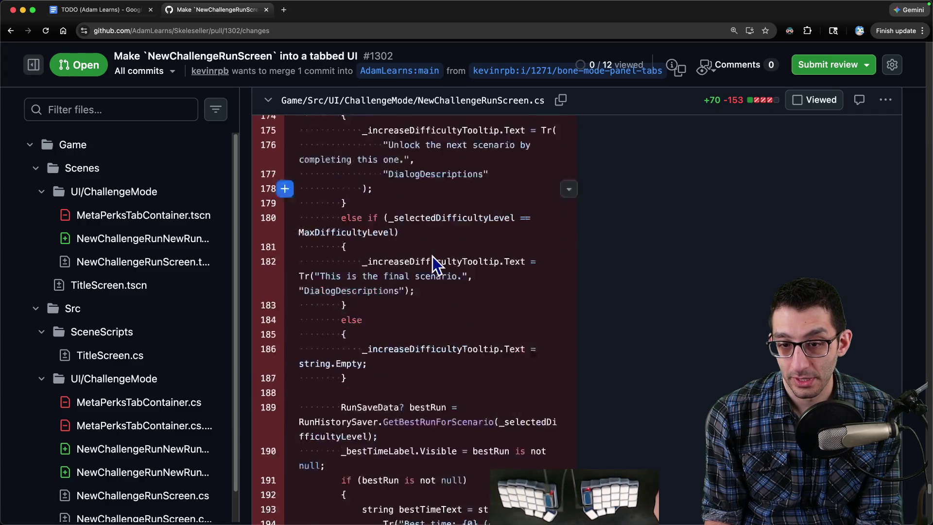
scroll(433, 255, "down", 7)
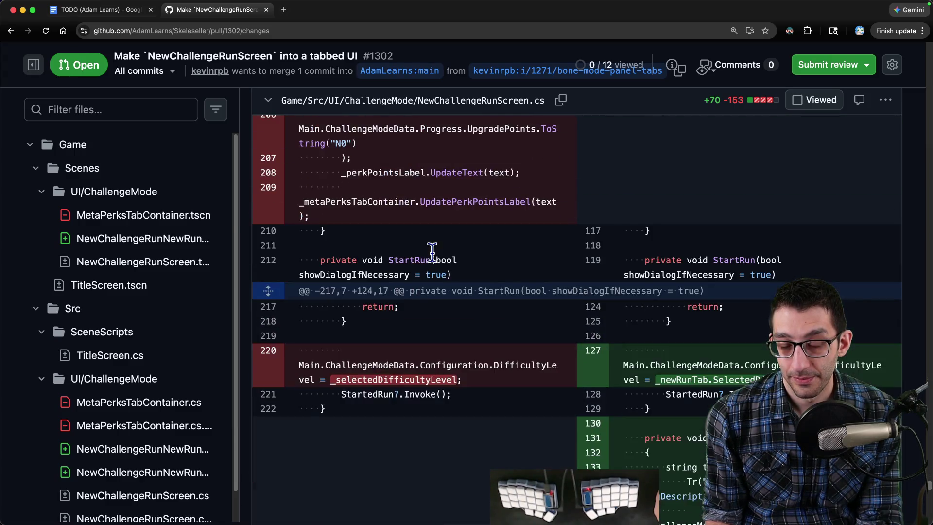
scroll(433, 254, "down", 8)
scroll(433, 256, "up", 3)
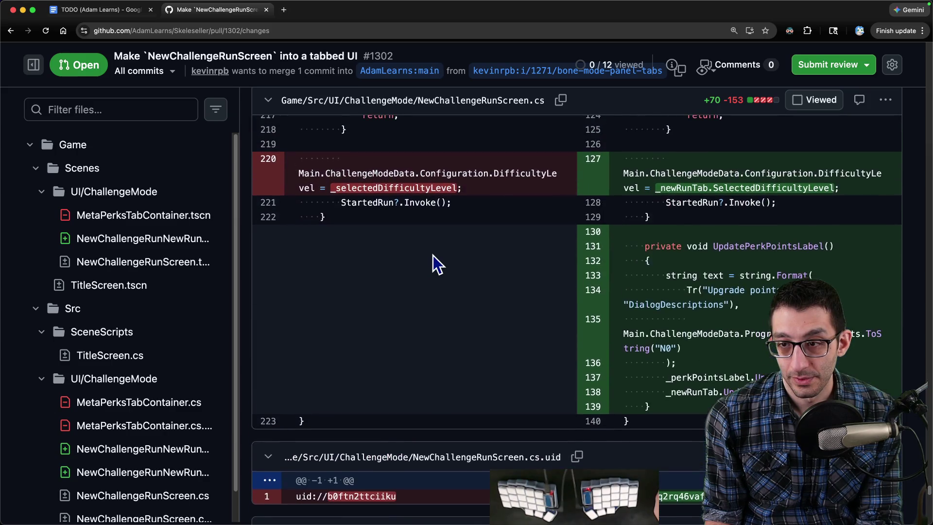
scroll(433, 256, "down", 10)
scroll(432, 257, "down", 10)
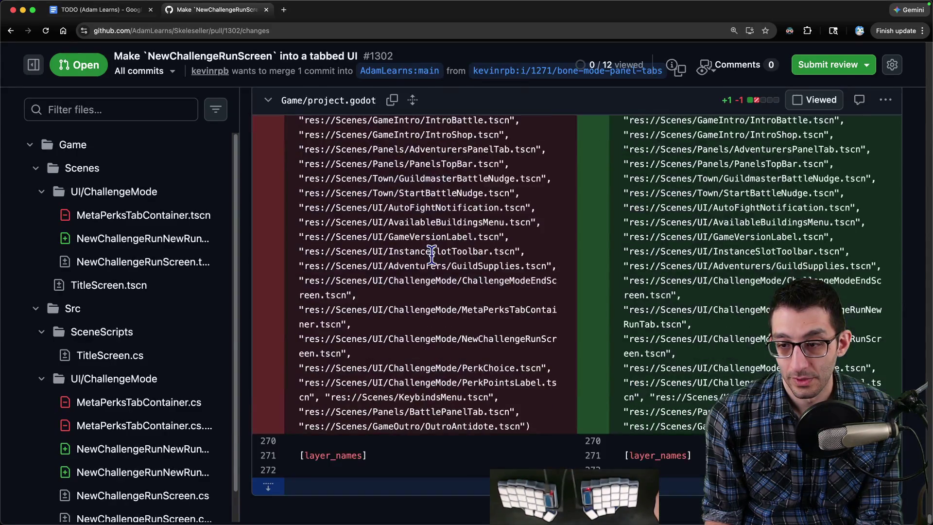
scroll(432, 254, "up", 10)
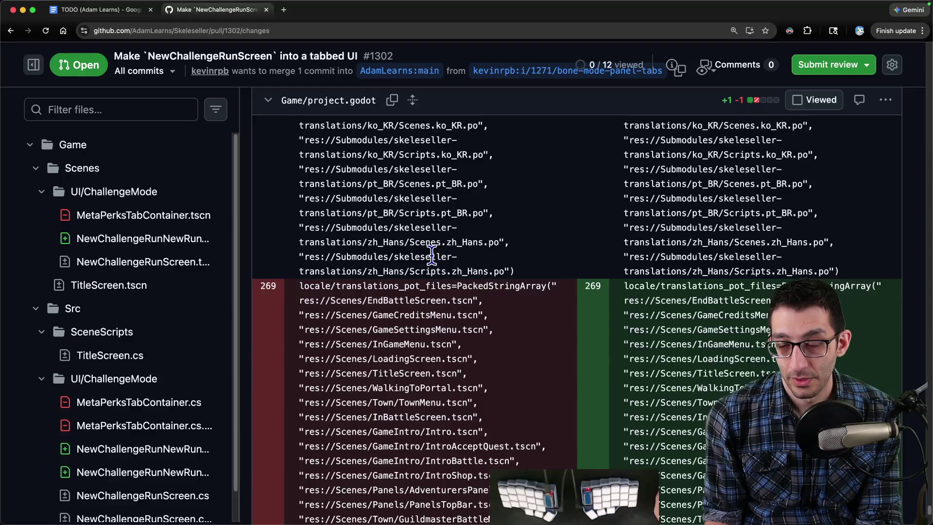
scroll(693, 287, "down", 7)
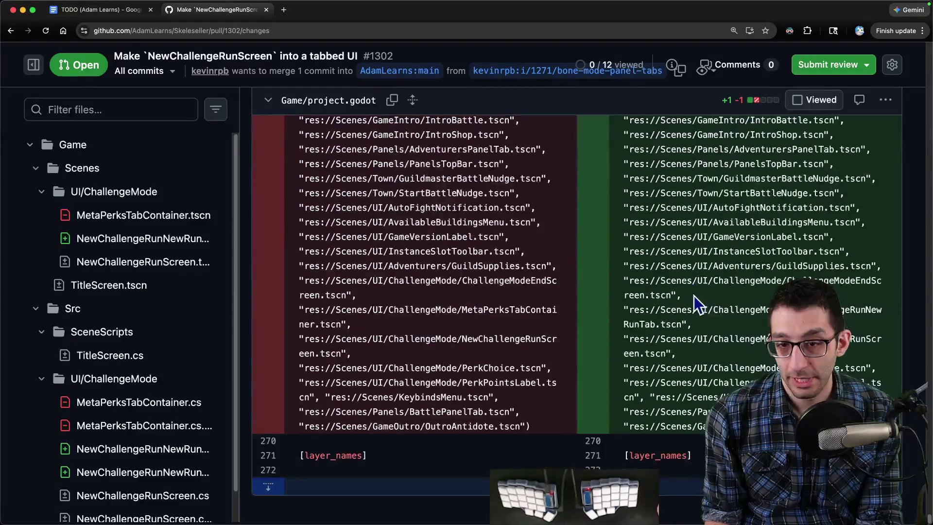
scroll(693, 278, "up", 2)
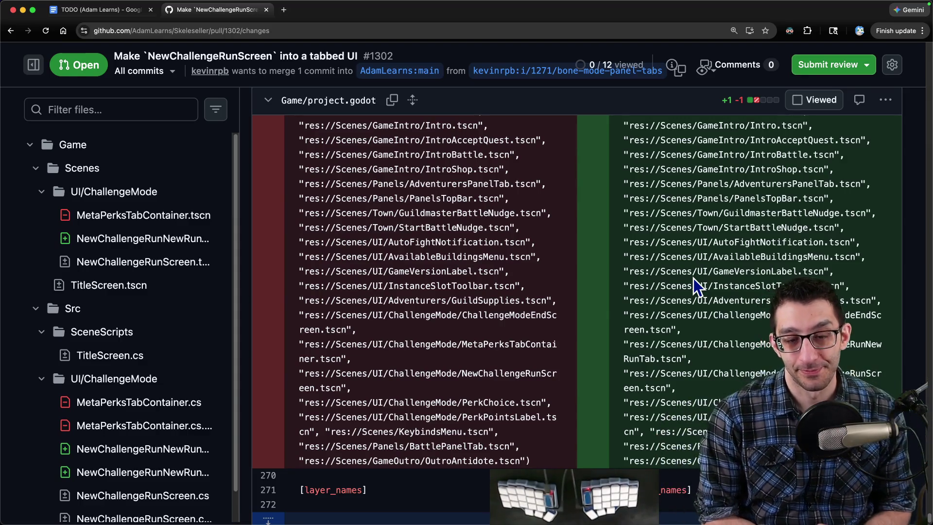
Step: Close the scratch note tabs in VS Code, discarding the unsaved notes
key("super+Tab")
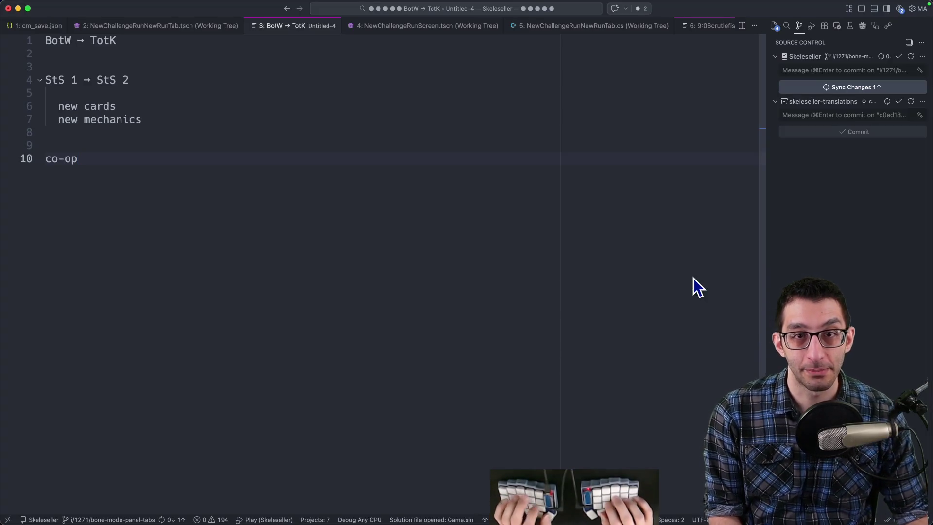
key("super+w")
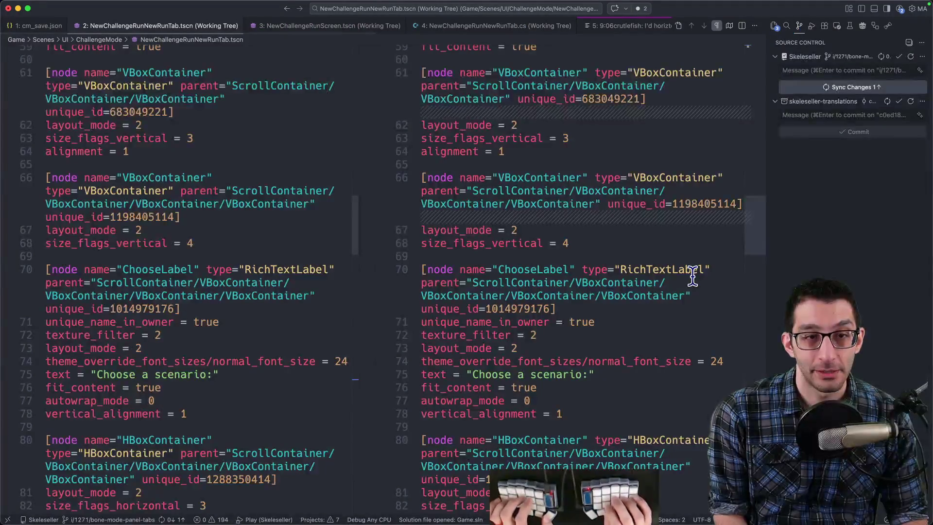
key("ctrl+1")
key("ctrl+5")
key("super+w")
key("super+d")
key("super+w")
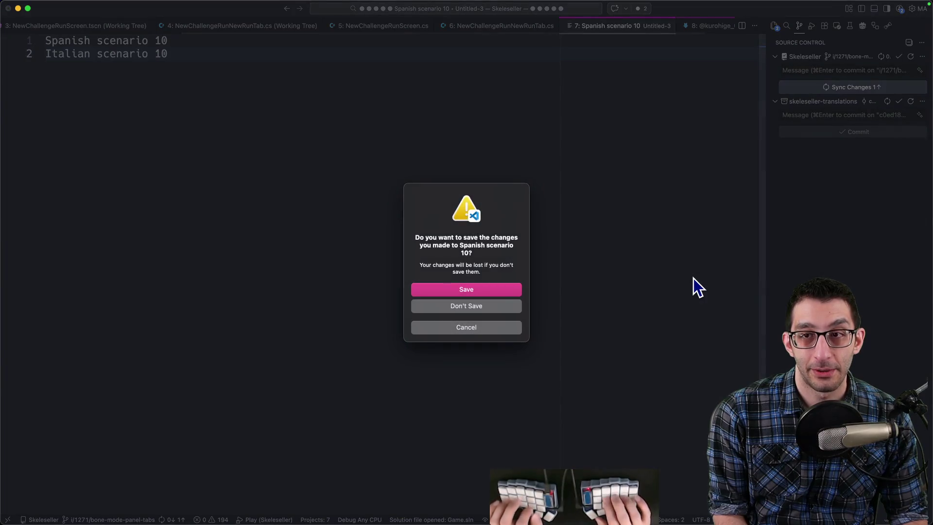
key("super+d")
key("super+d")
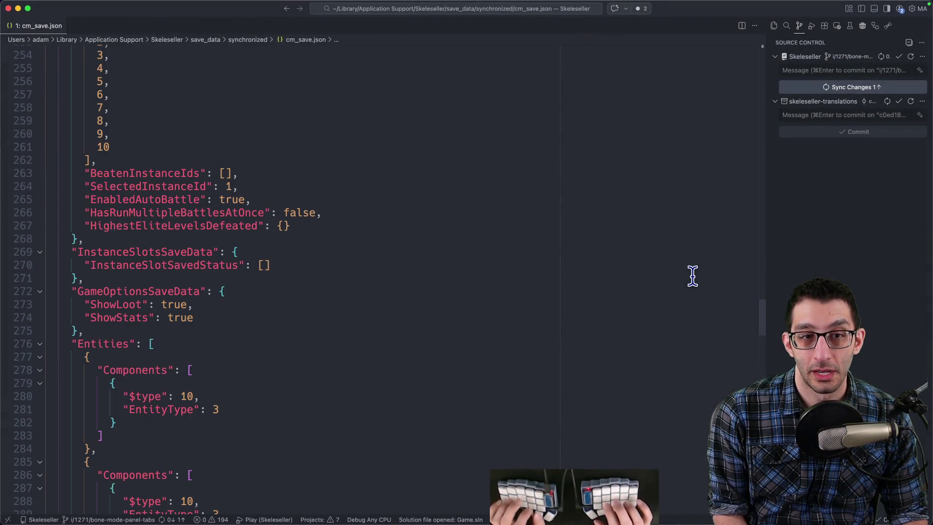
Step: Sync the Skeleseller commit from Source Control, checking the pull request in Chrome
key("ctrl+shift+g")
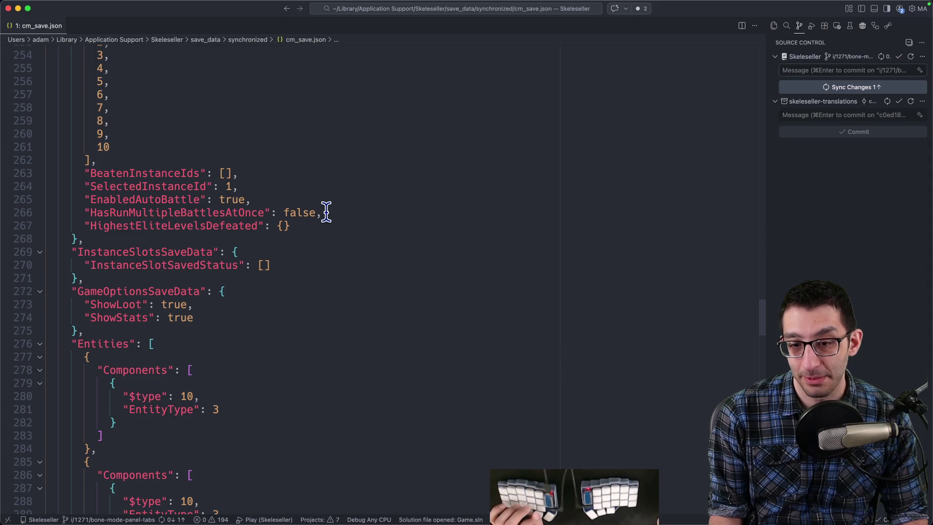
left_click(397, 214)
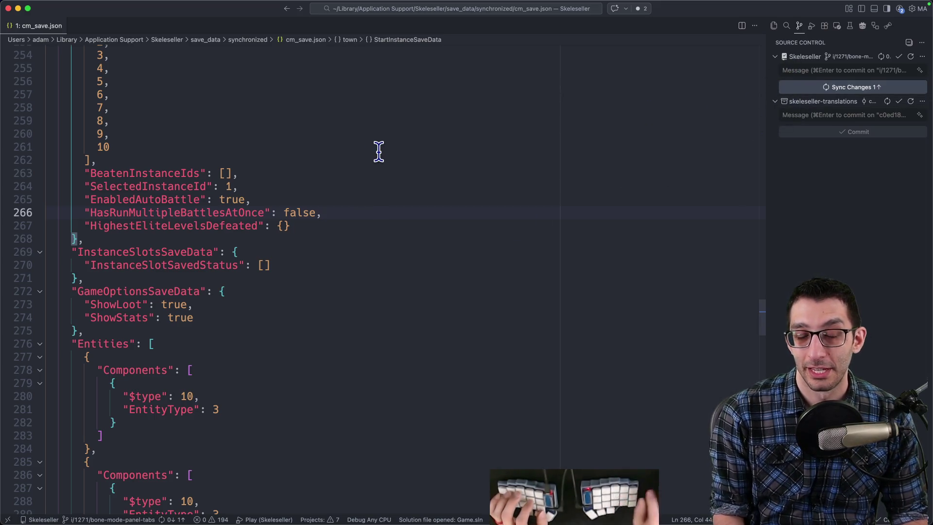
key("super+Tab")
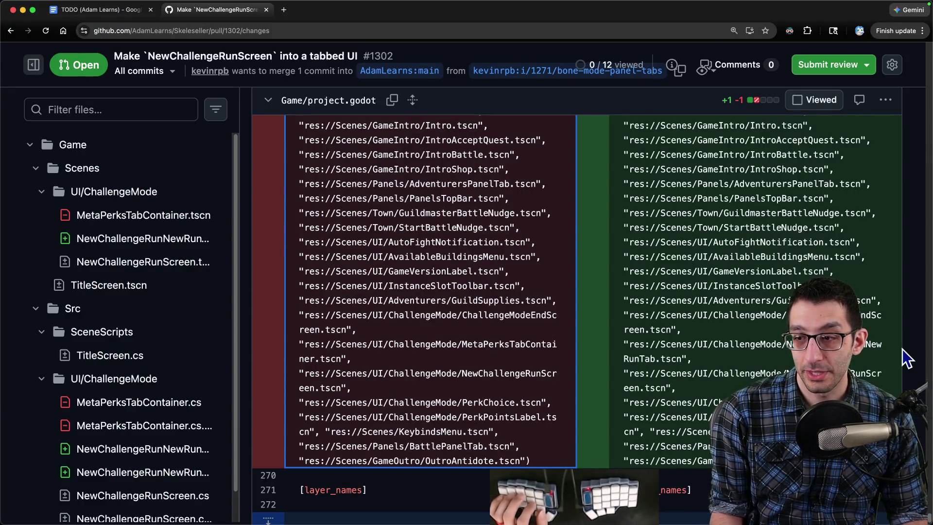
key("Home")
key("super+Tab")
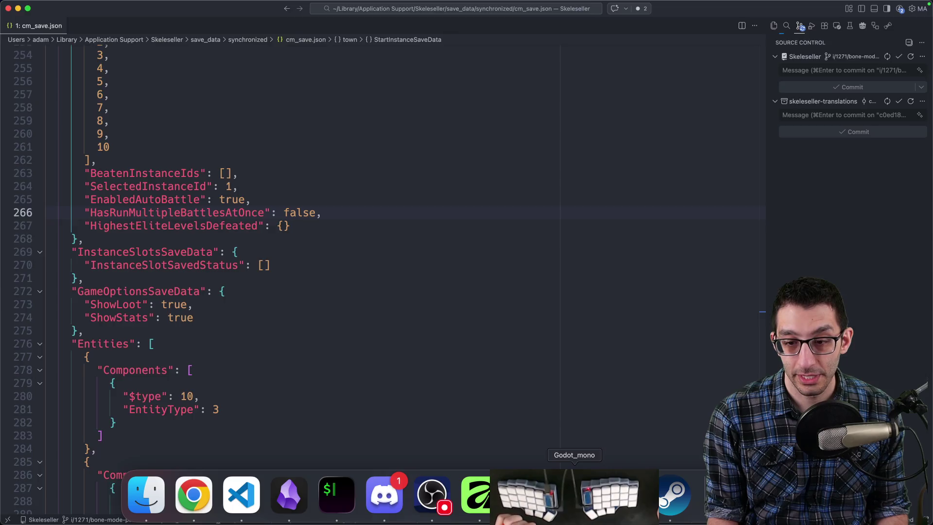
Step: In Godot, show the Localization tab of Project Settings with its translation files
left_click(574, 495)
left_click(102, 7)
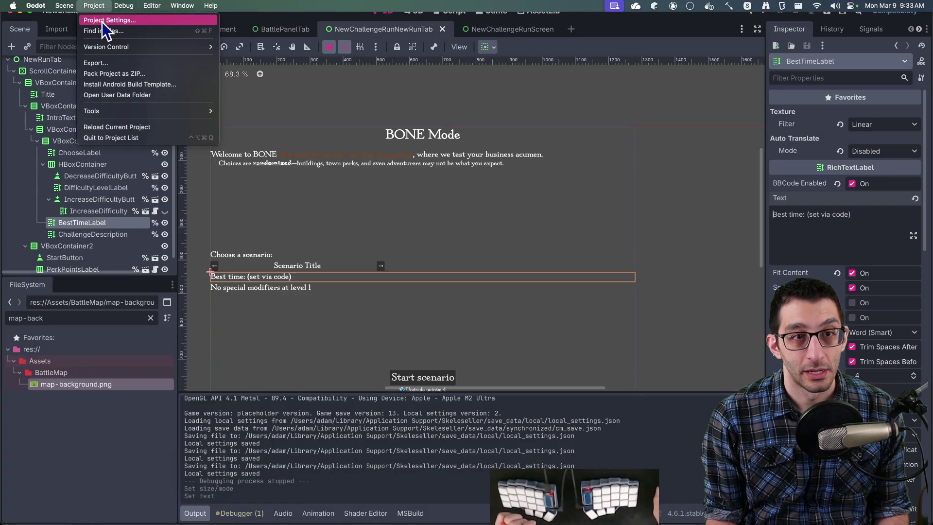
left_click(102, 22)
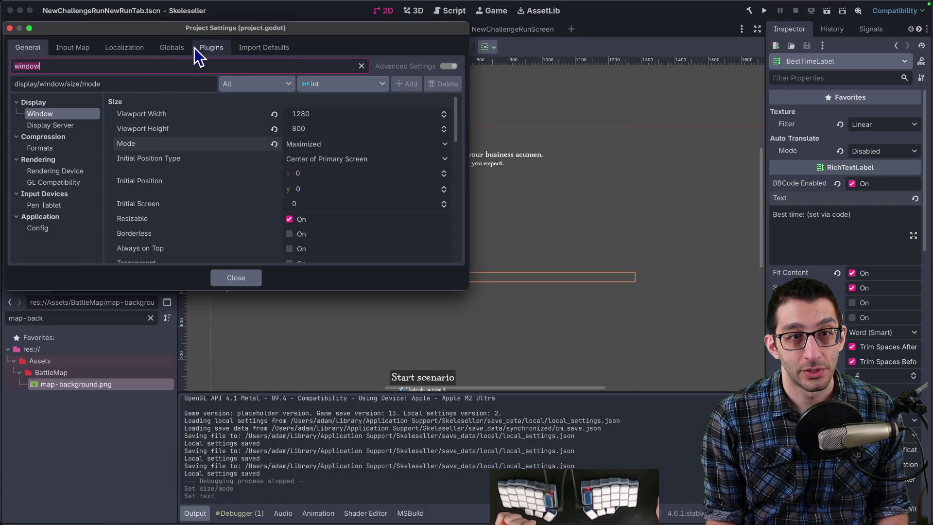
left_click(132, 48)
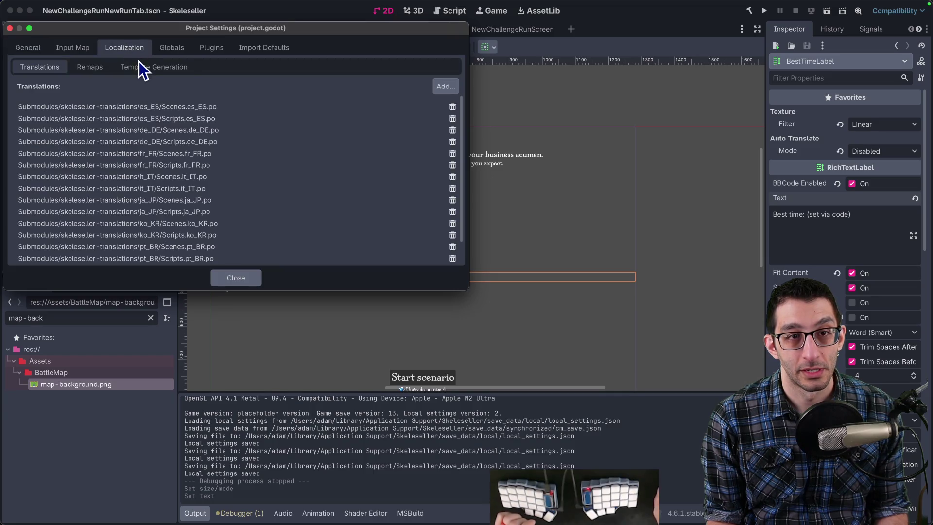
Step: Load weblate.skeleseller.com in a new Chrome tab
key("super+Tab")
key("super+t")
type("web")
key("Return")
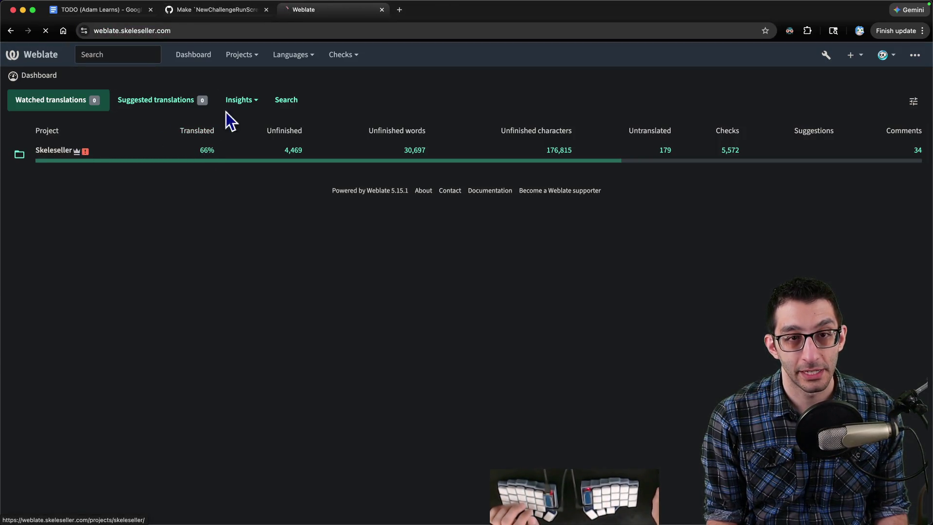
Step: View the Skeleseller project's Insights > History in Weblate, then close that tab
left_click(235, 101)
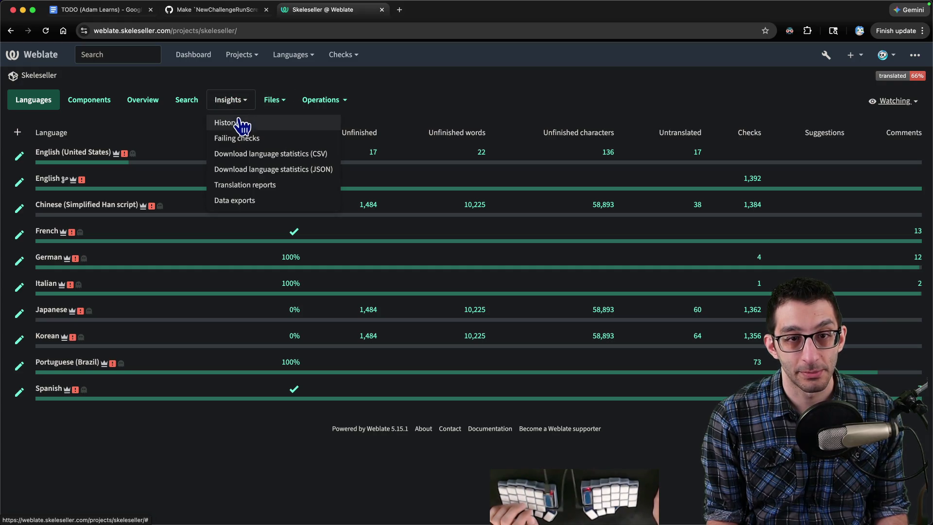
left_click(239, 123)
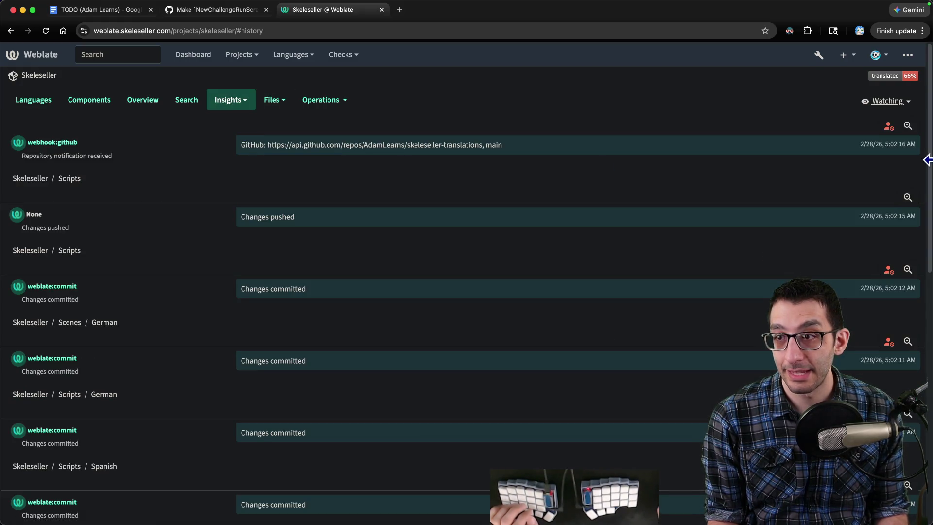
key("super+w")
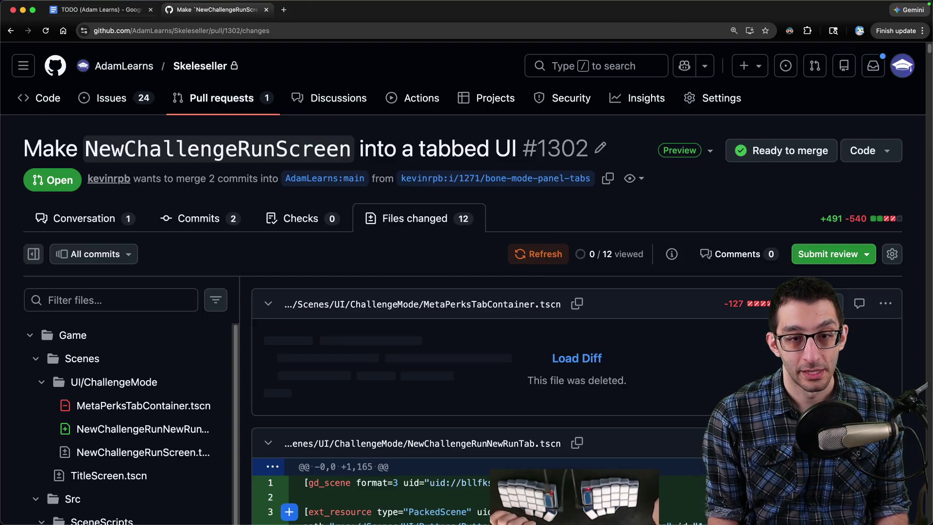
Step: Generate the template from Template Generation, overwrite Scenes.pot, and close Project Settings
left_click(527, 504)
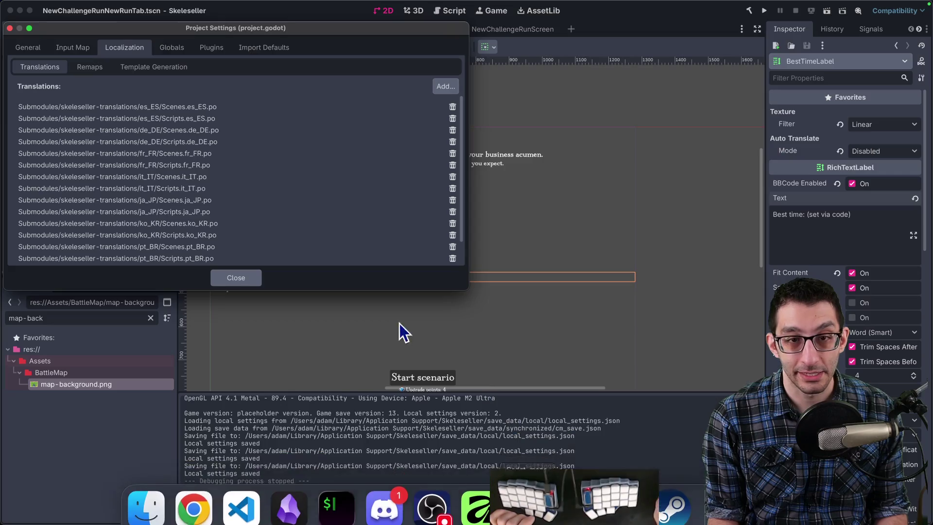
left_click(130, 72)
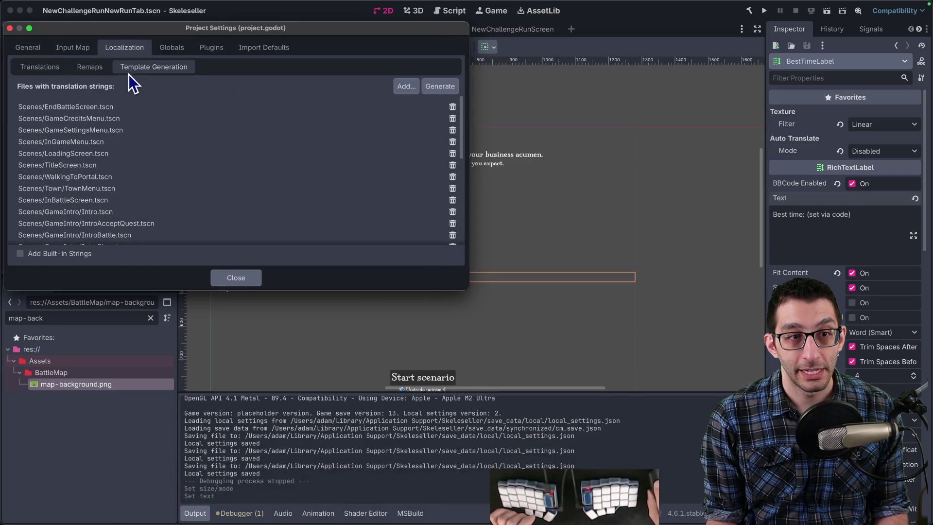
scroll(218, 141, "down", 1)
left_click(440, 87)
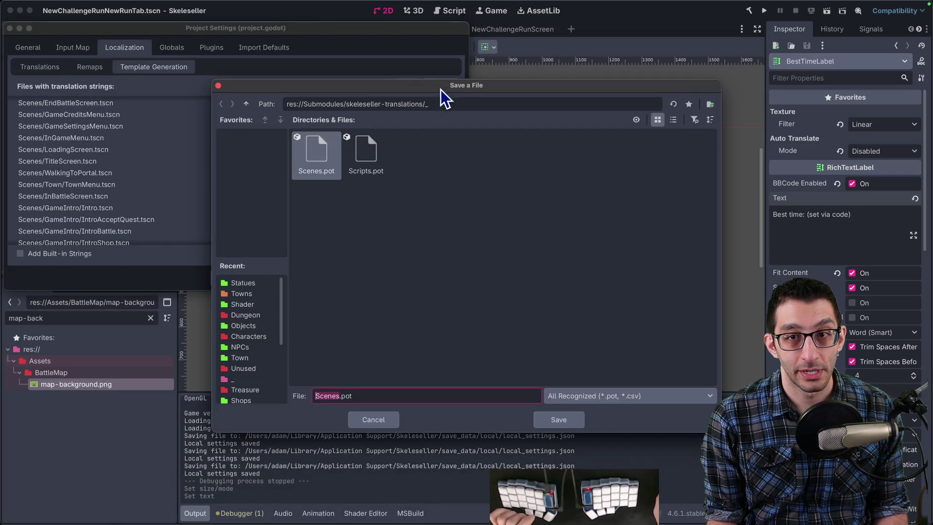
double_click(323, 163)
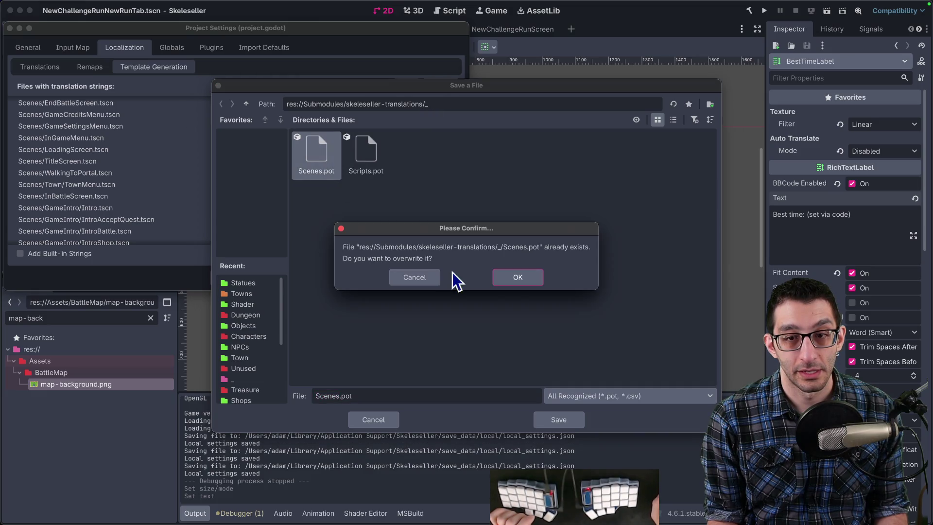
left_click(505, 281)
left_click(224, 279)
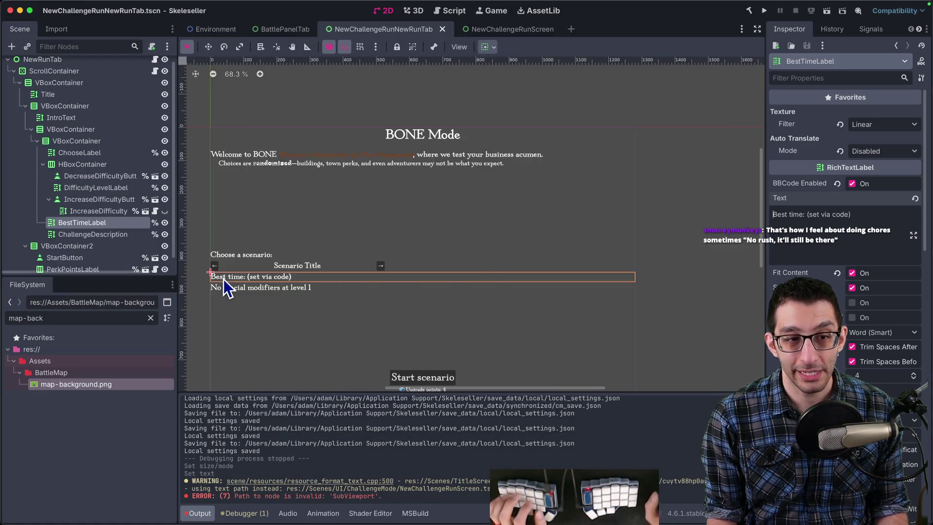
key("super+Tab")
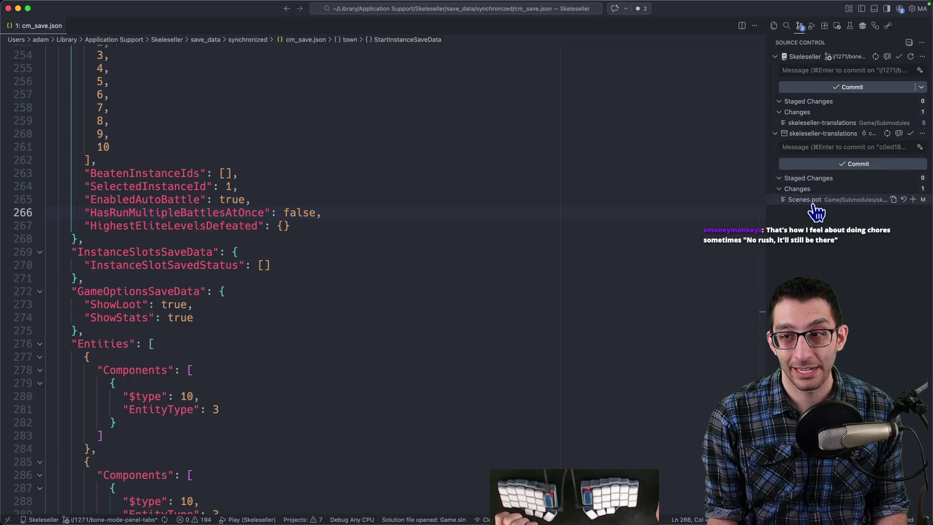
Step: Scroll through the Scenes.pot diff, select the new NewRunTab string, then return to Godot
left_click(814, 202)
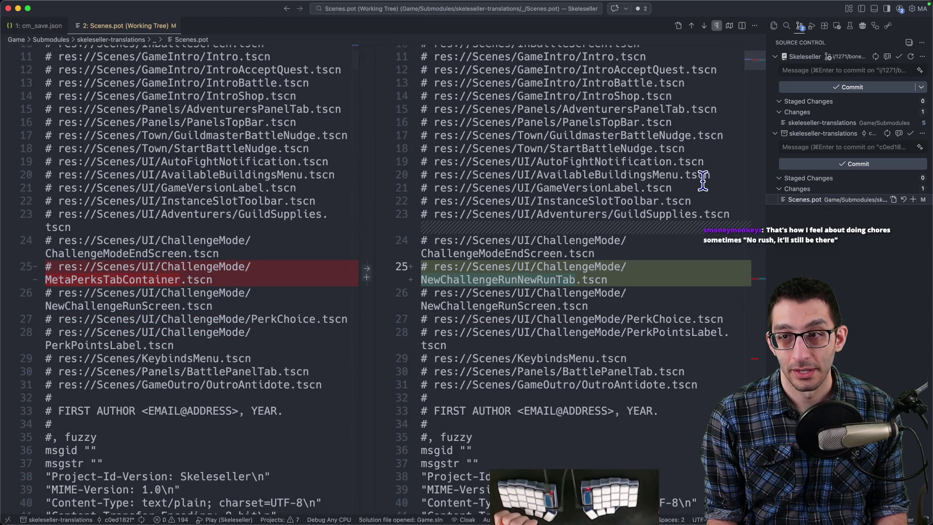
left_click(758, 279)
left_click_drag(758, 279, 759, 381)
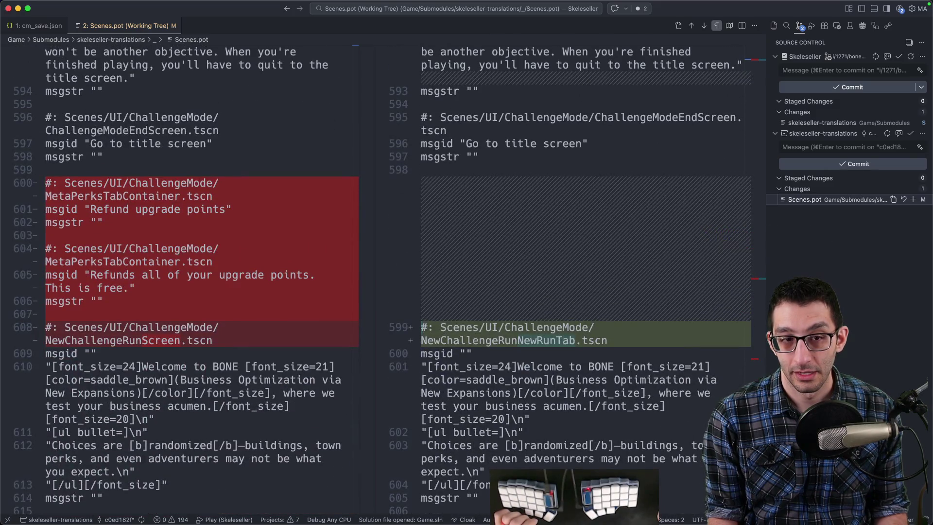
scroll(418, 280, "down", 3)
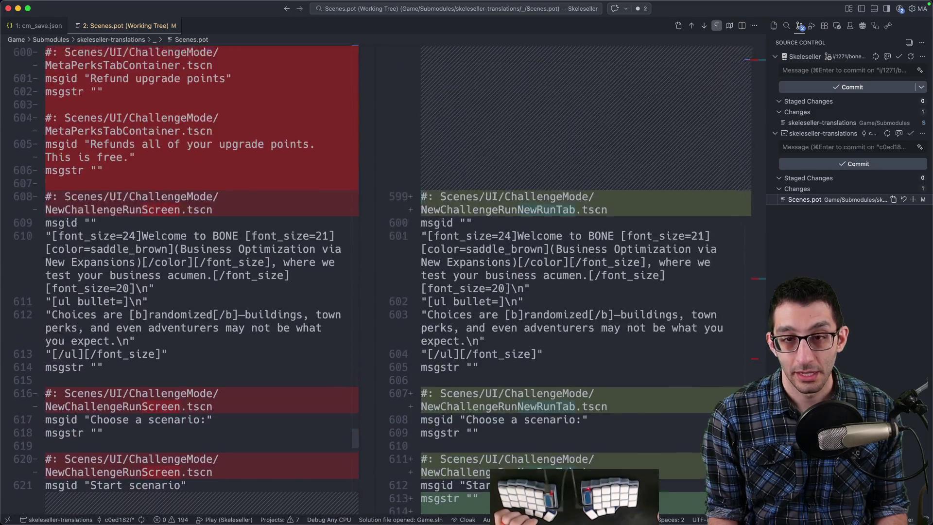
scroll(418, 280, "up", 3)
scroll(418, 280, "down", 2)
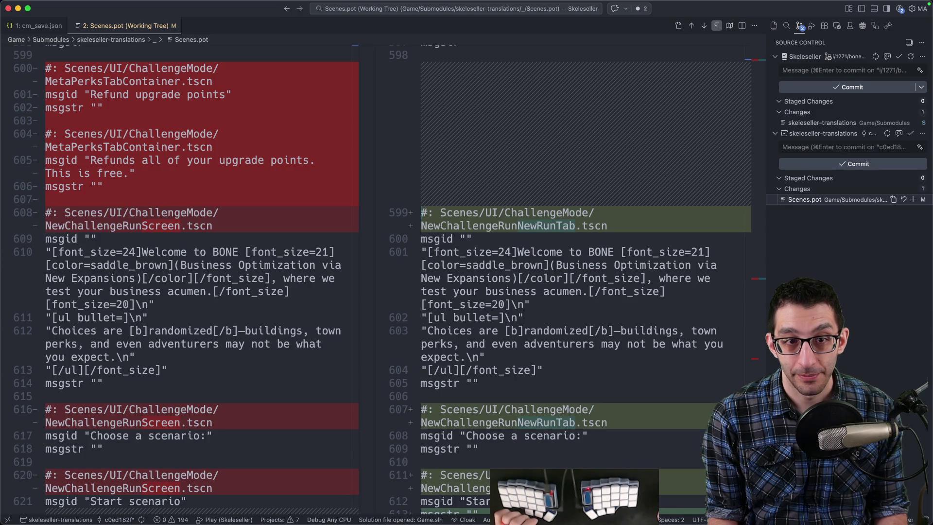
scroll(418, 280, "down", 5)
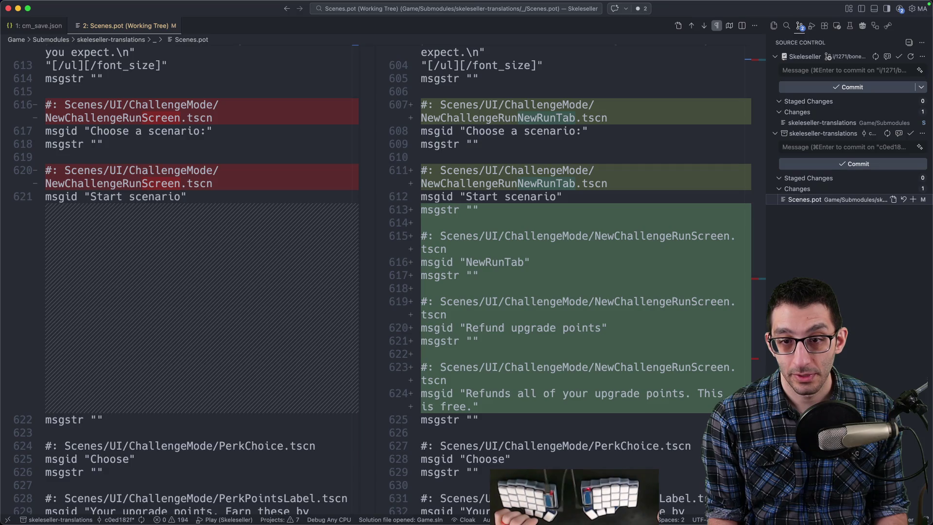
scroll(515, 280, "up", 1)
double_click(515, 288)
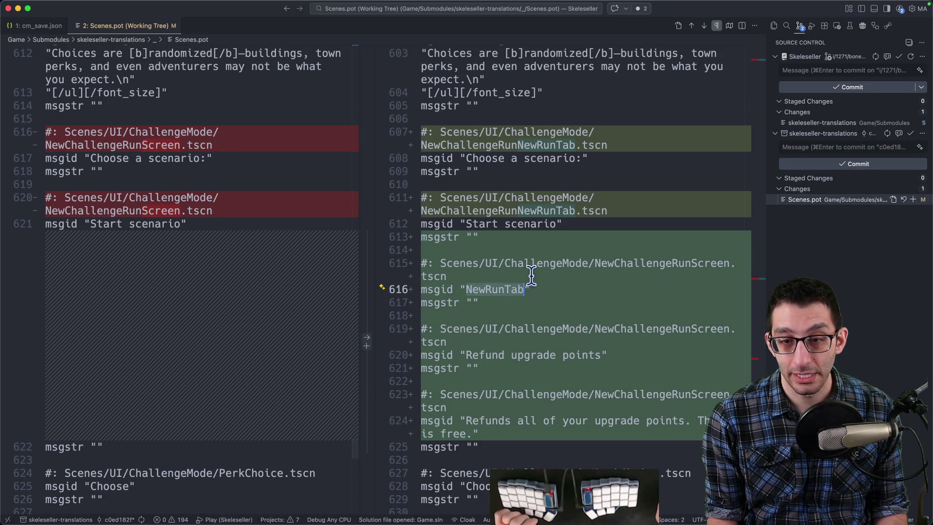
mouse_move(574, 505)
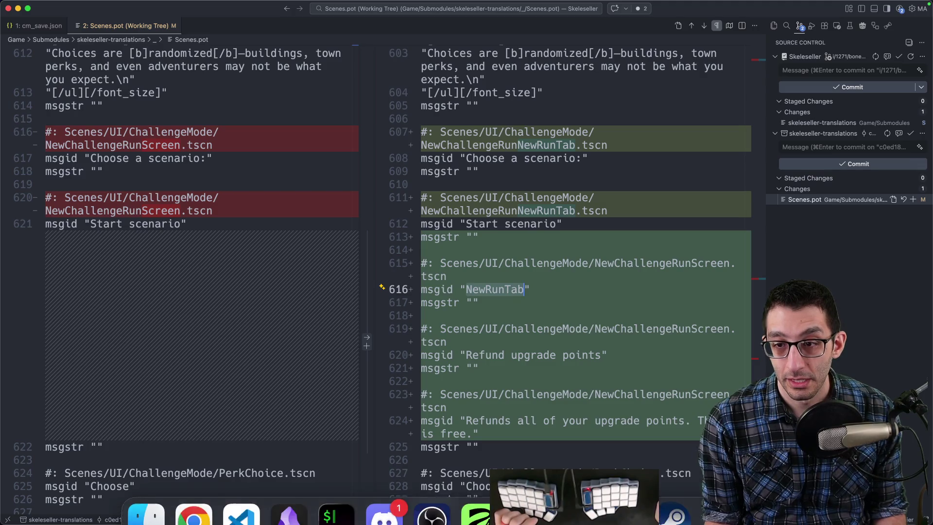
left_click(527, 493)
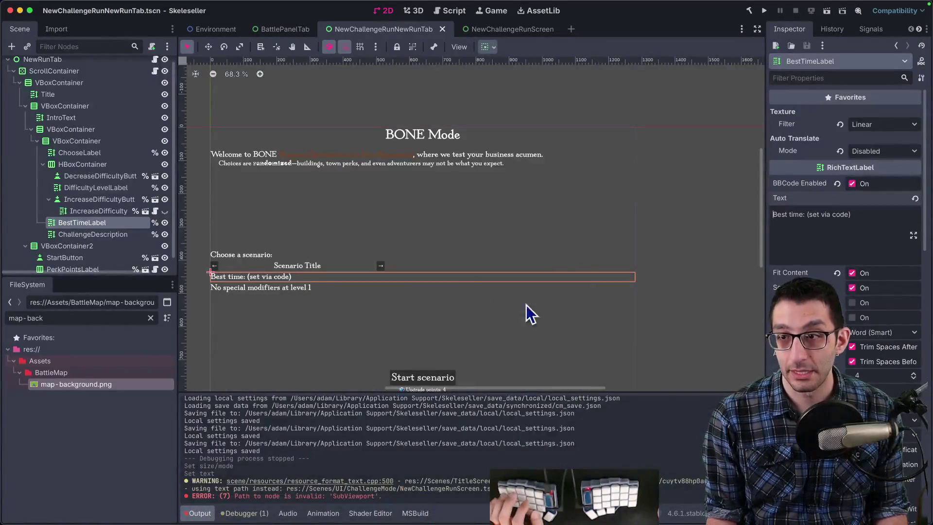
Step: Inspect the NewChallengeRunScreen scene's tabs in Godot, then return to the Scenes.pot diff's old side
left_click(485, 30)
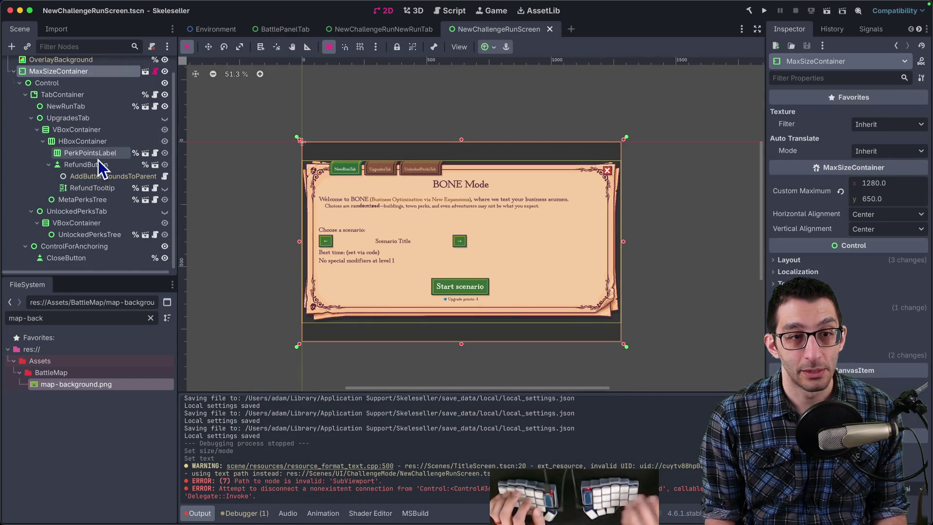
key("super+Tab")
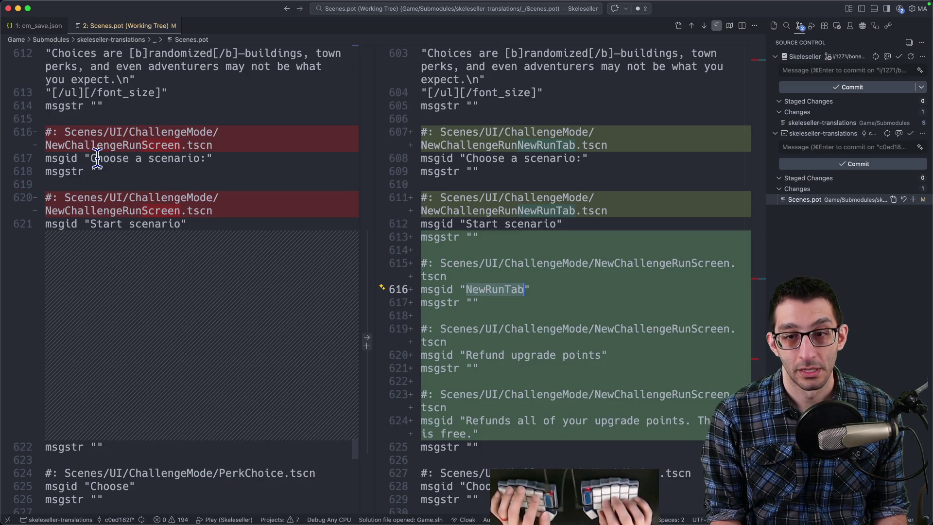
key("super+Tab")
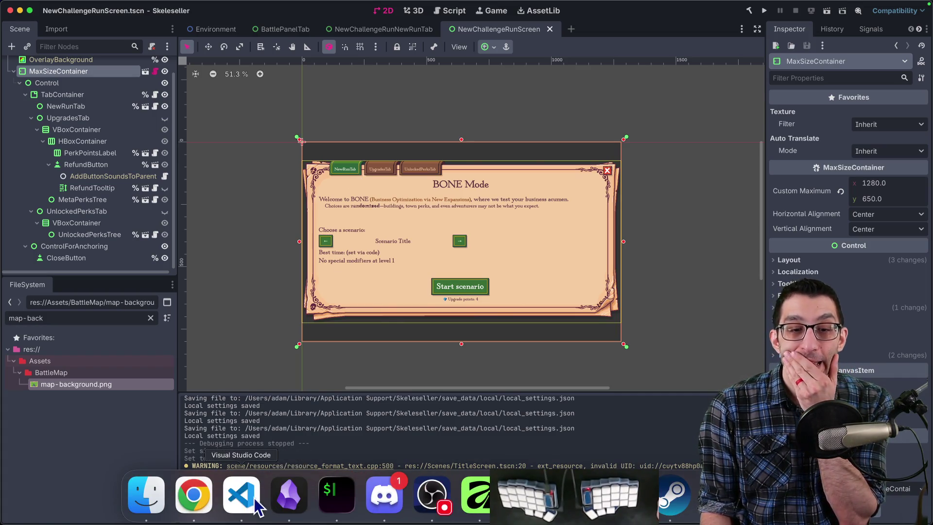
left_click(241, 519)
left_click(234, 242)
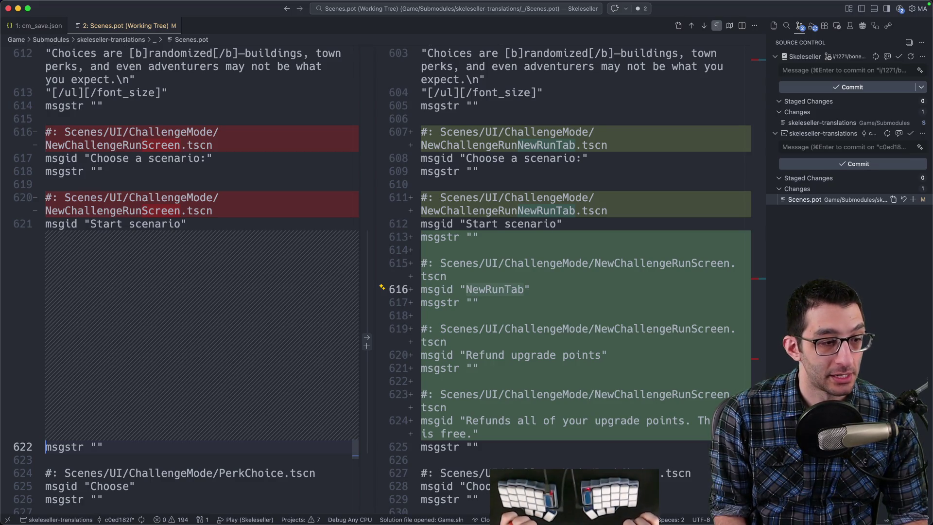
Step: Launch the game, switch its language to Français in Settings, save, and quit
key("F5")
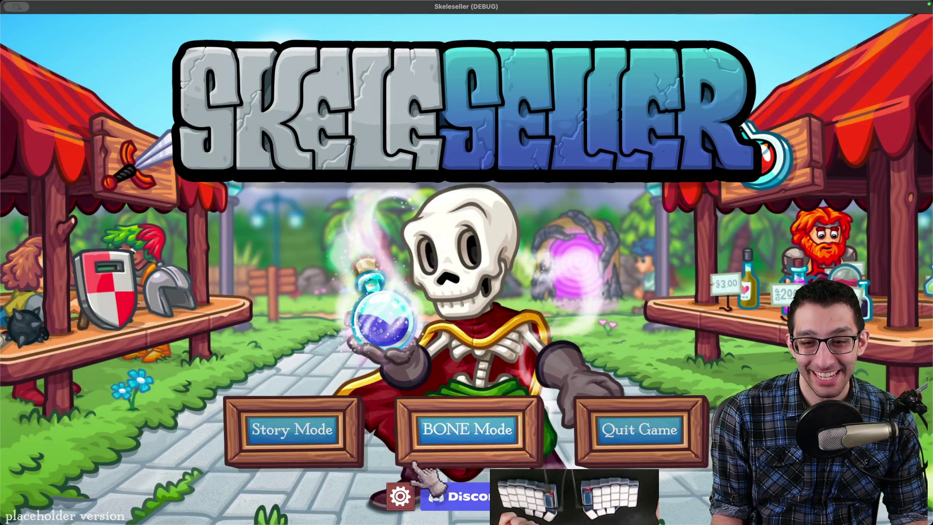
left_click(419, 437)
key("Escape")
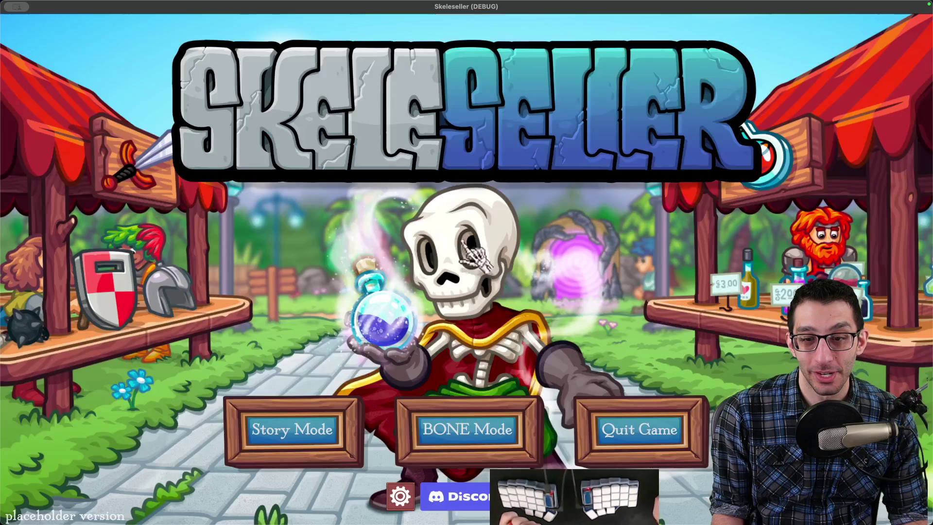
left_click(399, 496)
left_click(515, 103)
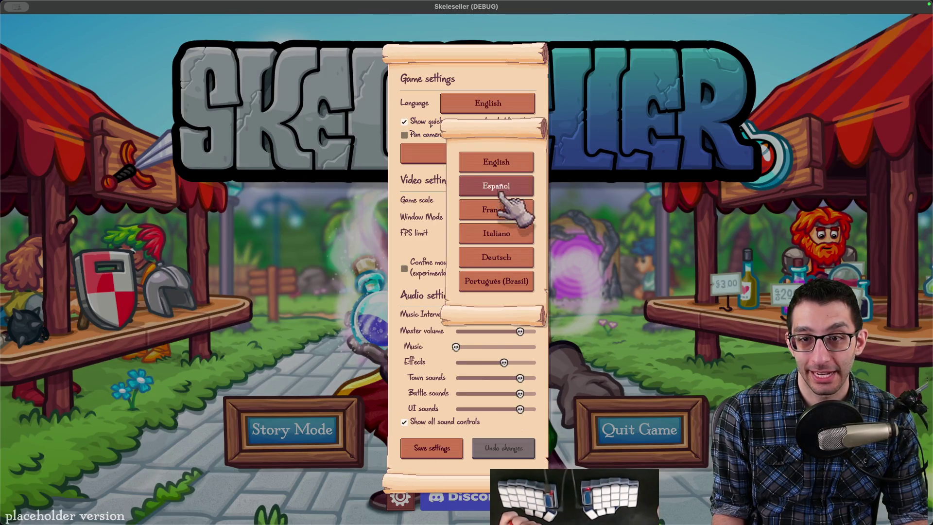
left_click(515, 206)
left_click(424, 448)
key("super+q")
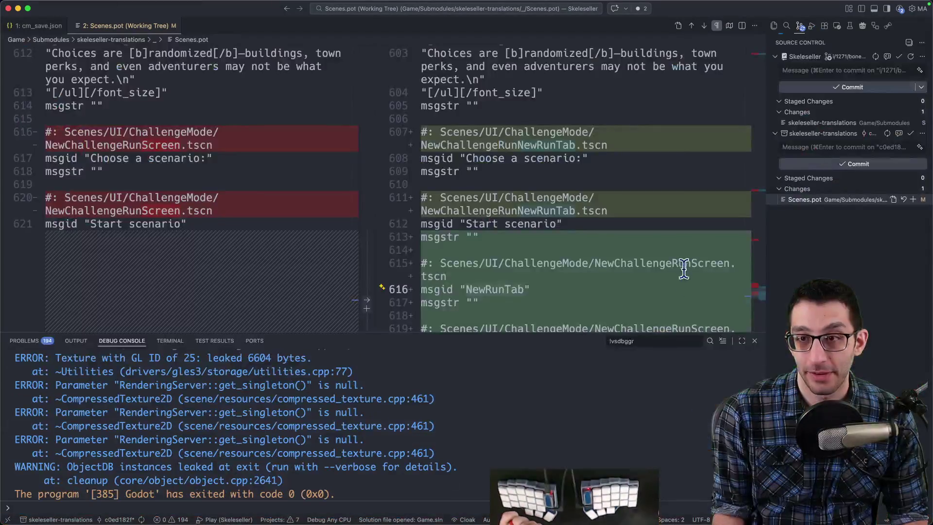
Step: Relaunch from Godot, screenshot the Mode CALCIUM logo and tabs, and advance to scenario n°11 Puissance
left_click(527, 494)
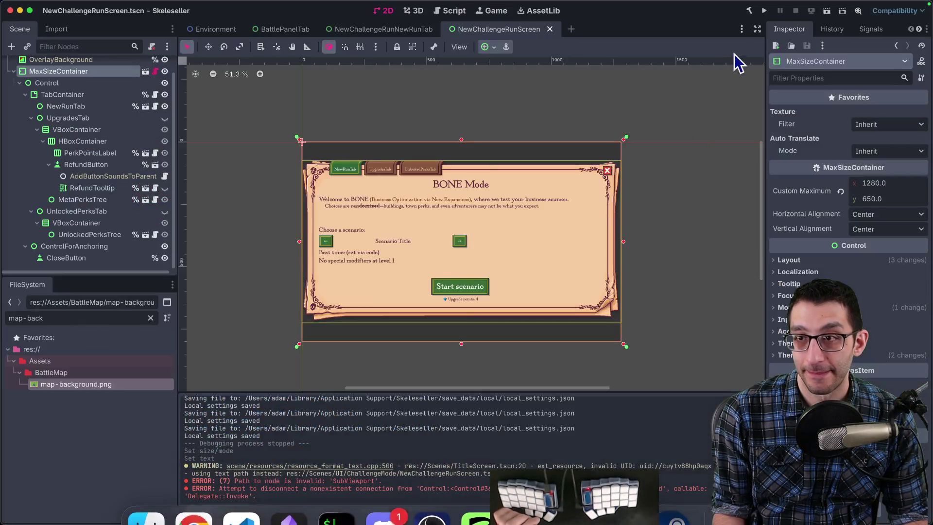
left_click(764, 11)
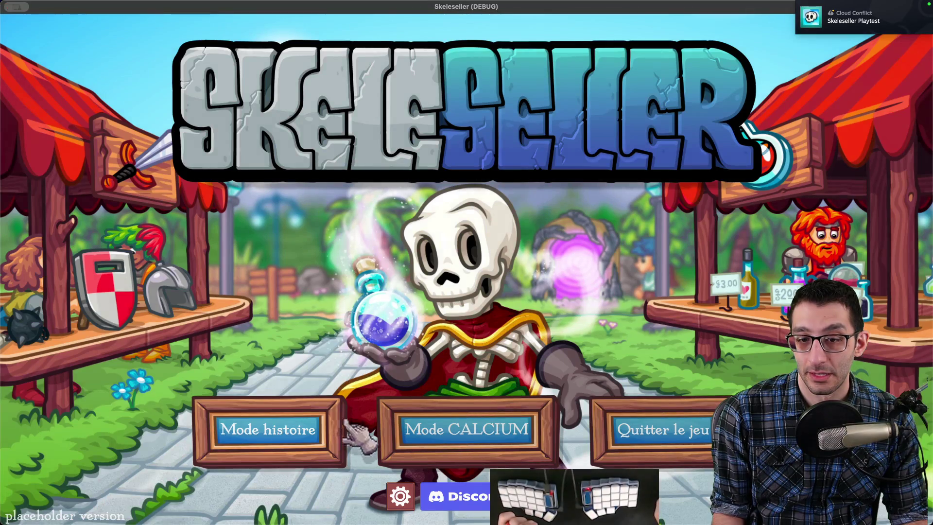
left_click(437, 429)
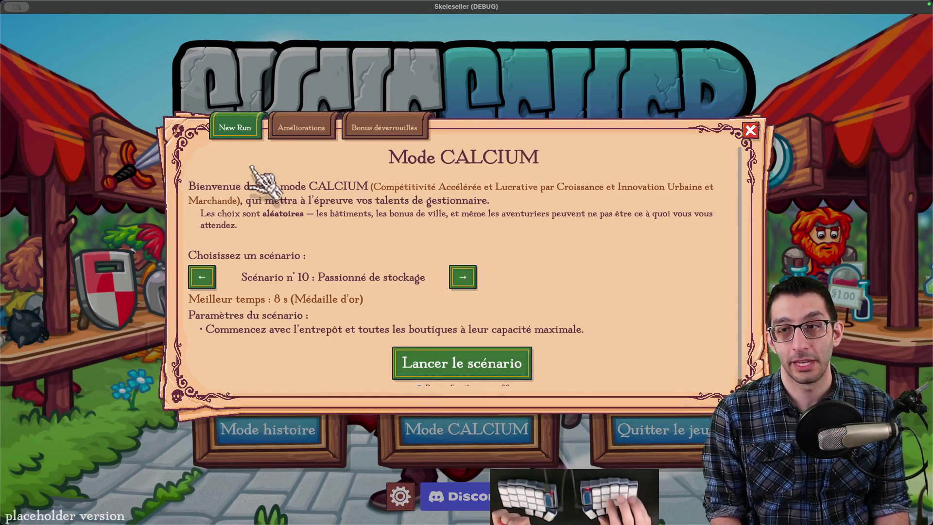
key("super+shift+4")
mouse_move(182, 87)
left_mouse_down()
mouse_move(262, 124)
mouse_move(435, 127)
mouse_move(450, 157)
left_mouse_up()
key("super+c")
scroll(481, 355, "down", 1)
scroll(467, 331, "up", 1)
left_click(463, 277)
scroll(463, 292, "down", 1)
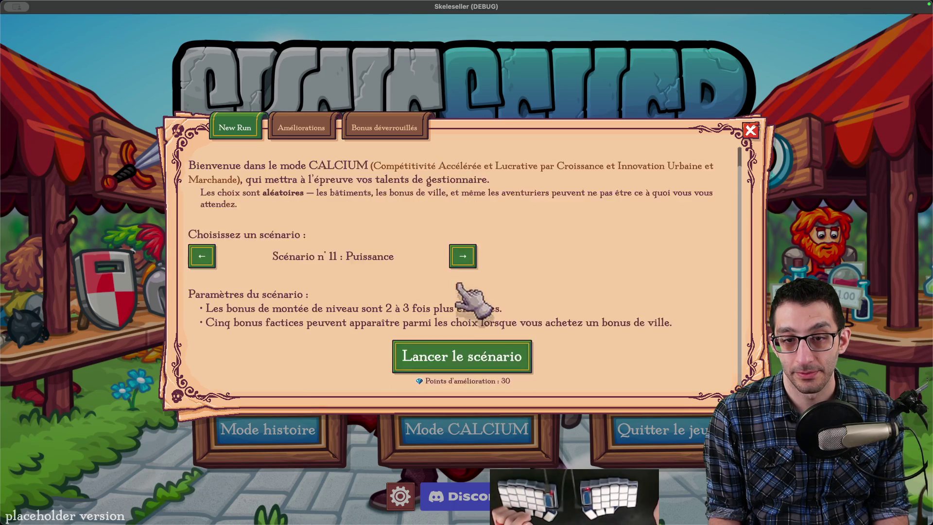
Step: Find the Polish note in the TODO document by searching 'polish'
key("super+Tab")
key("ctrl+shift+Tab")
key("super+f")
type("polish")
key("Escape")
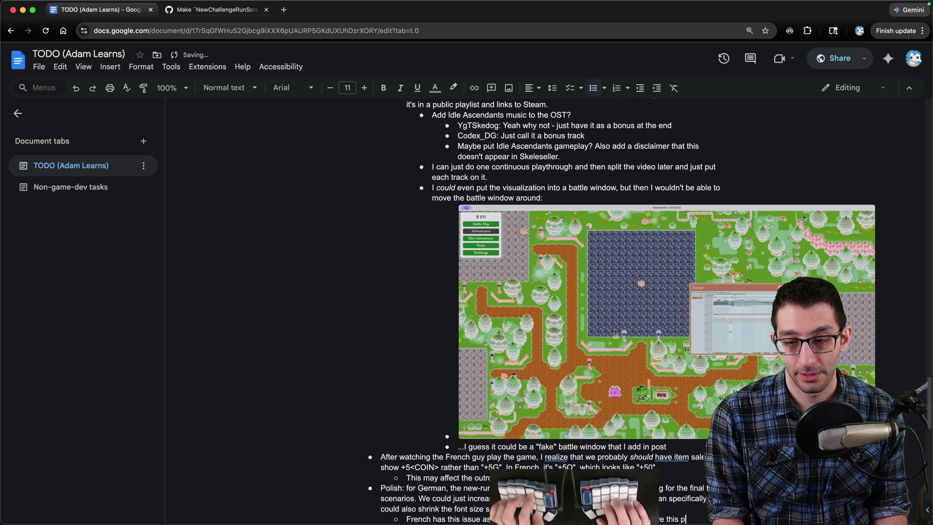
Step: Add a Monday TODO bullet 'Translate "New Run" for each language' below the invalid-UIDs item
key("super+Up")
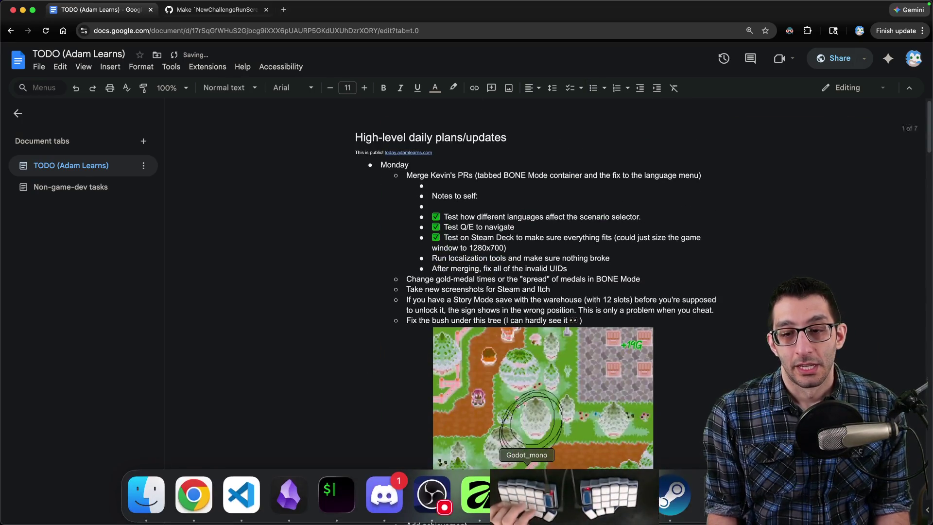
left_click(526, 494)
key("super+Tab")
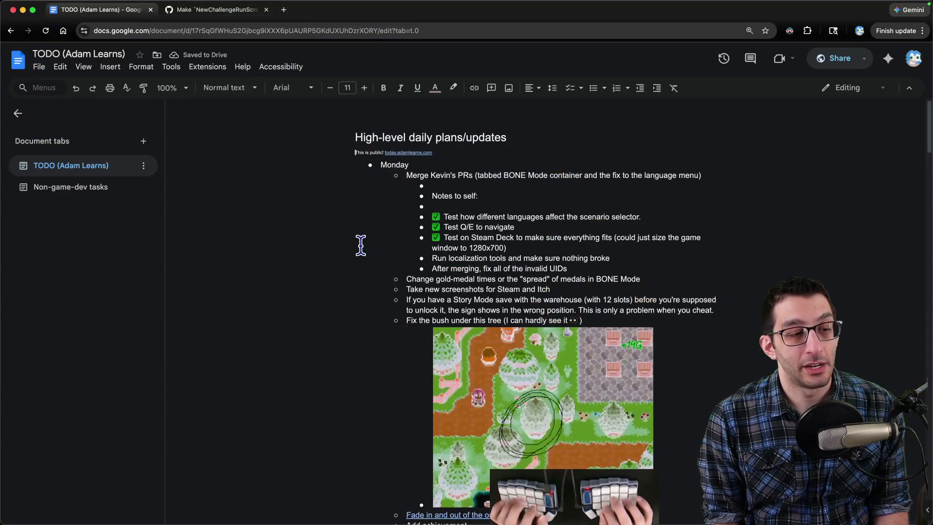
key("Return")
type("Tra")
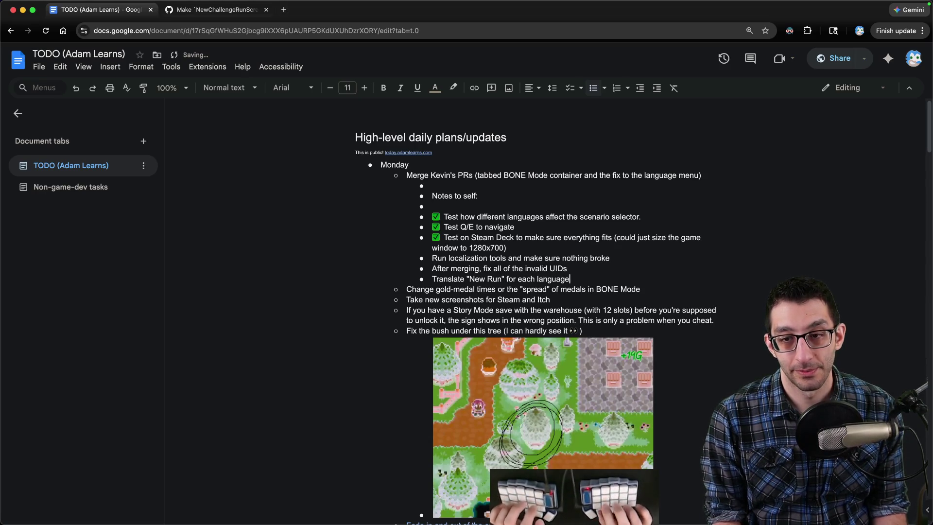
key("super+Tab")
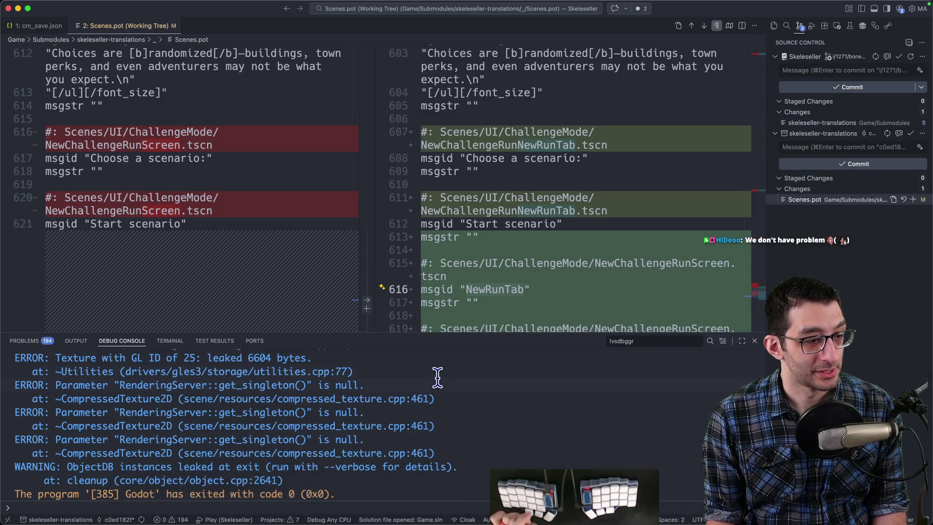
Step: Launch the French scenario, starting the run despite unspent upgrade points
mouse_move(526, 495)
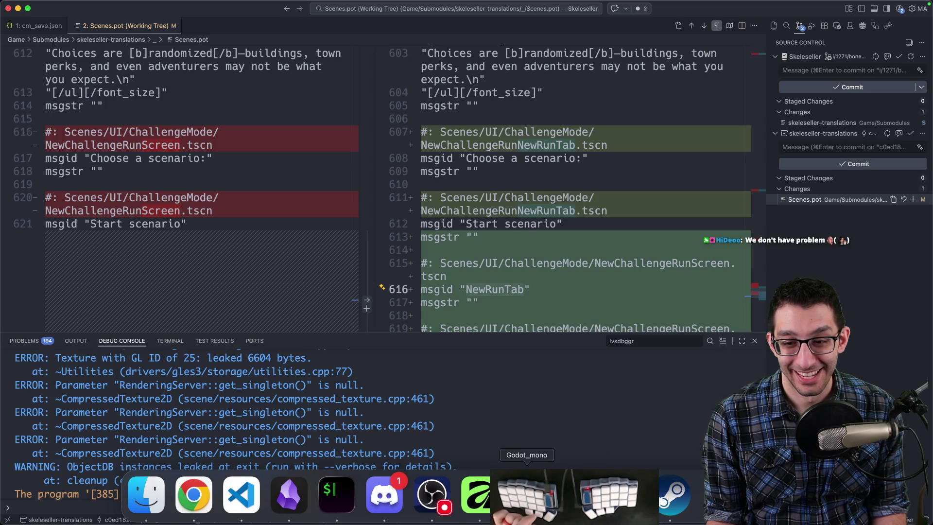
left_click(527, 496)
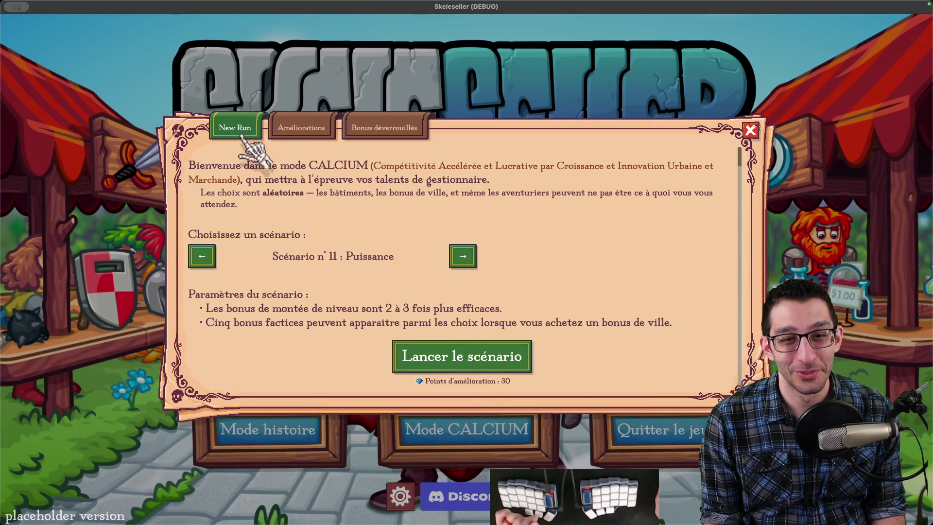
left_click(452, 355)
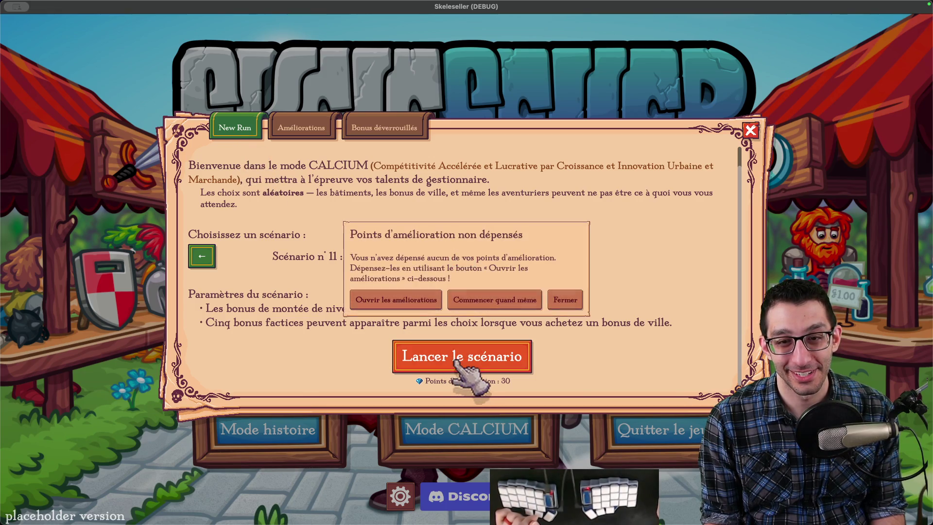
left_click(472, 305)
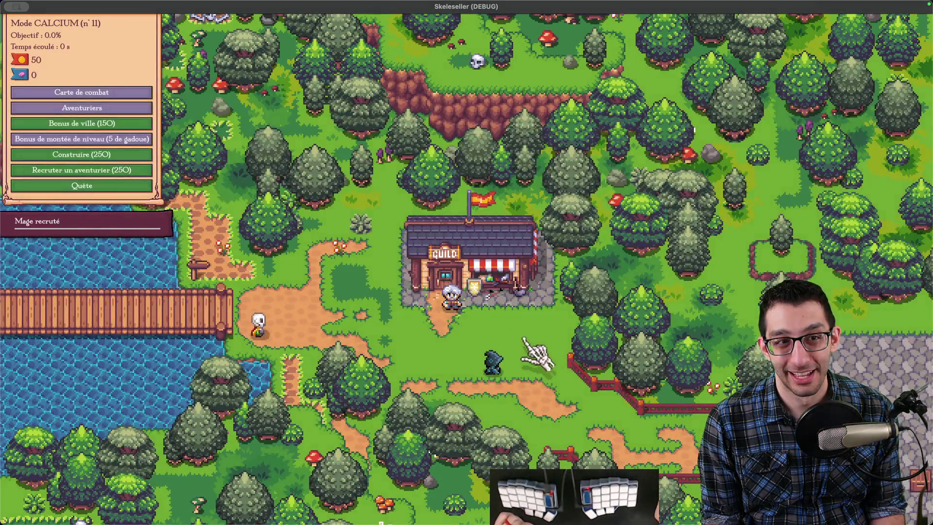
Step: Return to the title screen via the pause menu, reopen Mode CALCIUM, and quit the game
key("Escape")
left_click(535, 341)
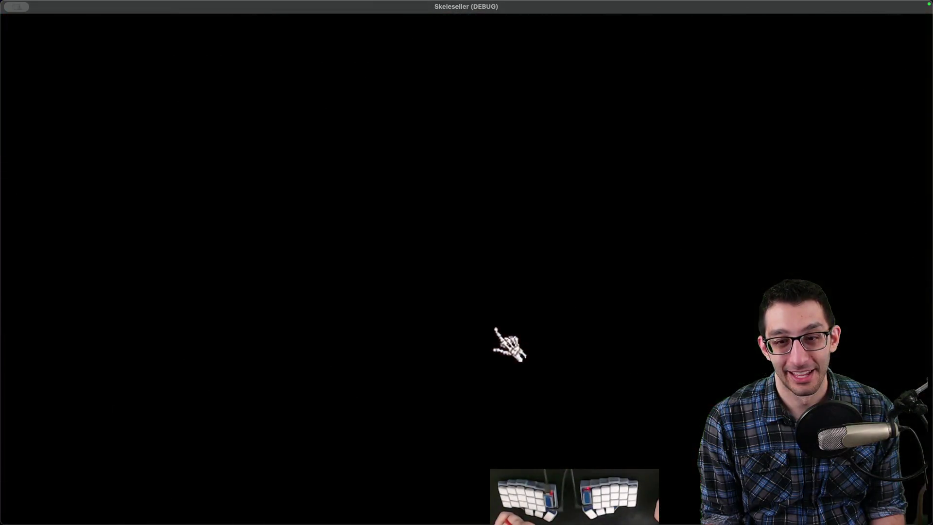
left_click(464, 430)
key("super+q")
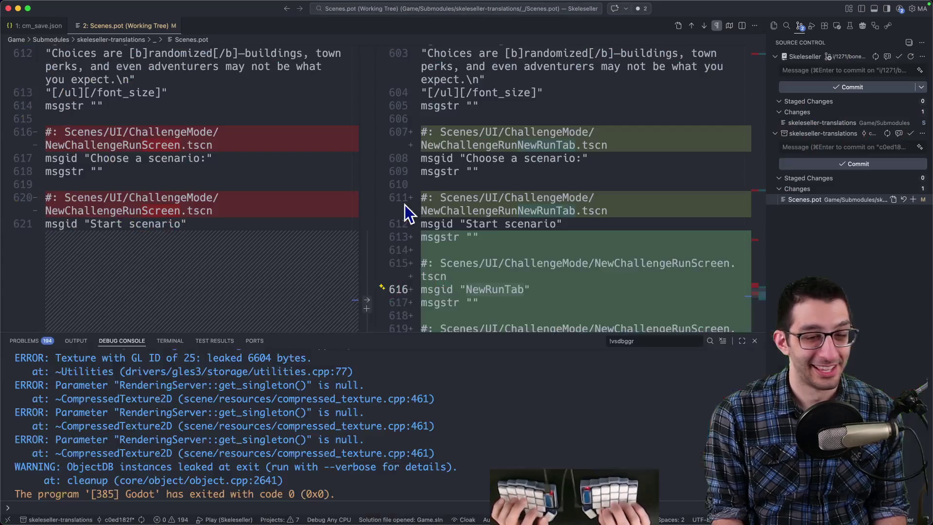
Step: Scroll through the NewRunTab entries in the Scenes.pot diff
scroll(483, 232, "down", 5)
scroll(483, 232, "down", 1)
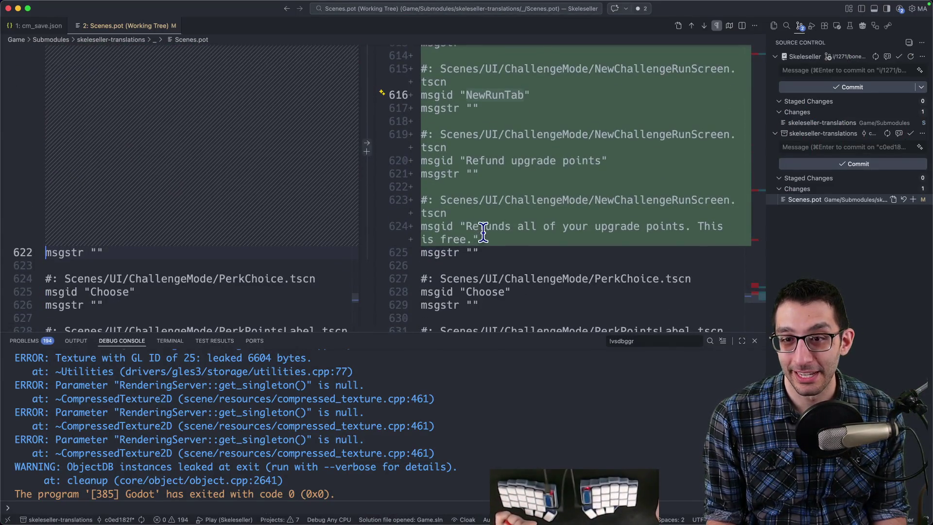
scroll(487, 236, "up", 2)
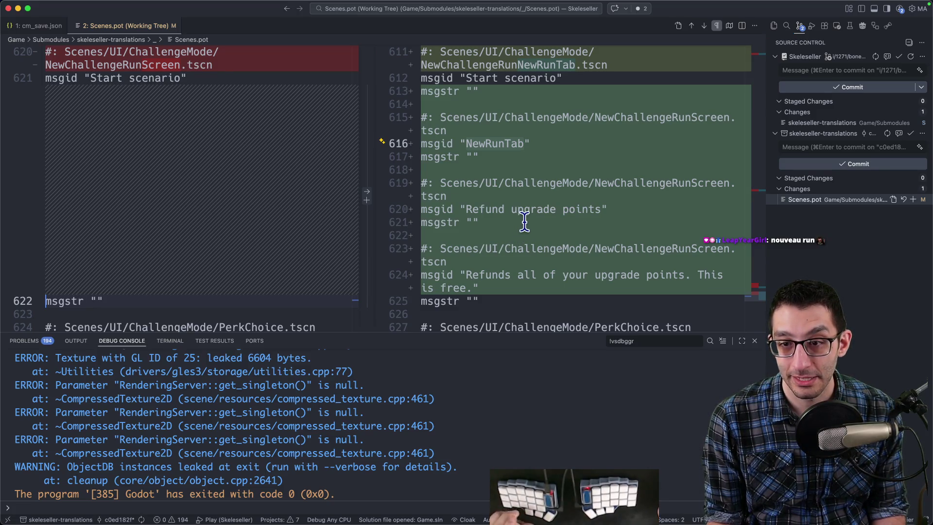
scroll(522, 218, "up", 2)
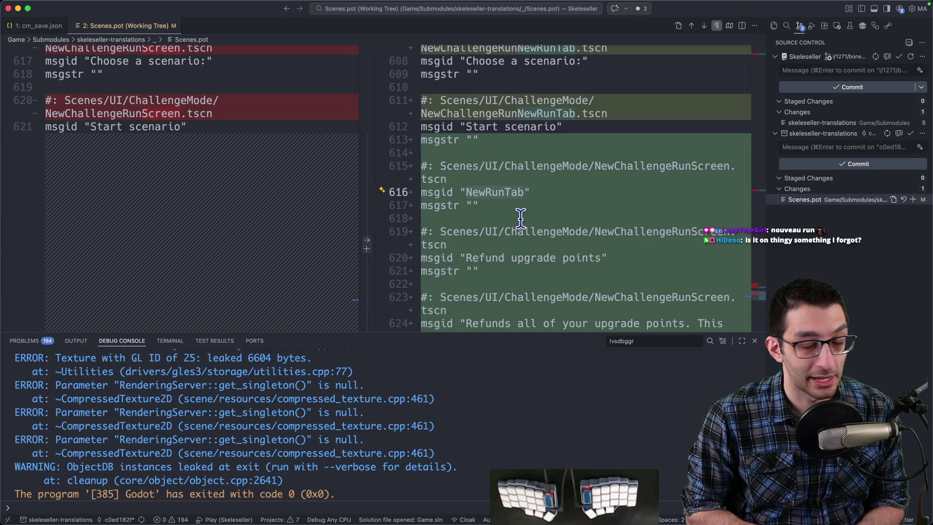
scroll(529, 212, "down", 4)
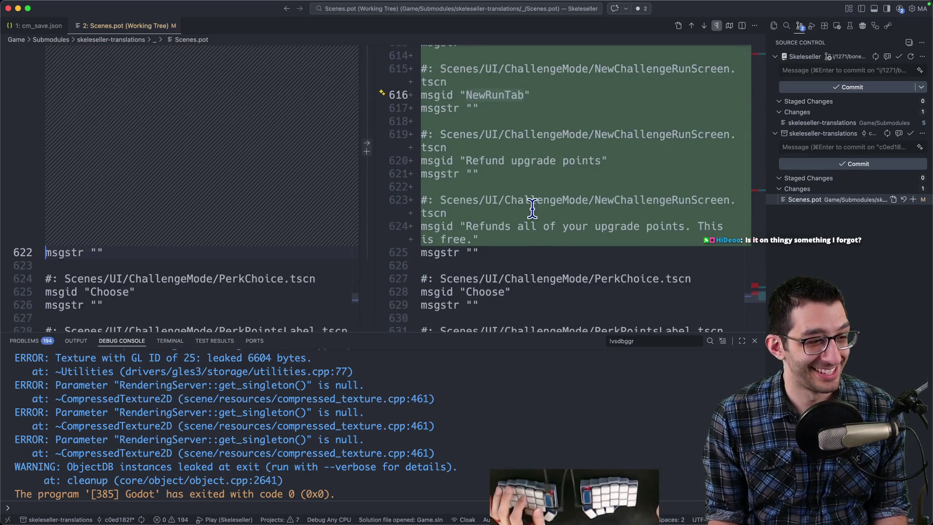
scroll(538, 213, "down", 2)
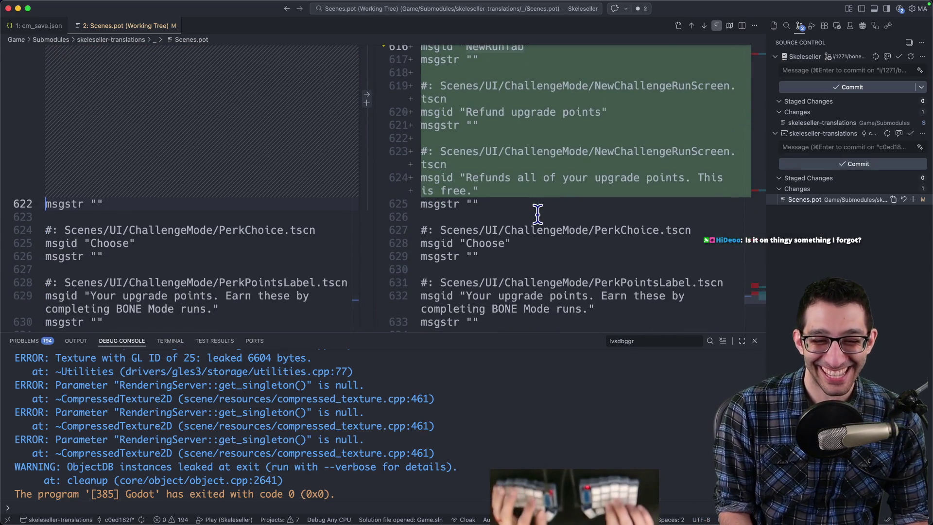
Step: Hide the debug console and switch to the Skeleseller terminal tab
key("super+j")
scroll(593, 202, "up", 10)
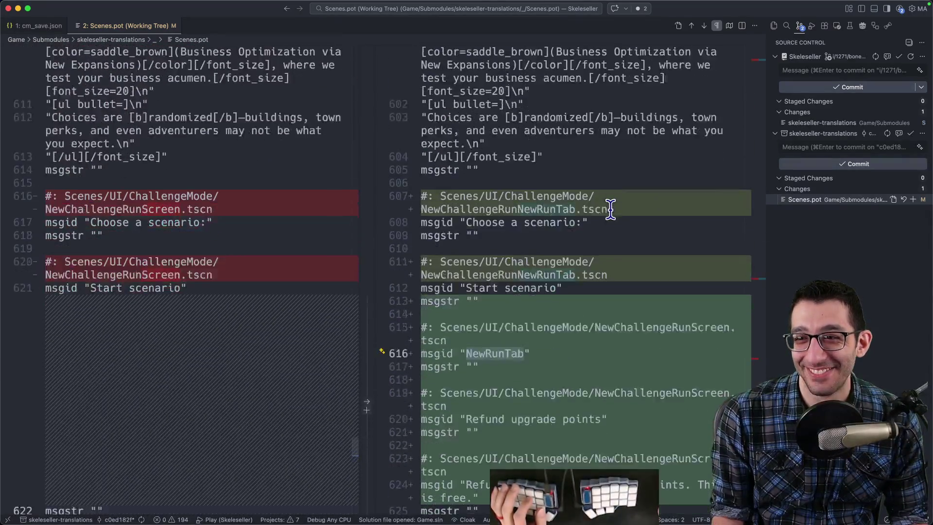
scroll(613, 205, "down", 5)
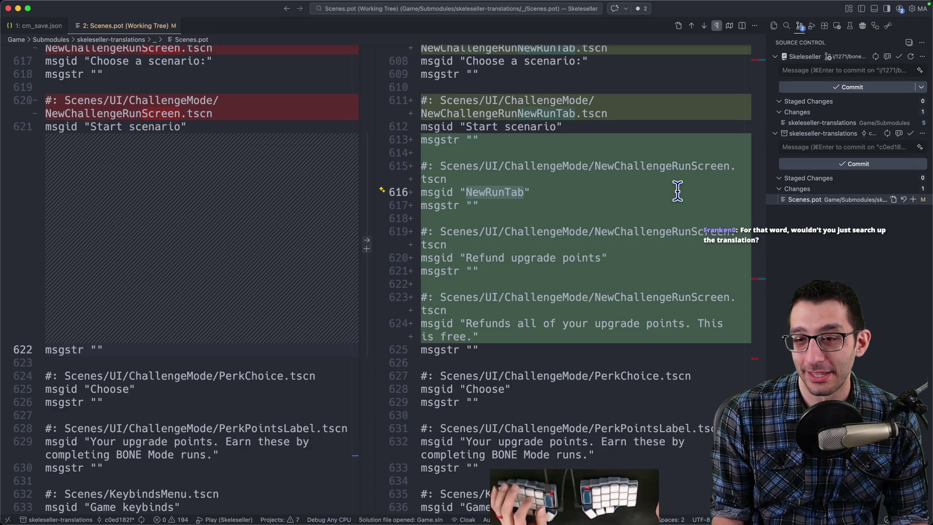
key("super+Tab")
key("super+1")
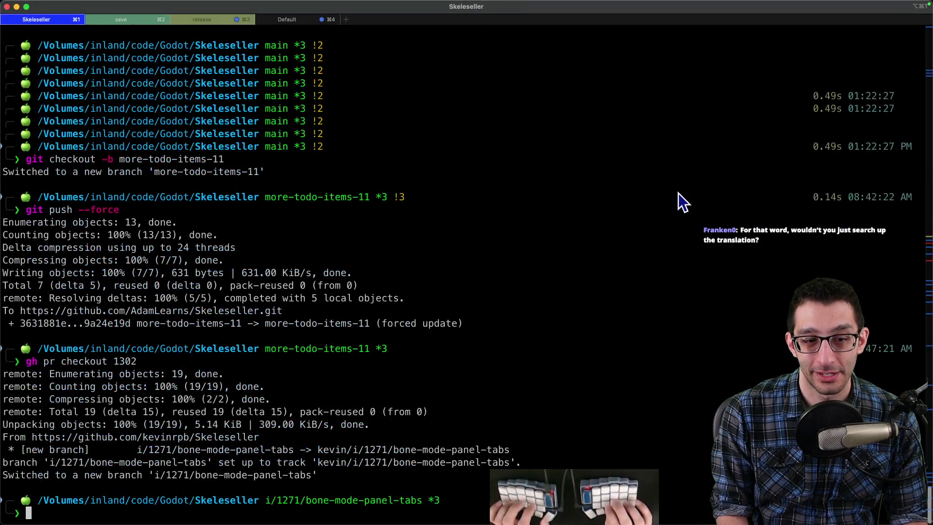
Step: Rerun the 'dotnet run I18N.csproj -- generate' command from history, then return to VS Code
key("ctrl+r")
type("generate")
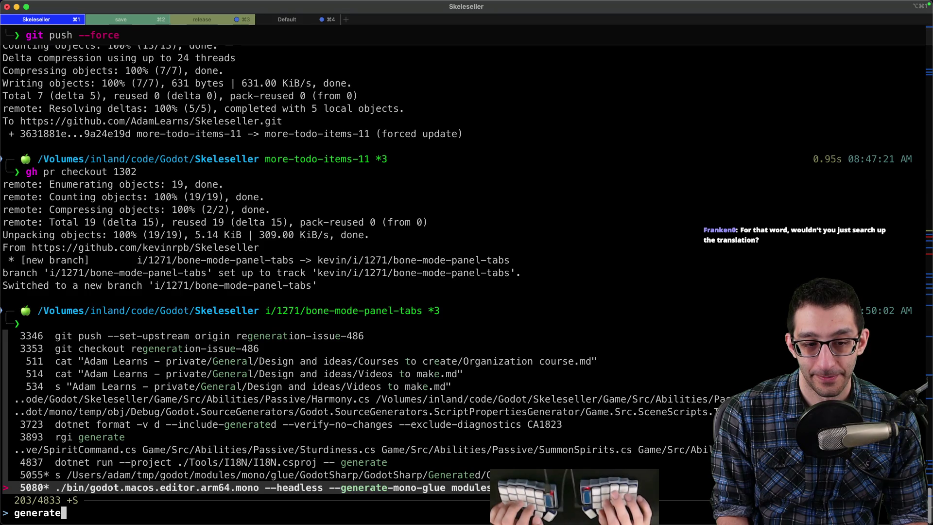
key("Up")
key("Up")
key("Return")
key("Return")
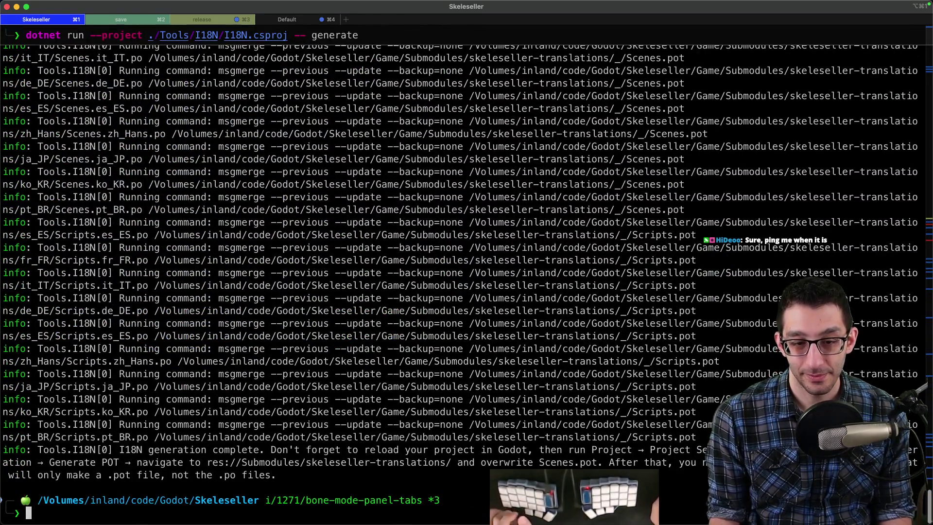
mouse_move(194, 479)
left_click(238, 495)
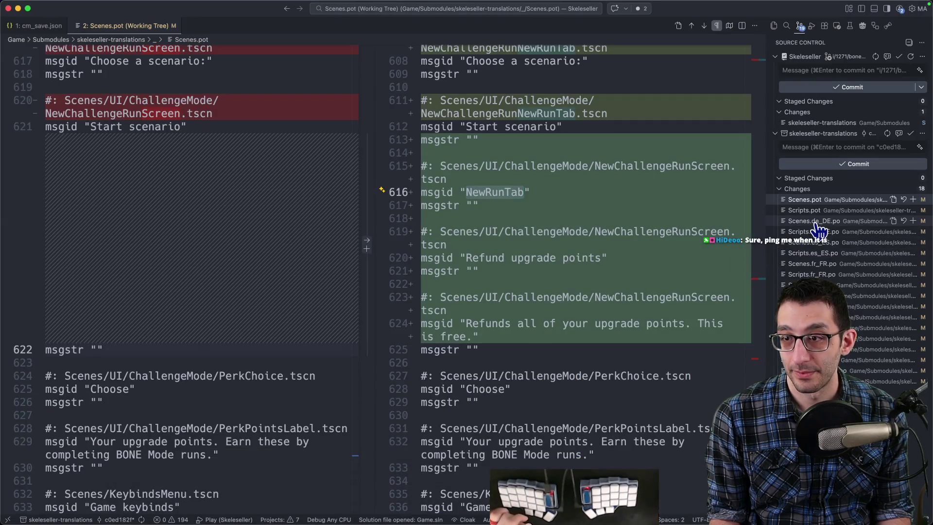
Step: Open the Scripts.pot diff from the 18 changed files and scroll through it
left_click(895, 189)
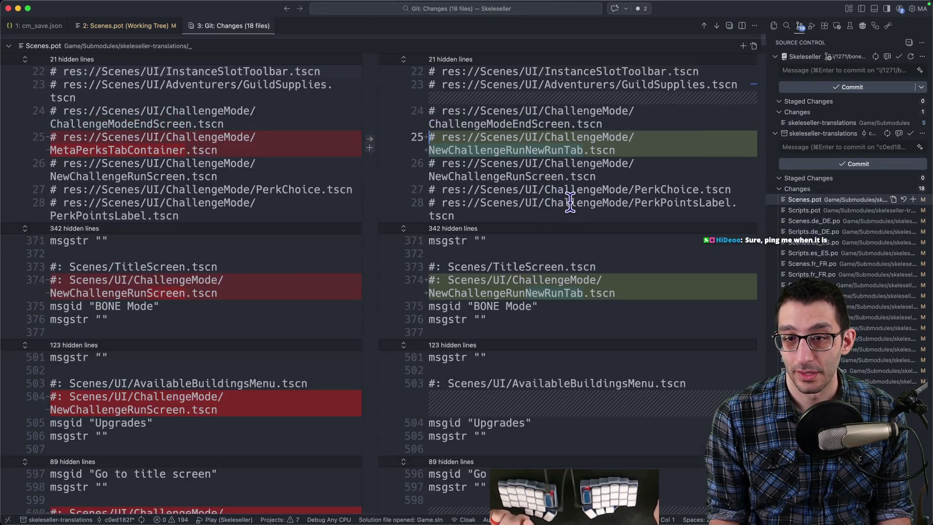
scroll(580, 211, "down", 10)
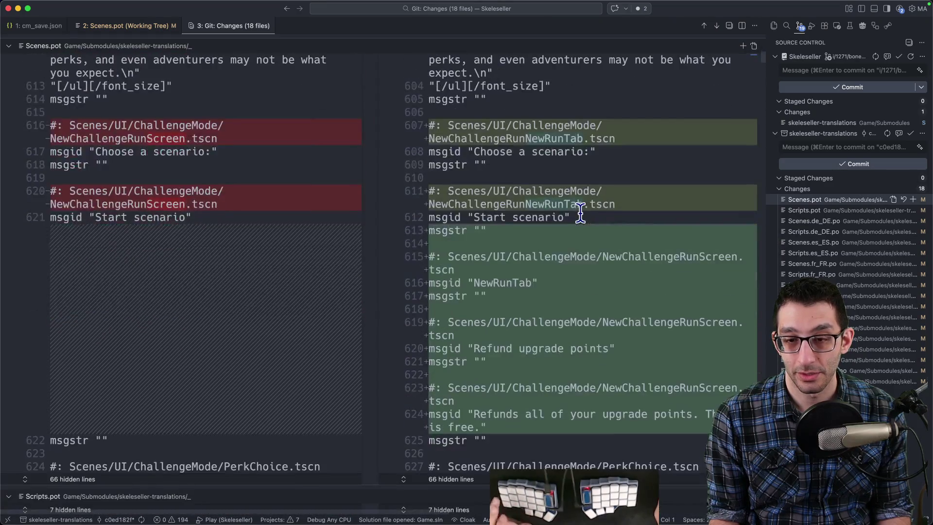
left_click(793, 210)
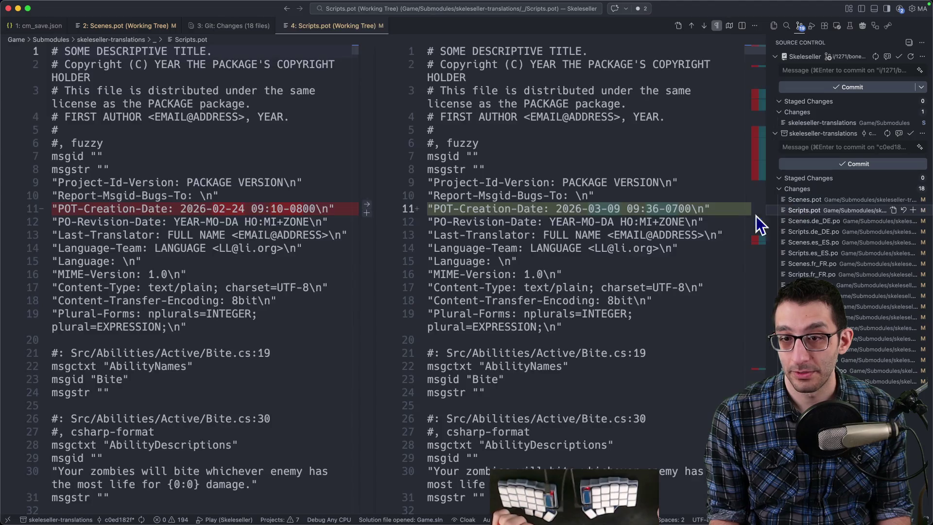
left_click_drag(758, 49, 758, 96)
scroll(662, 175, "down", 10)
scroll(661, 187, "down", 5)
scroll(660, 186, "down", 20)
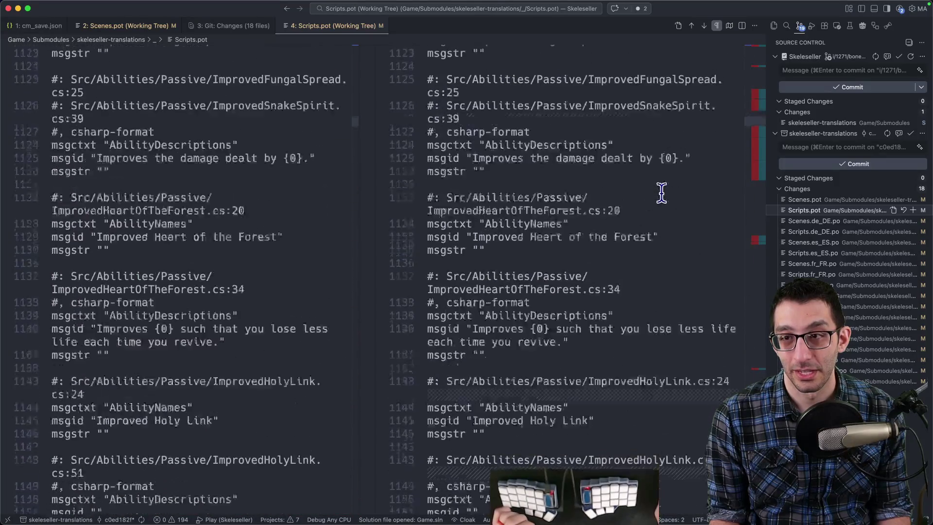
scroll(662, 190, "down", 10)
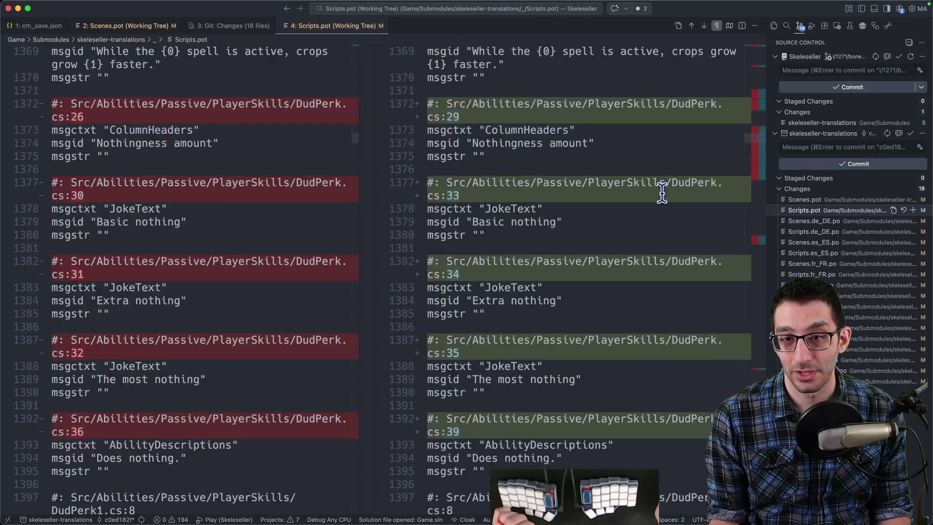
scroll(662, 192, "down", 15)
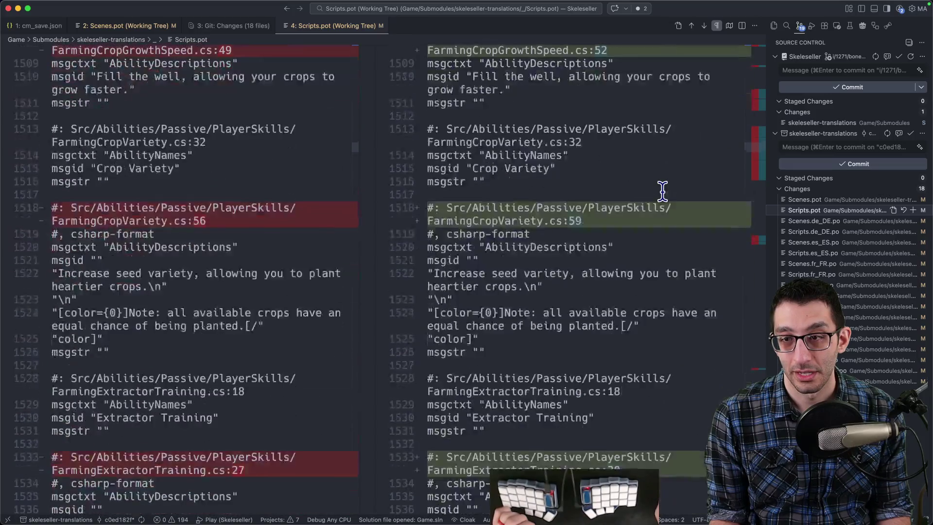
scroll(663, 190, "down", 15)
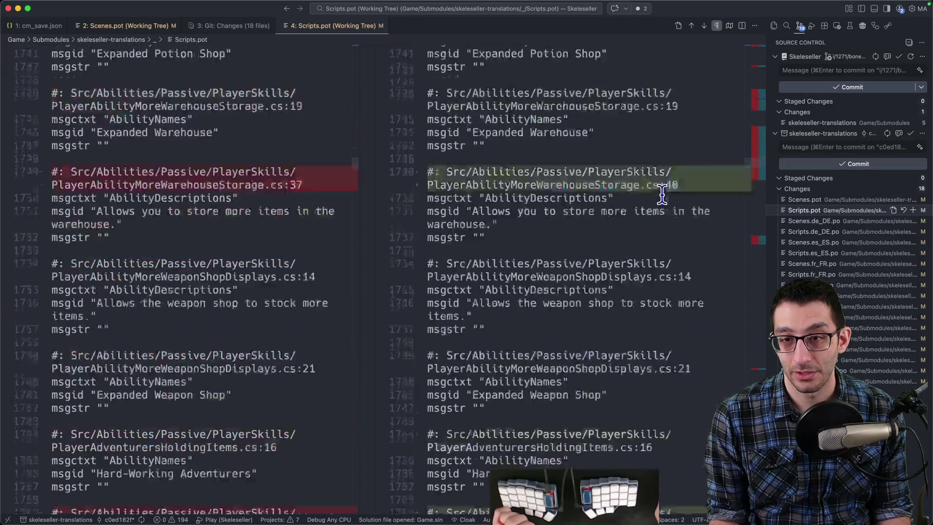
scroll(663, 193, "down", 5)
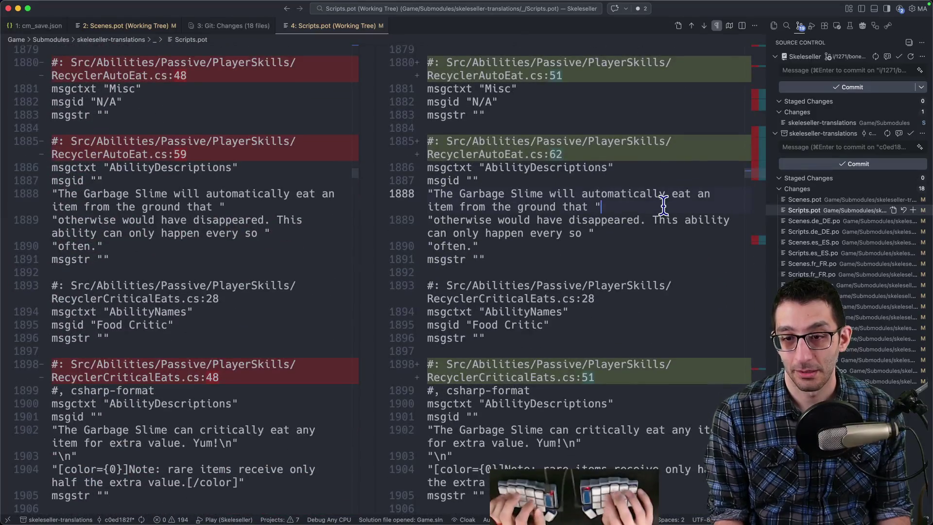
scroll(663, 201, "down", 20)
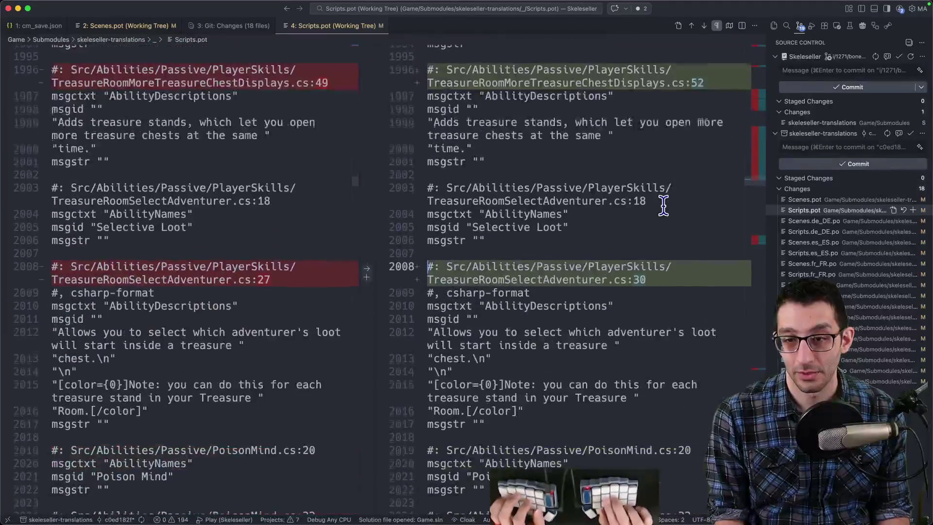
Step: Step through the Scripts.pot hunks to the new 'New Run' and 'Unlocked Perks' TabTitles entries
key("alt+F5")
key("alt+F5")
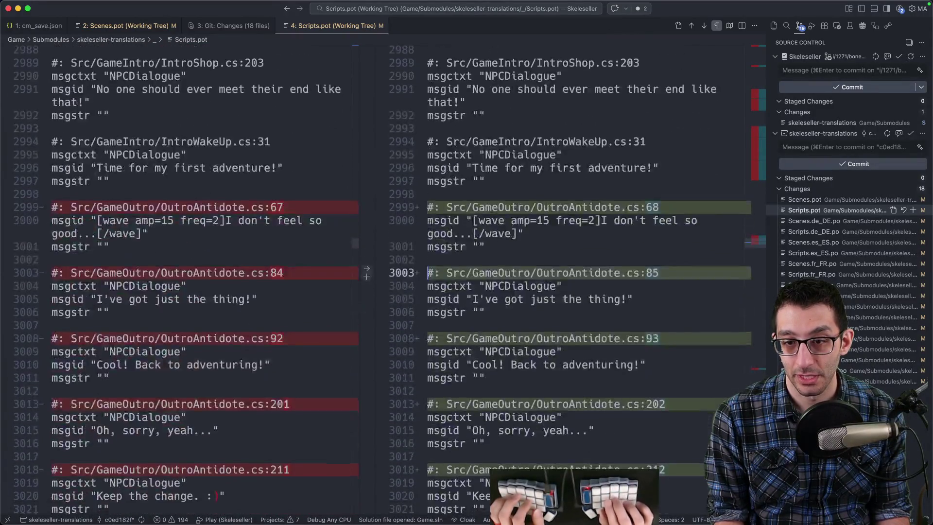
key("alt+F5")
key("alt+F5")
key("alt+F5")
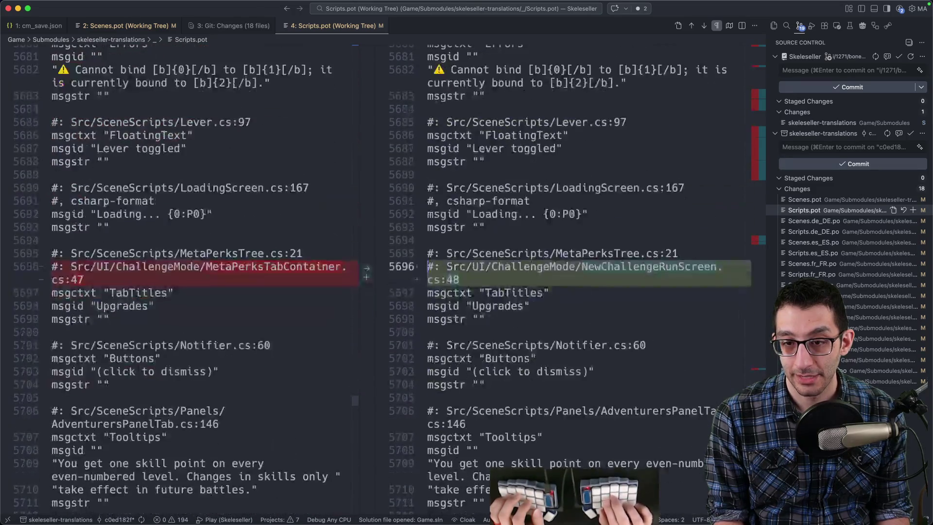
key("alt+F5")
key("alt+F5")
key("alt+F5")
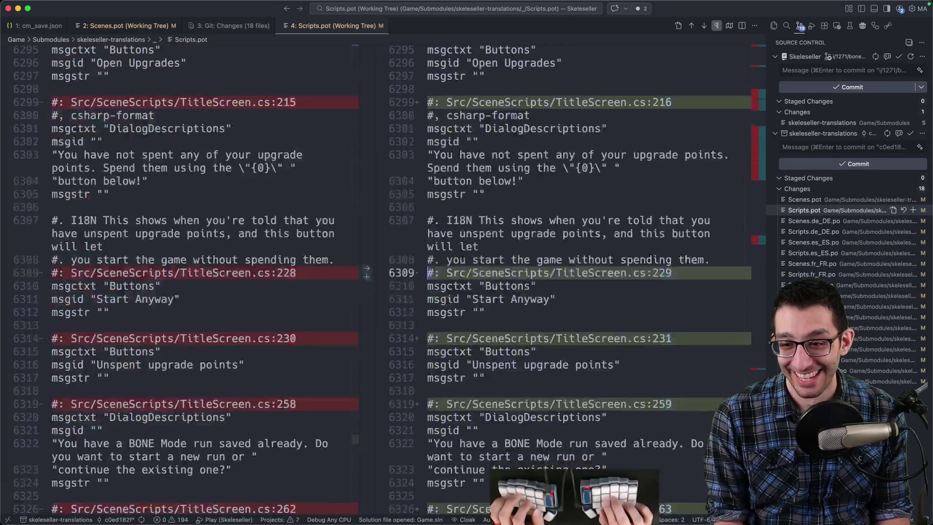
key("alt+F5")
key("alt+F5")
key("alt+F5")
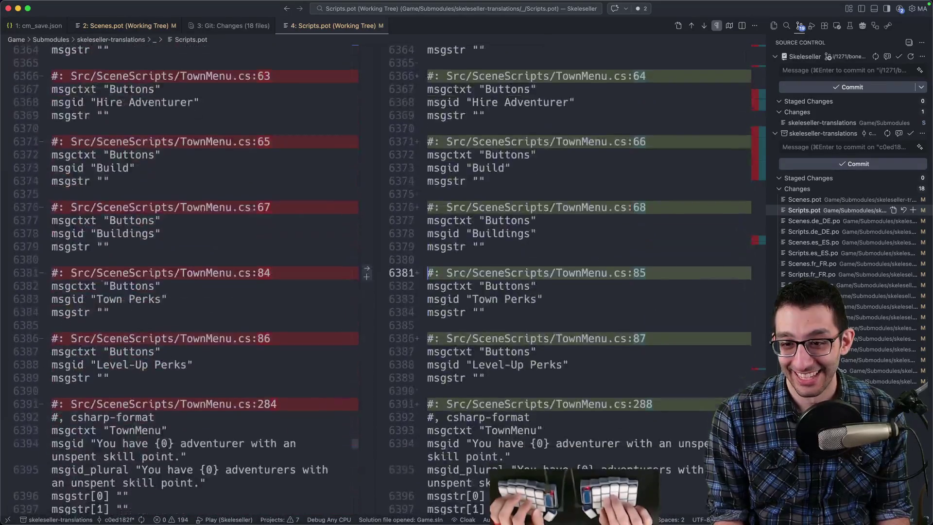
key("alt+F5")
key("shift+alt+F5")
key("shift+alt+F5")
key("shift+alt+F5")
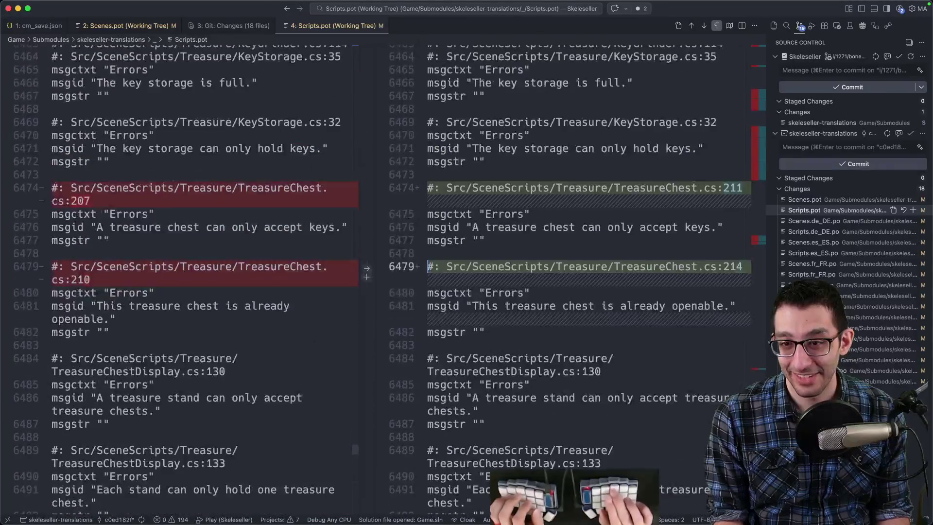
key("alt+F5")
key("alt+F5")
key("alt+F5")
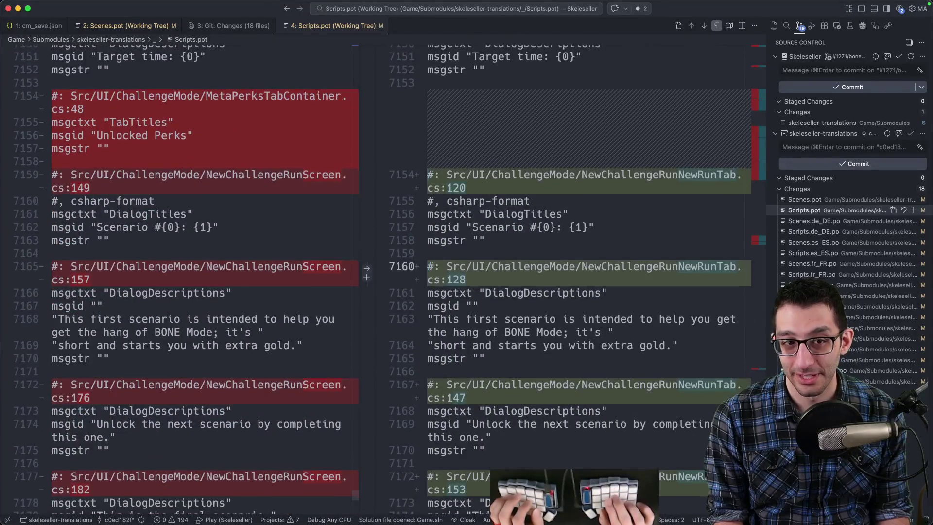
key("alt+F5")
key("alt+F5")
key("alt+F5")
key("alt+F5")
key("shift+alt+F5")
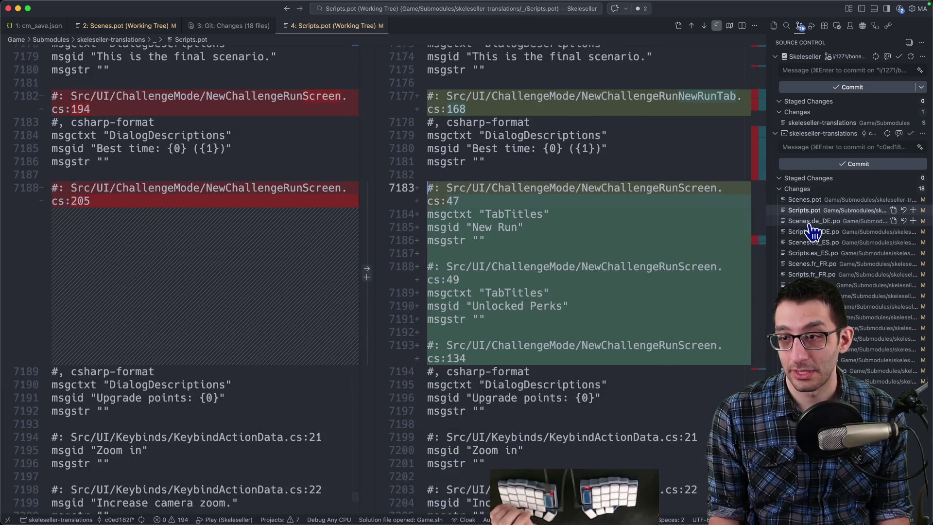
left_click(810, 221)
Step: Step through the Scenes.de_DE.po hunks to the added NewRunTab entry with empty German translation
key("alt+F5")
key("alt+F5")
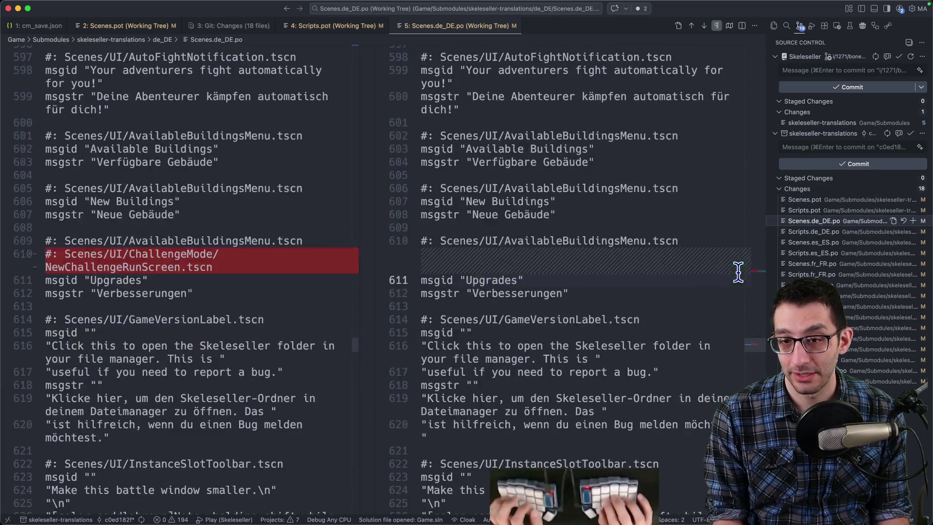
key("alt+F5")
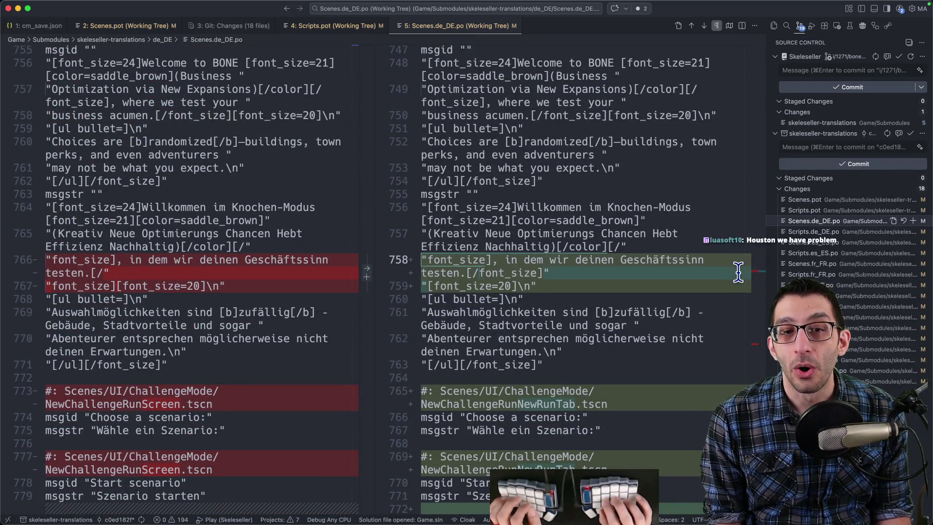
key("alt+F5")
key("alt+F5")
key("alt+F5")
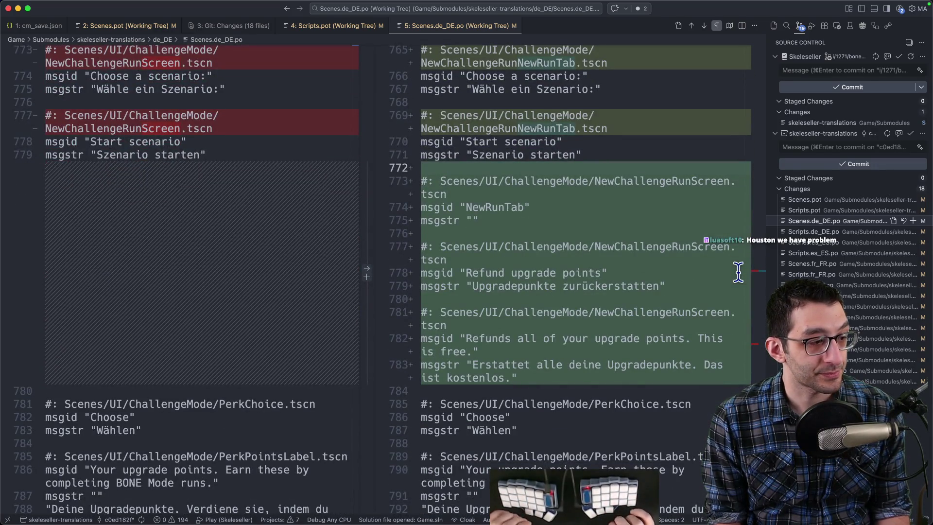
key("super+Tab")
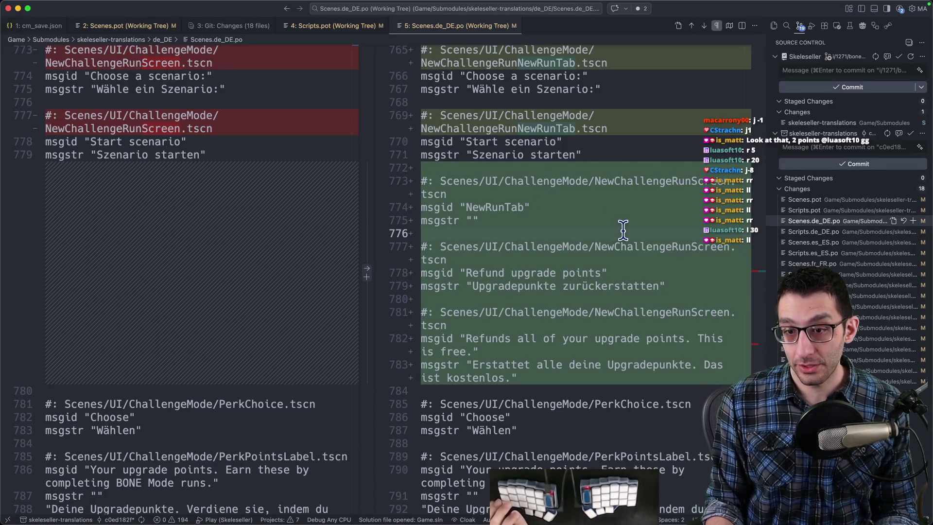
Step: Review the Scripts.de_DE.po, Scenes.es_ES.po and Scripts.es_ES.po diffs
key("braceright")
scroll(629, 269, "up", 2)
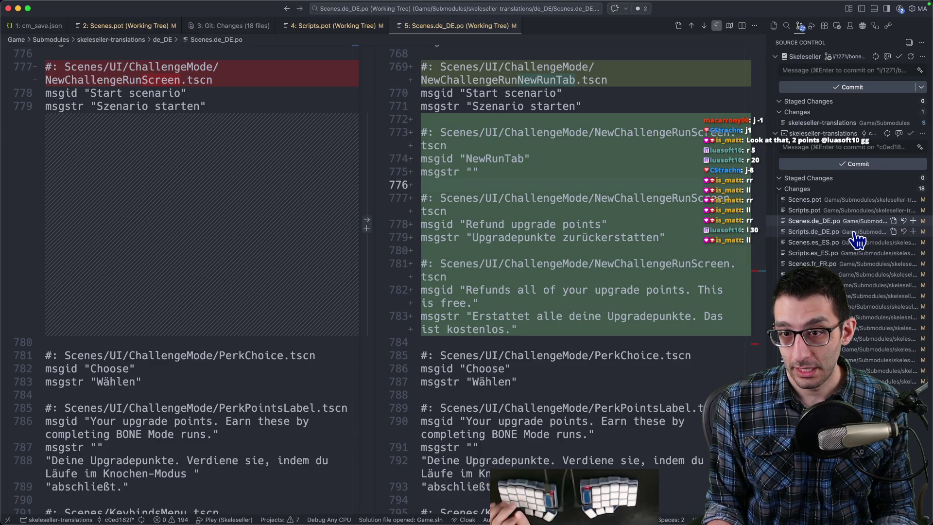
left_click(851, 232)
left_click(845, 242)
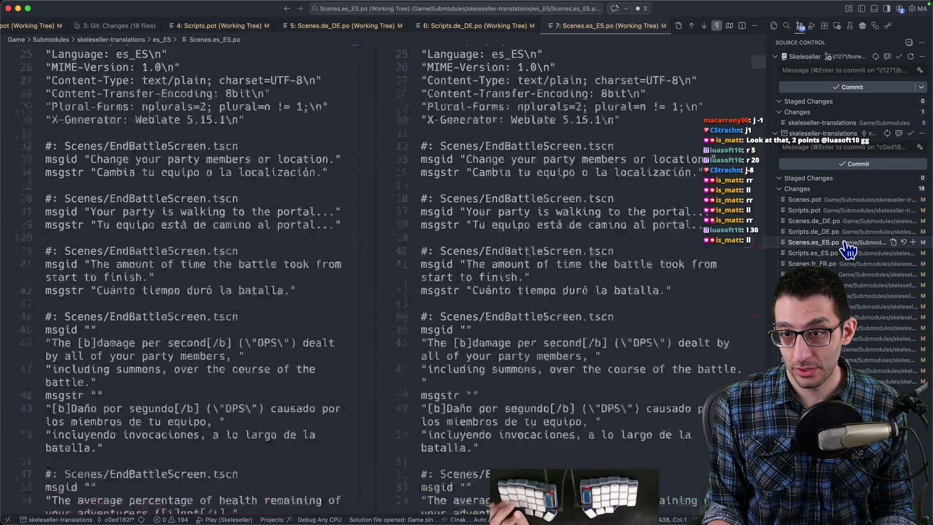
left_click(843, 252)
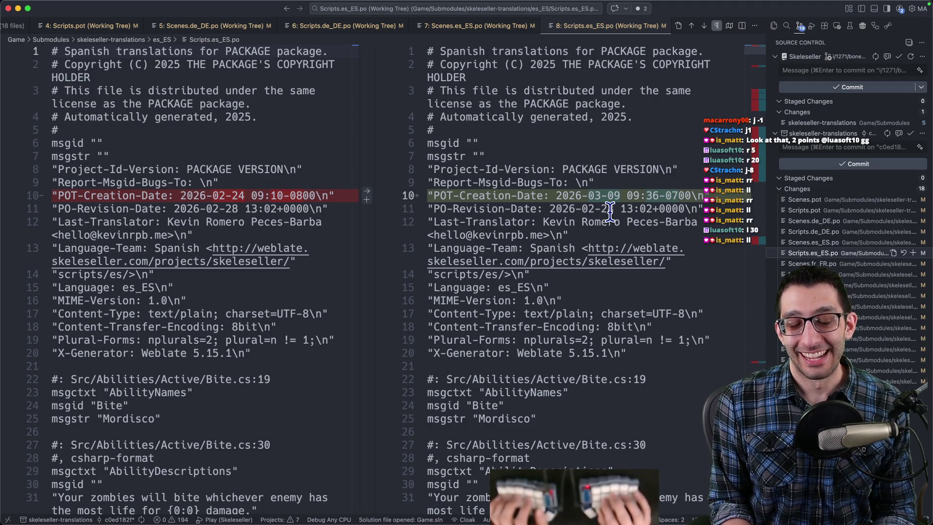
Step: Check the terminal output, then open the 'Weblate' note in Obsidian
key("super+Tab")
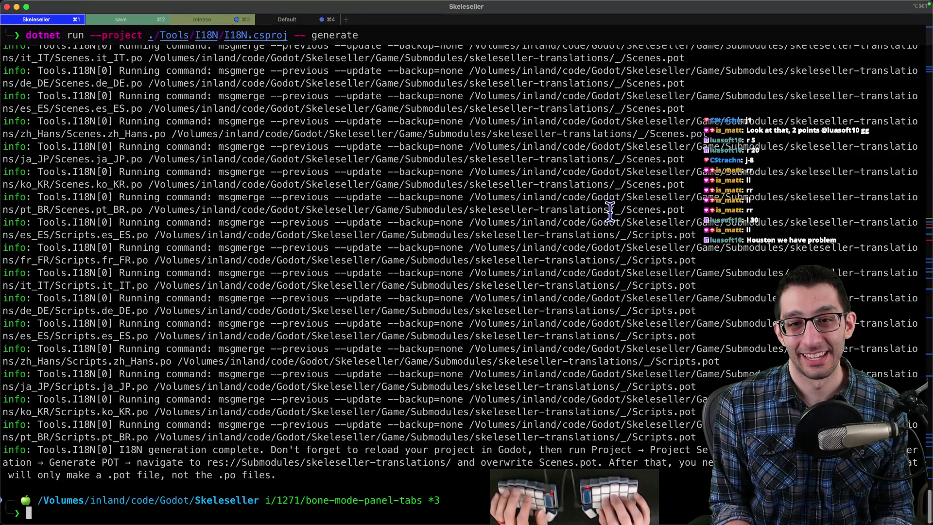
key("super+Tab")
key("super+o")
type("weblate")
key("Return")
scroll(475, 316, "down", 20)
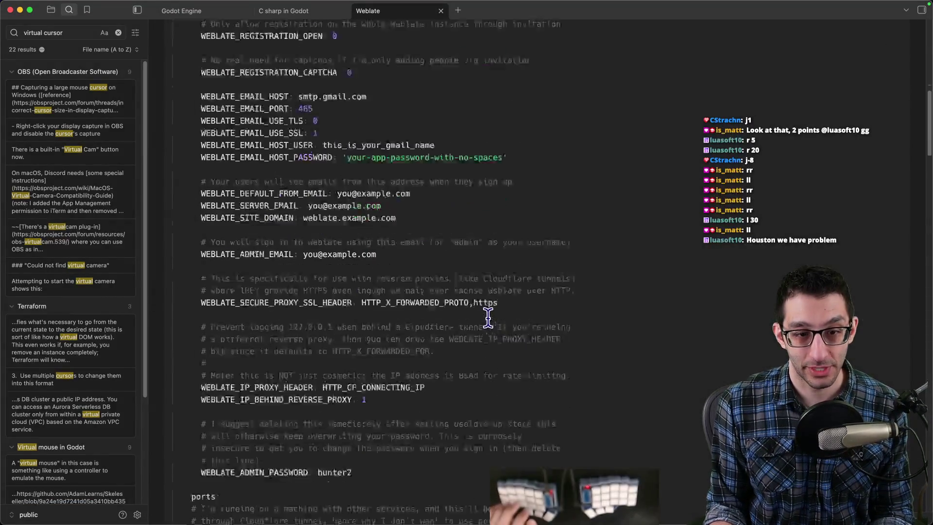
Step: Find the 'Lock components on Weblate' Git step and open its reference documentation
scroll(475, 316, "down", 10)
scroll(476, 316, "up", 9)
scroll(475, 315, "down", 6)
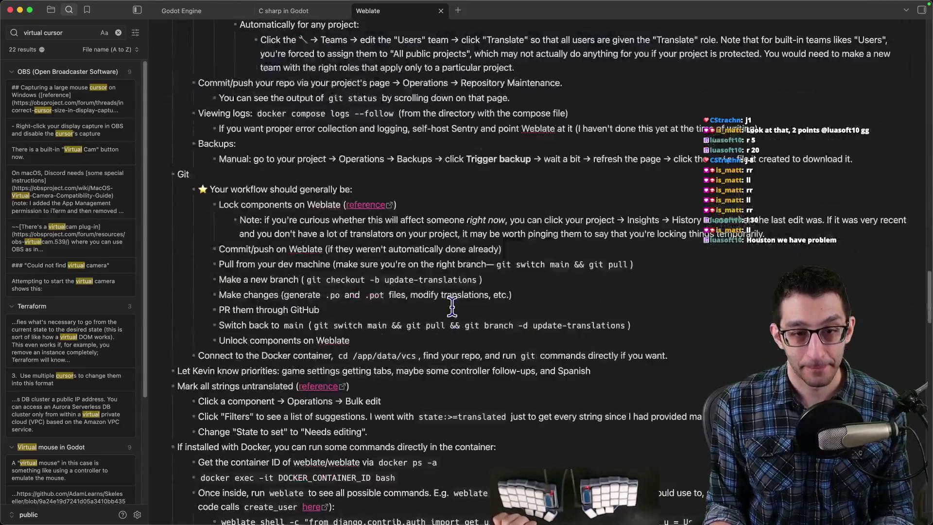
scroll(376, 267, "down", 1)
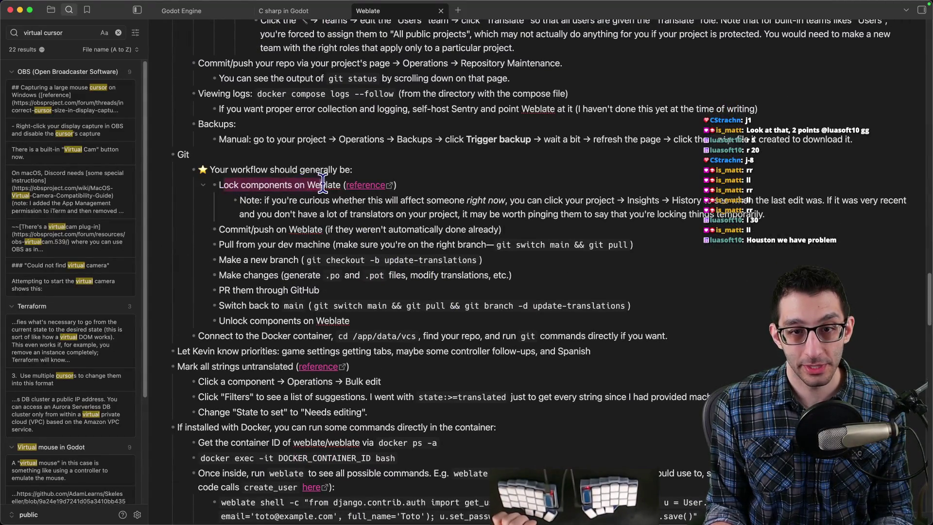
mouse_move(254, 204)
left_mouse_down()
mouse_move(796, 215)
mouse_move(537, 214)
left_mouse_up()
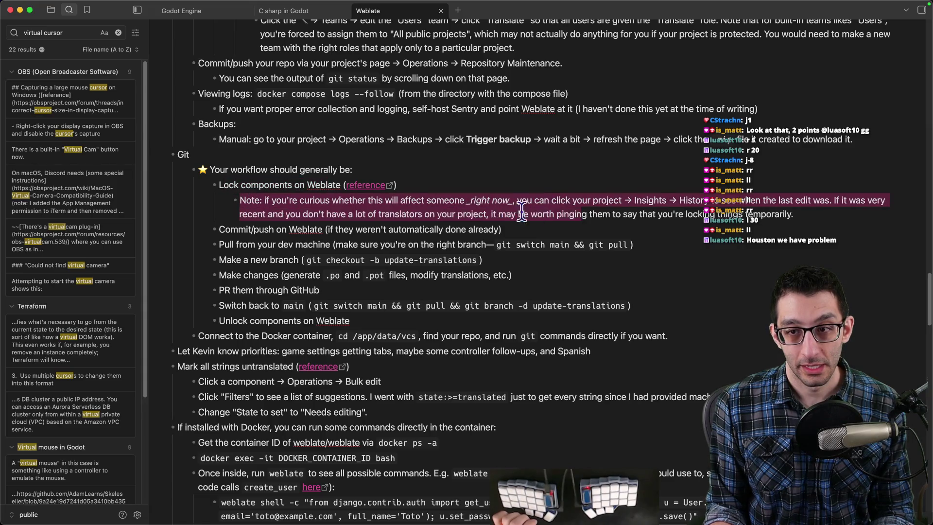
left_click(371, 185)
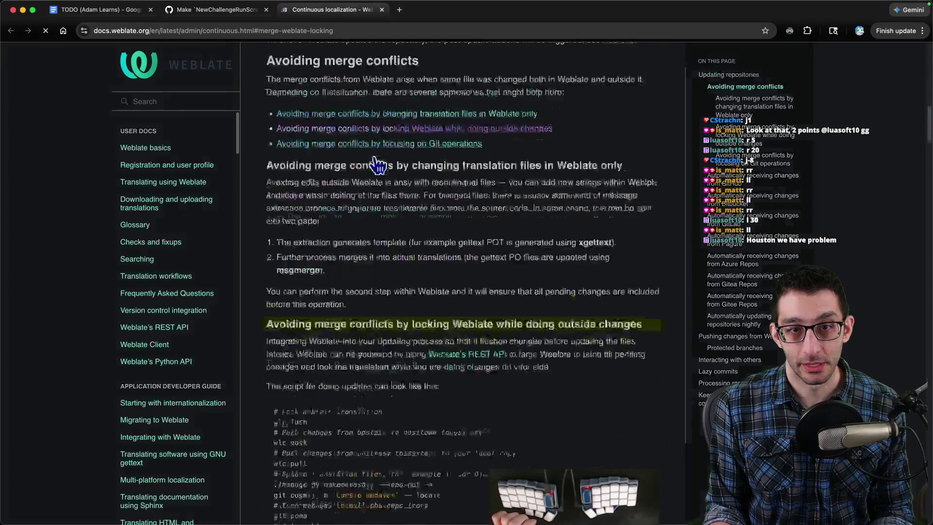
Step: Go to the Skeleseller project's Repository operations page in Weblate and lock all components
key("super+w")
key("super+t")
type("weblate")
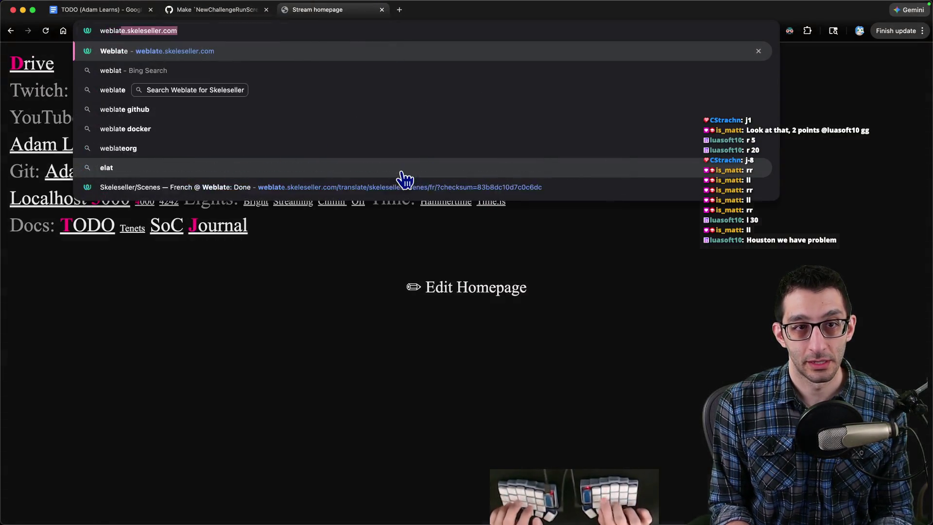
key("Return")
left_click(70, 153)
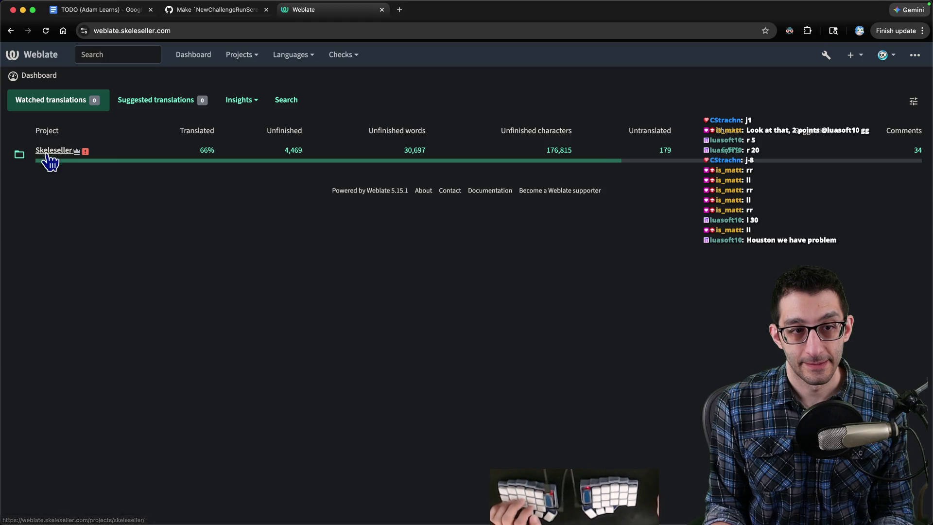
left_click(46, 157)
left_click(326, 103)
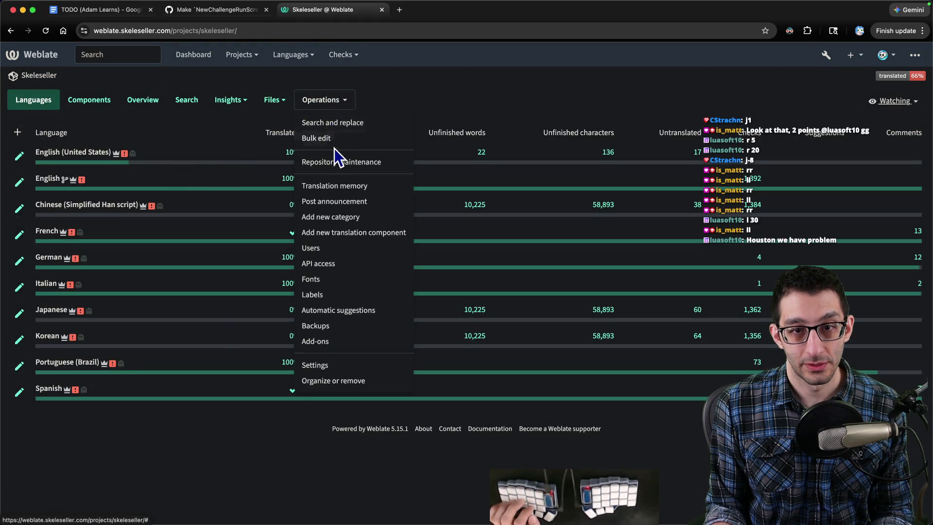
left_click(333, 159)
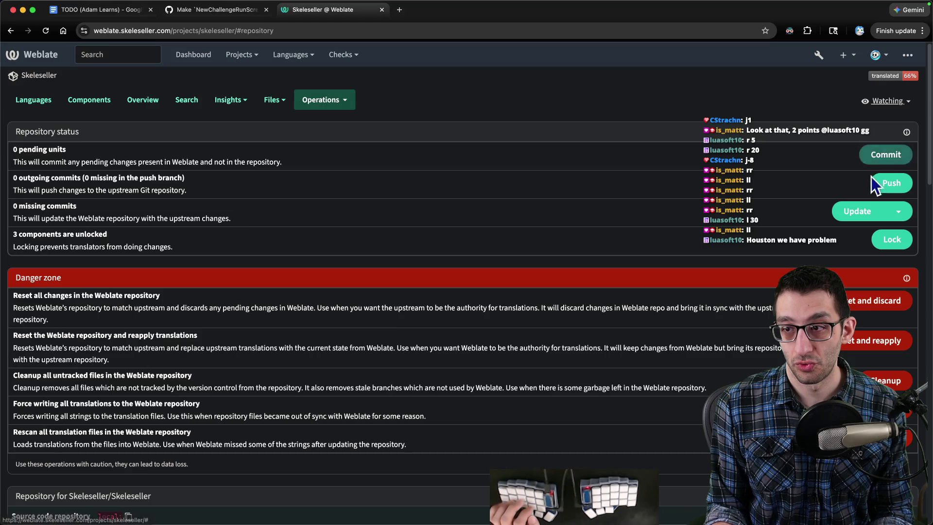
left_click(891, 240)
Step: Review the pull-from-dev-machine step in the workflow notes, then return to the terminal sessions
key("super+Tab")
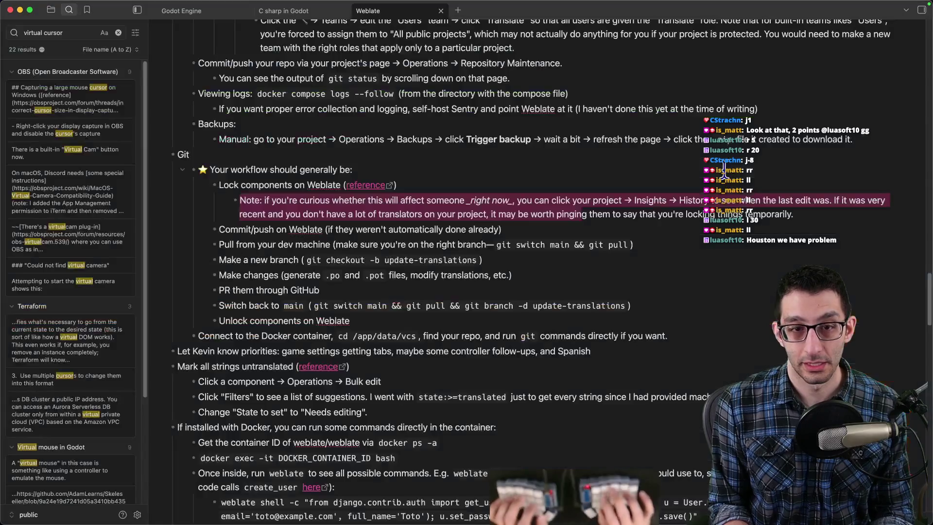
scroll(724, 170, "down", 2)
left_click(501, 190)
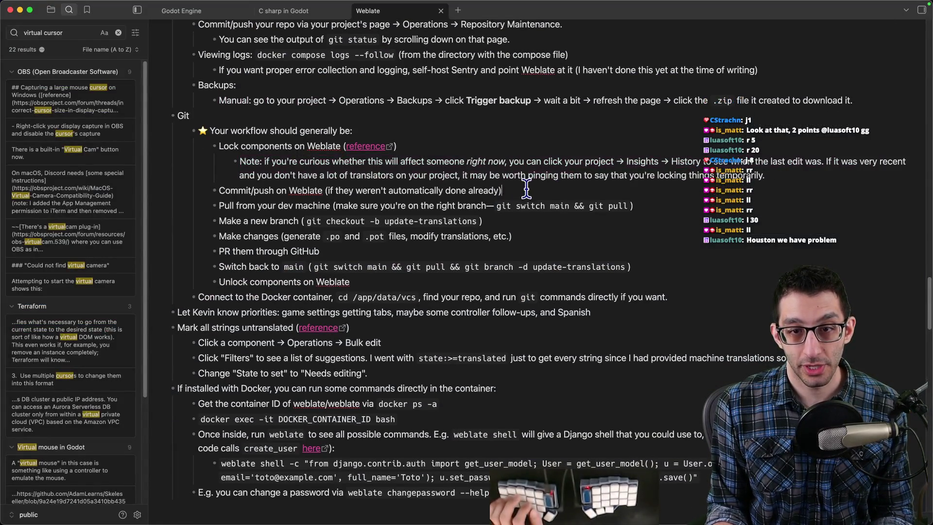
key("super+Tab")
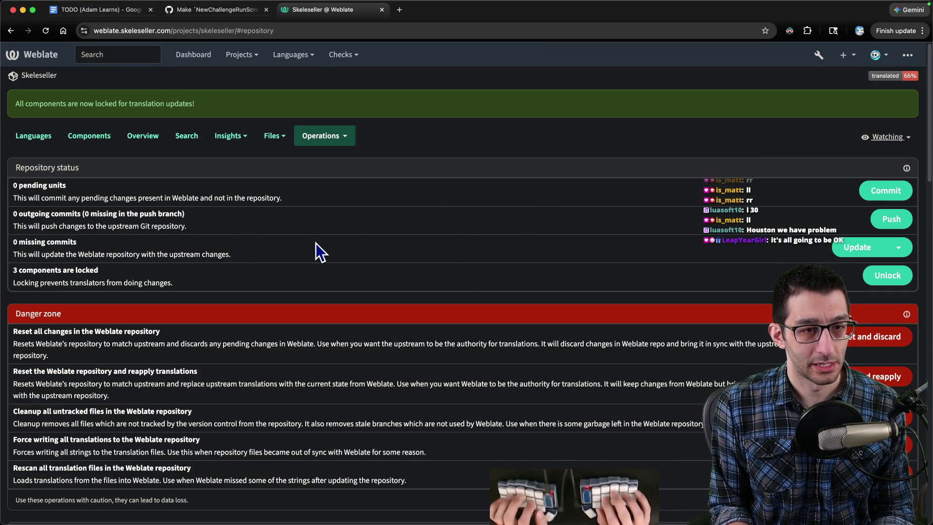
key("super+Tab")
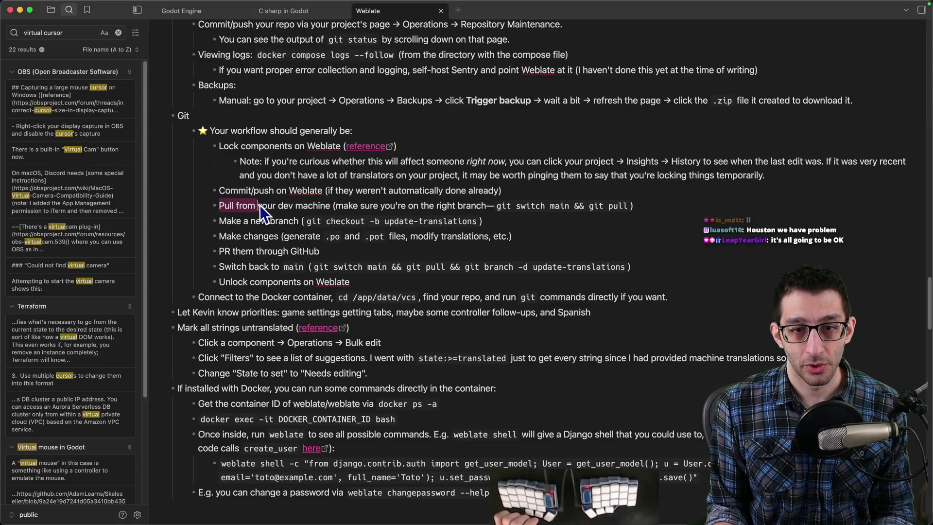
left_click_drag(330, 207, 638, 207)
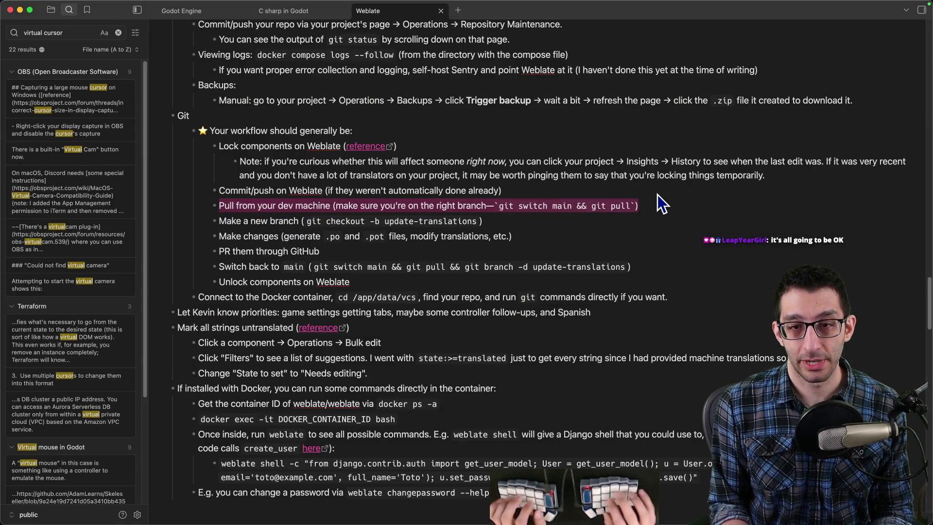
key("super+Tab")
key("super+2")
key("super+3")
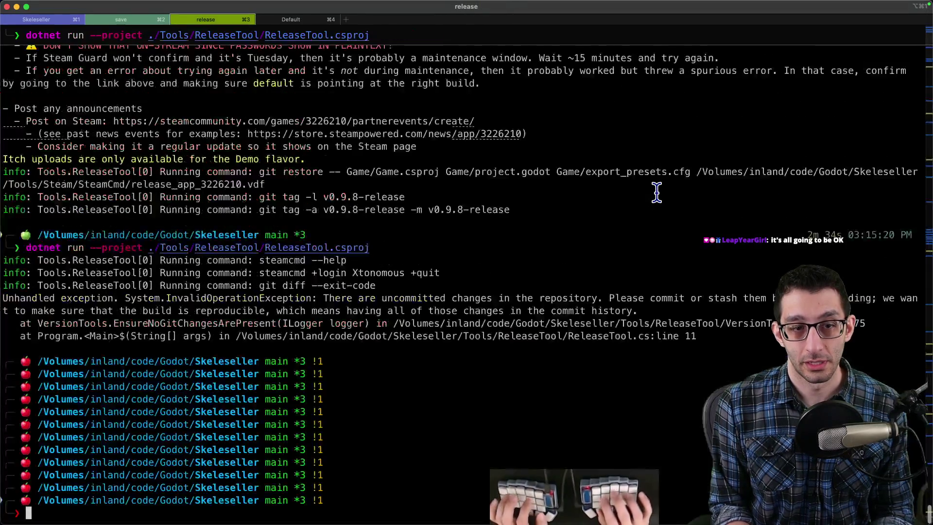
Step: In a spare terminal session, navigate into Game/Submodules/skeleseller-translations
key("super+2")
key("super+4")
key("super+2")
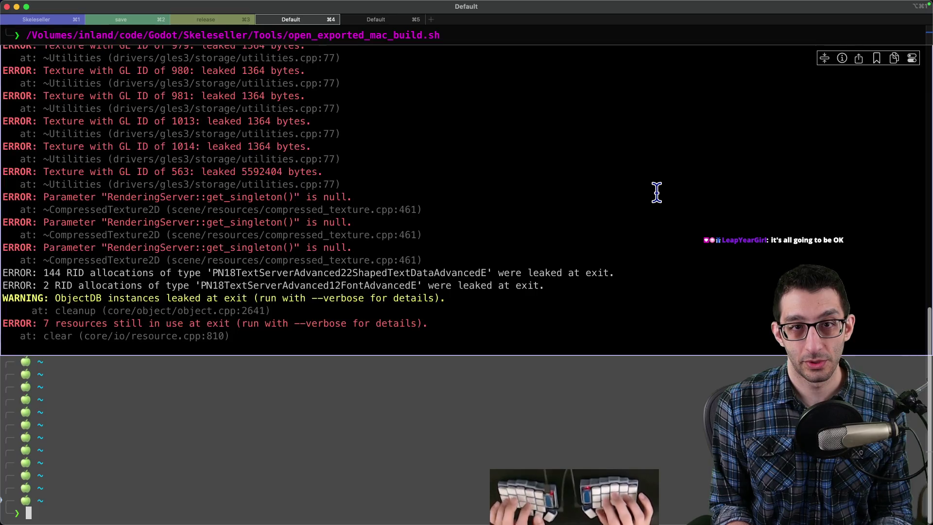
key("super+4")
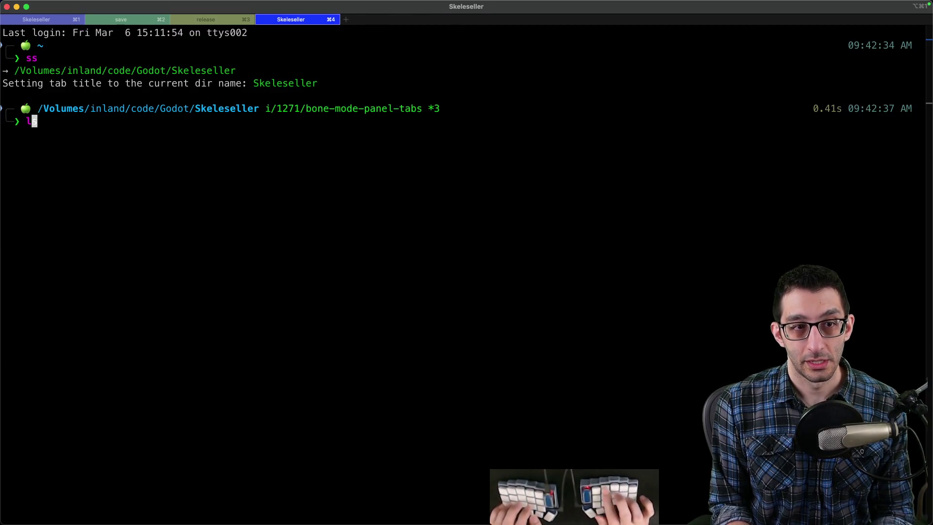
type("ls")
key("Return")
type("e")
key("Return")
type("ls")
key("Return")
type("subm")
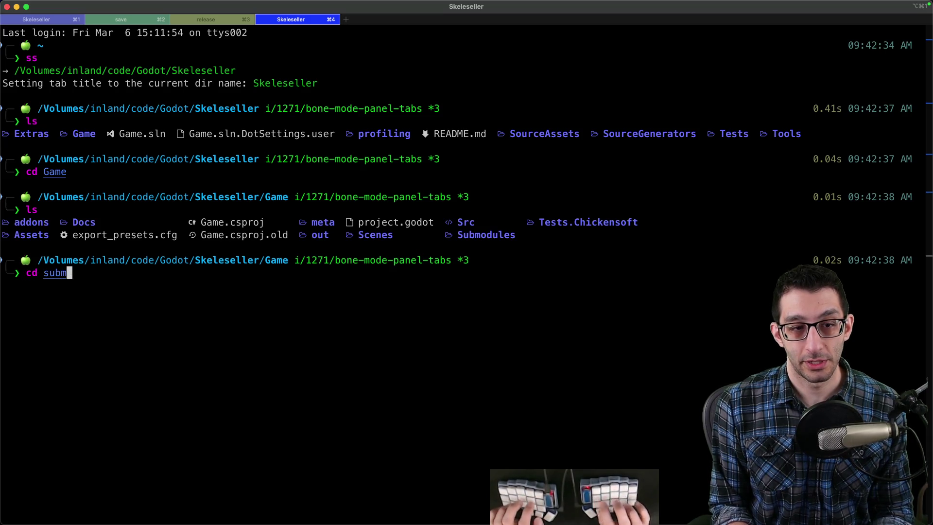
key("Tab")
key("Return")
type("ls")
key("Return")
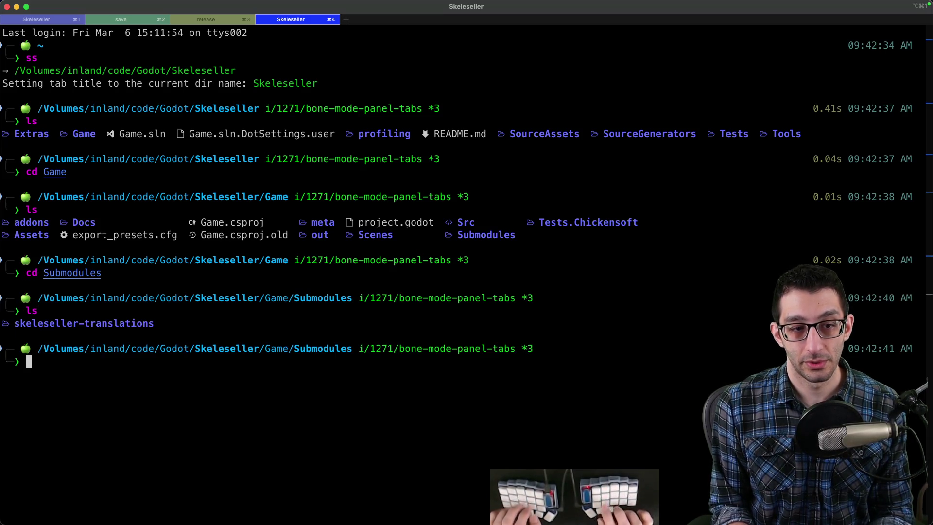
key("Tab")
key("Return")
type("ls")
key("Return")
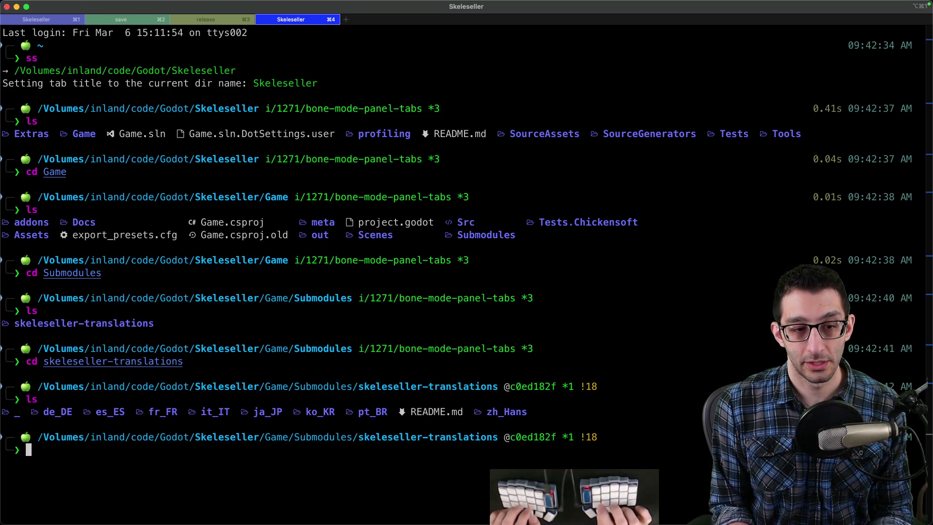
Step: Run git switch main && git pull, then paste and run the create-branch command from the notes
key("Return")
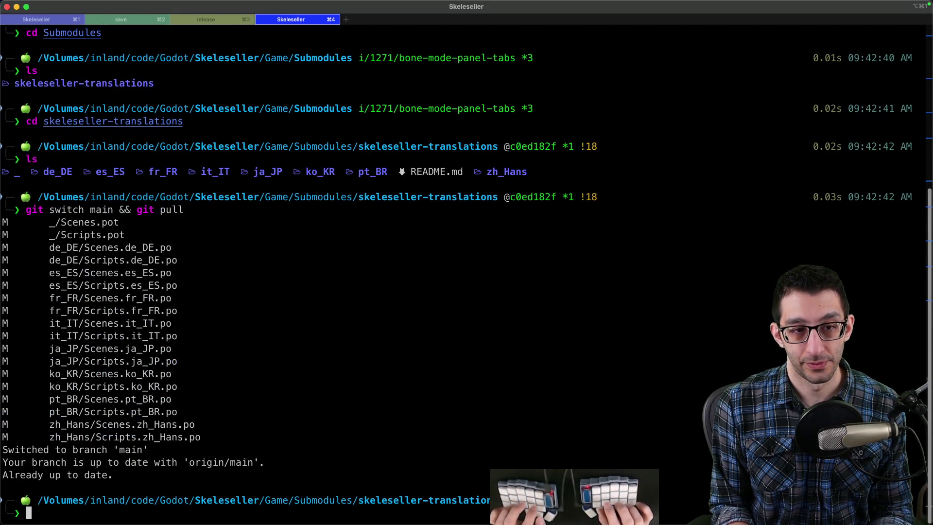
key("super+Tab")
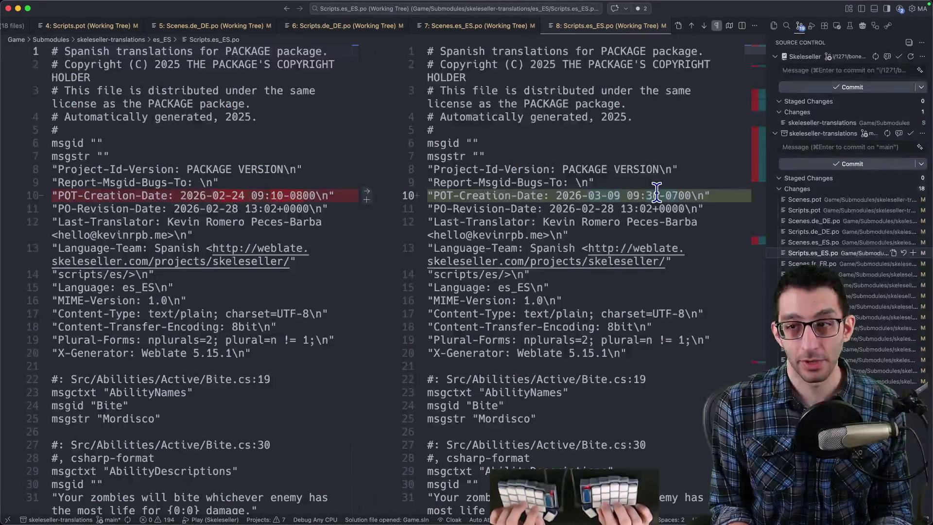
key("super+Tab")
key("Right")
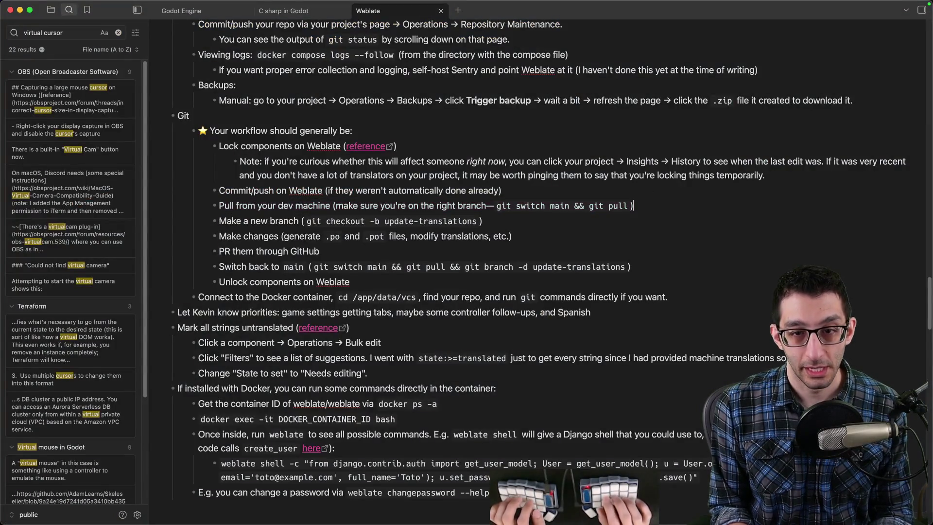
key("Left")
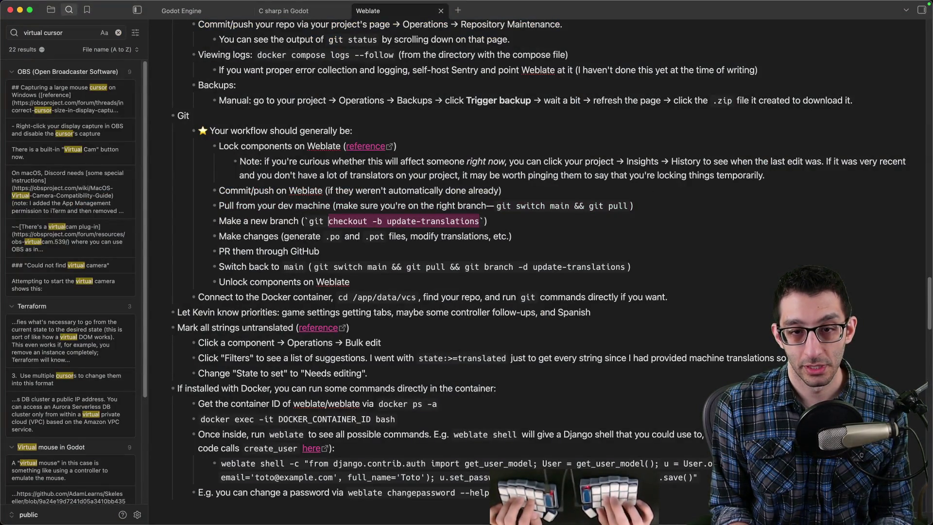
key("super+Tab")
type("git checkout -b update-translations")
key("Return")
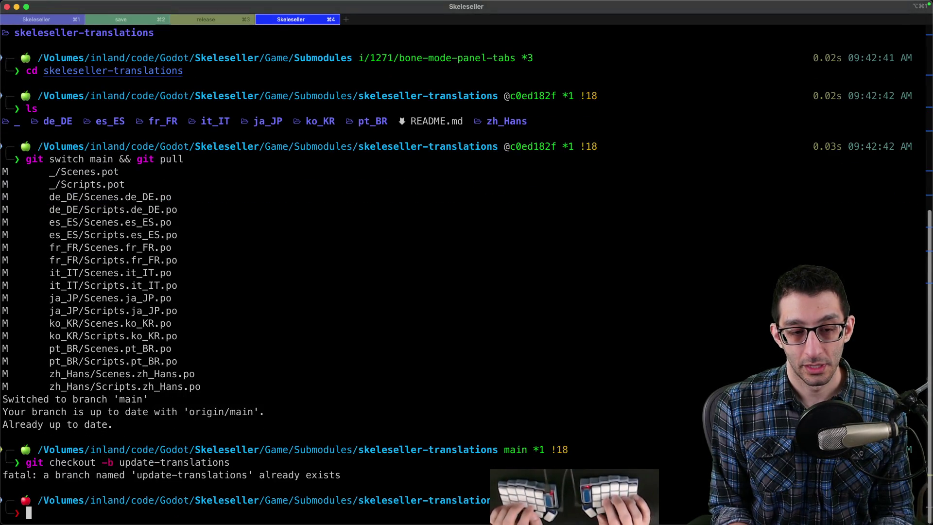
Step: Force-delete the old update-translations branch and recreate it fresh with git checkout -b
type("git bra")
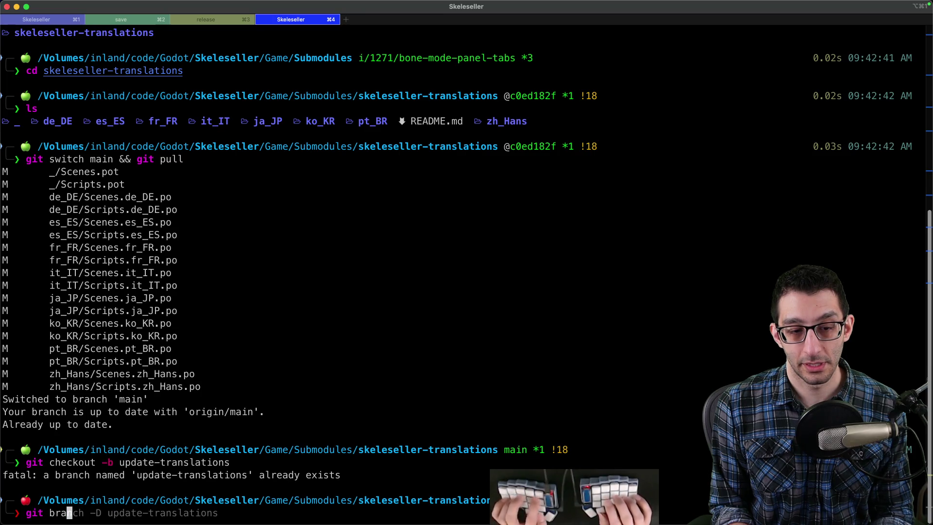
key("Return")
key("Up")
key("Up")
key("Return")
key("super+Tab")
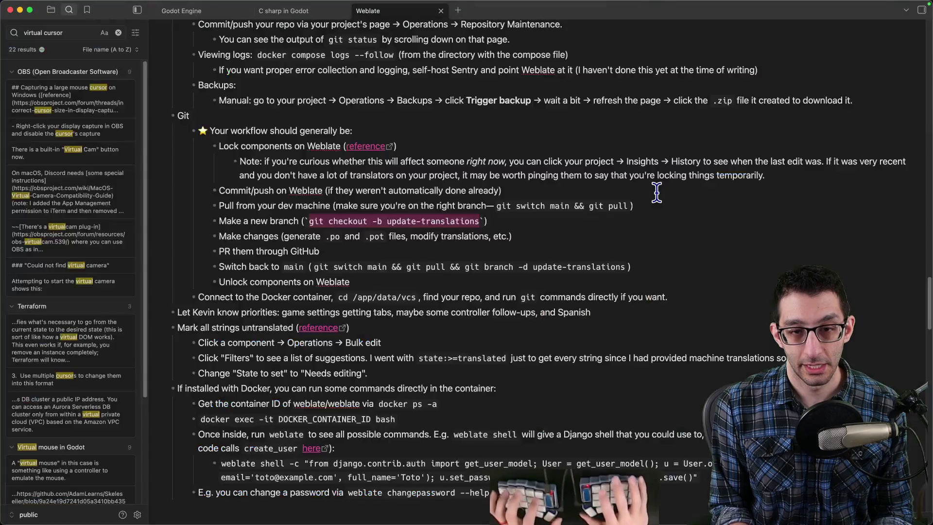
key("Down")
key("super+Tab")
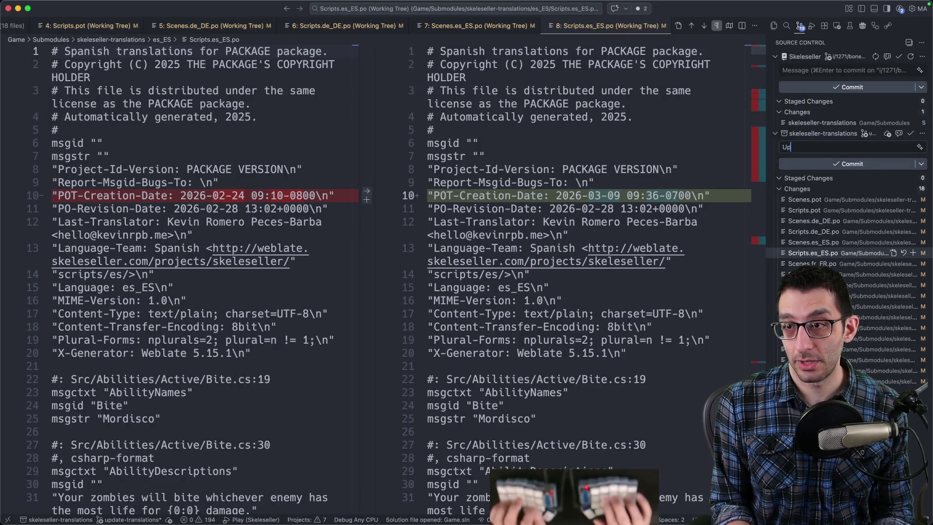
Step: Add a new paragraph to the 'Update translations' commit message in Source Control
type("ns")
key("Return")
key("Return")
type("We added a \"New Run")
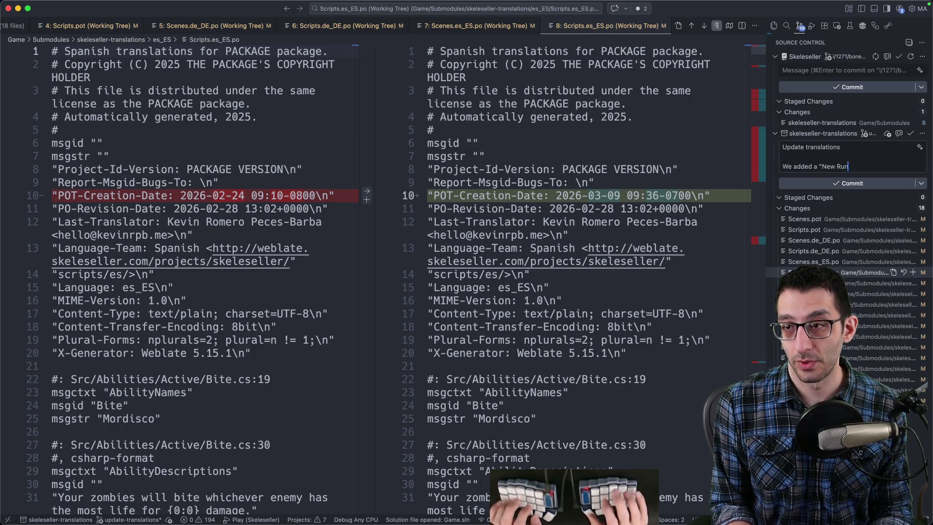
type("\" tab.")
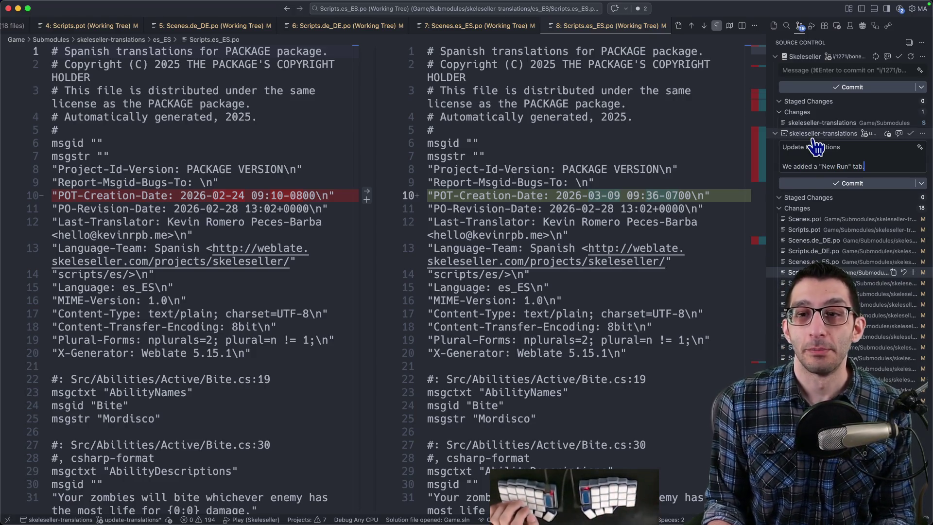
mouse_move(480, 522)
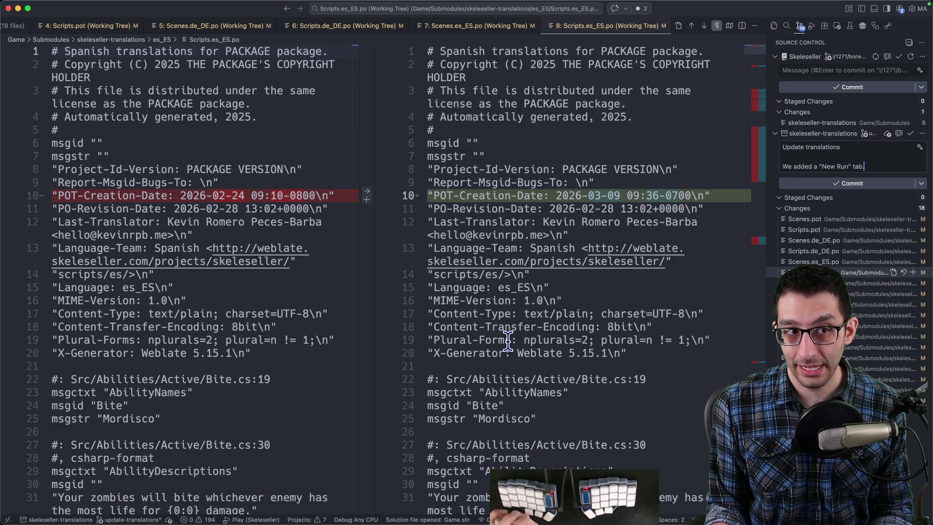
Step: Review the Scenes .po, Scenes.pot and Scripts.pot diffs for the new 'New Run' tab entries
key("Up")
key("Up")
key("Up")
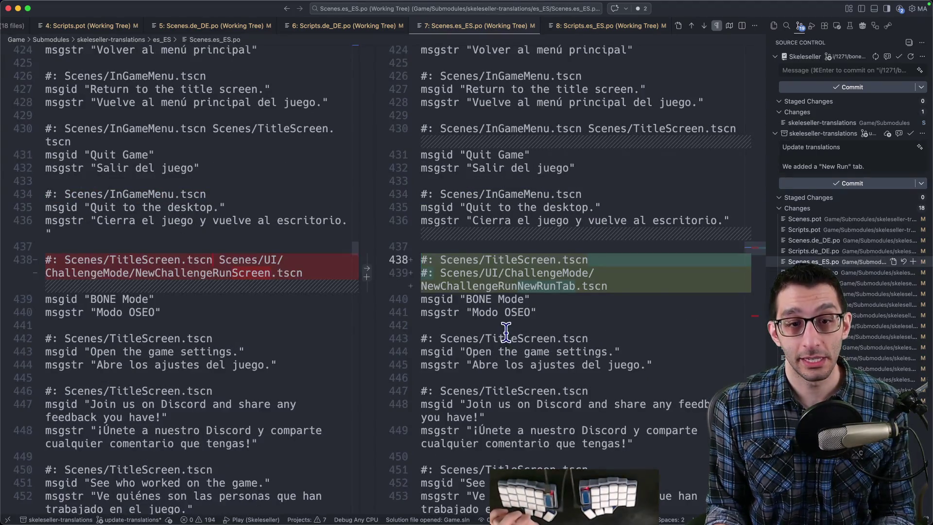
key("Down")
key("Down")
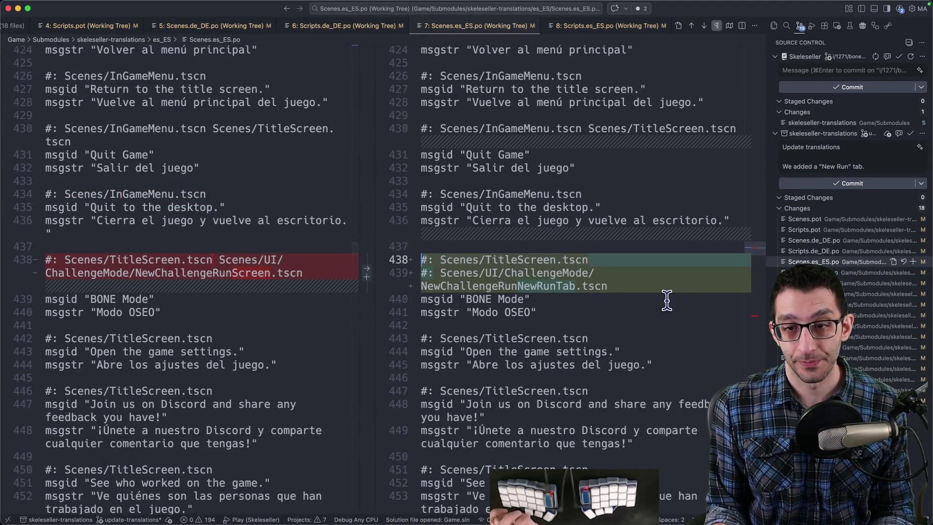
left_click(821, 220)
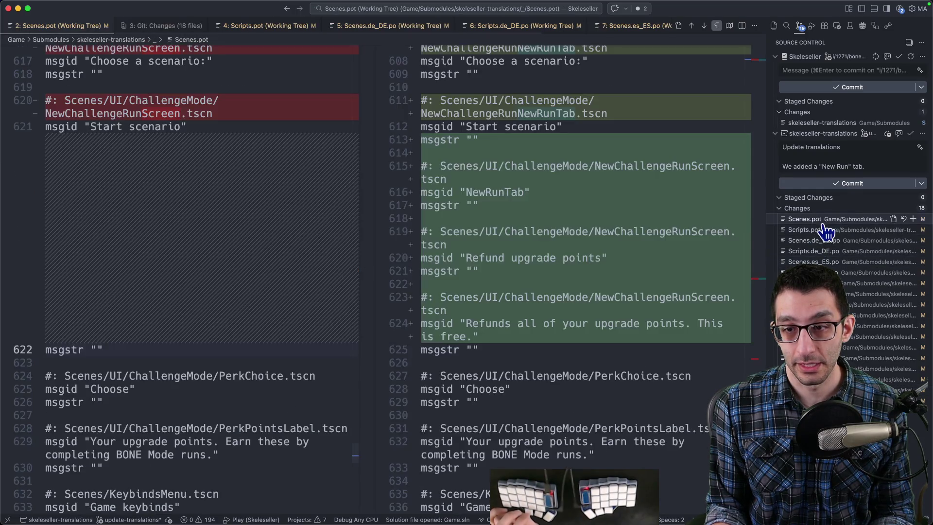
key("shift+F7")
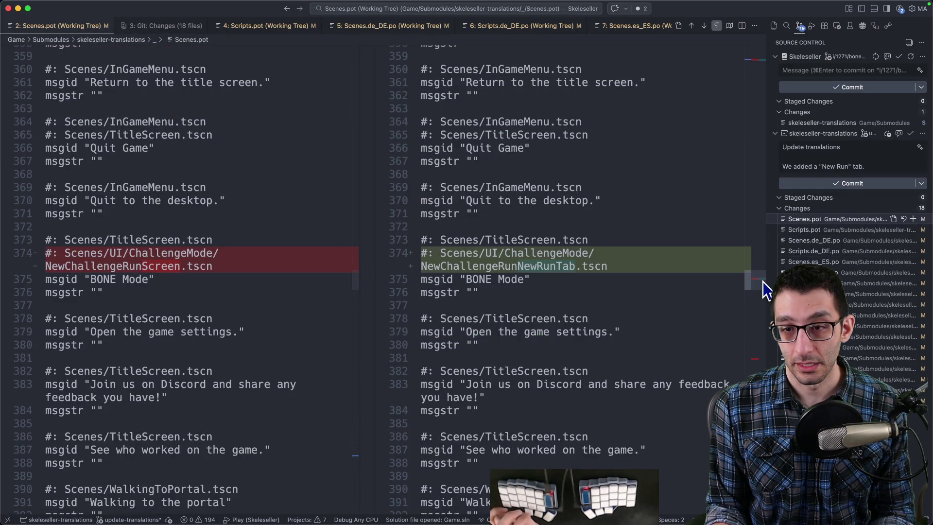
scroll(389, 243, "down", 5)
scroll(389, 243, "down", 15)
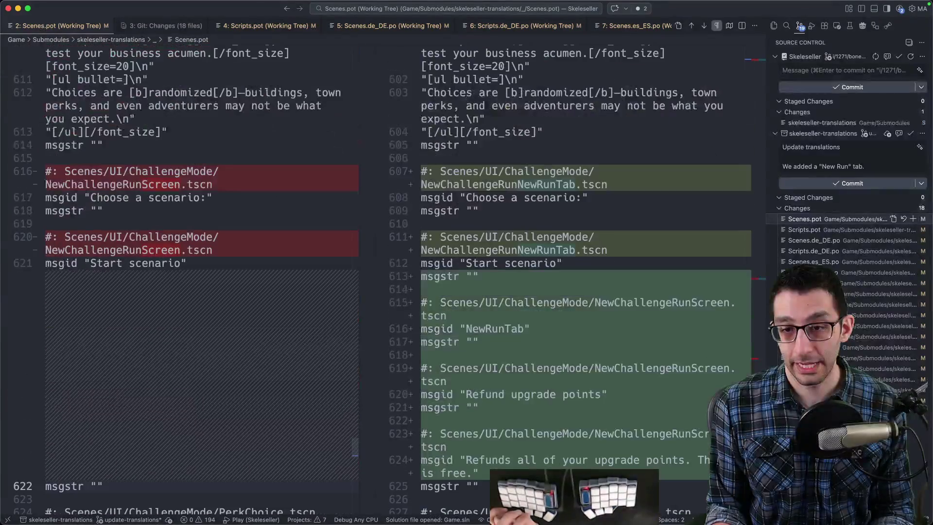
scroll(389, 243, "down", 3)
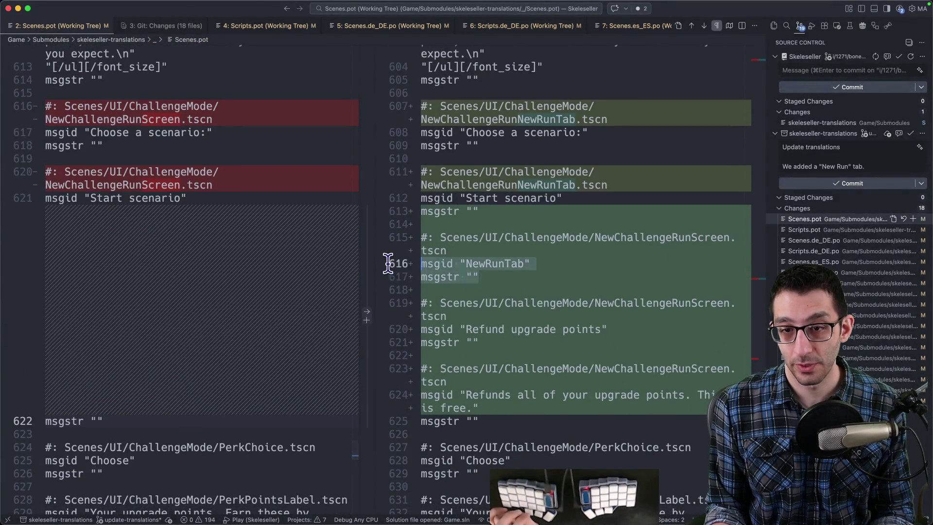
left_click(806, 230)
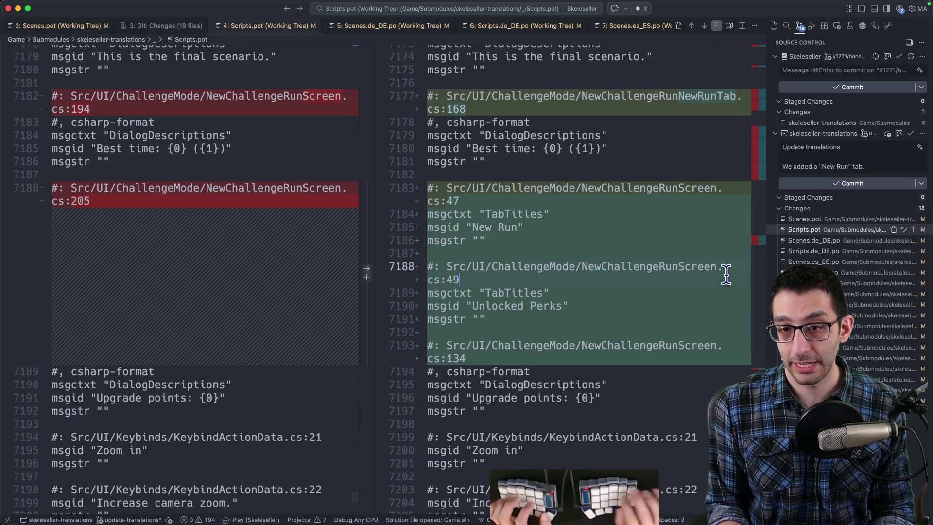
left_click_drag(491, 240, 428, 200)
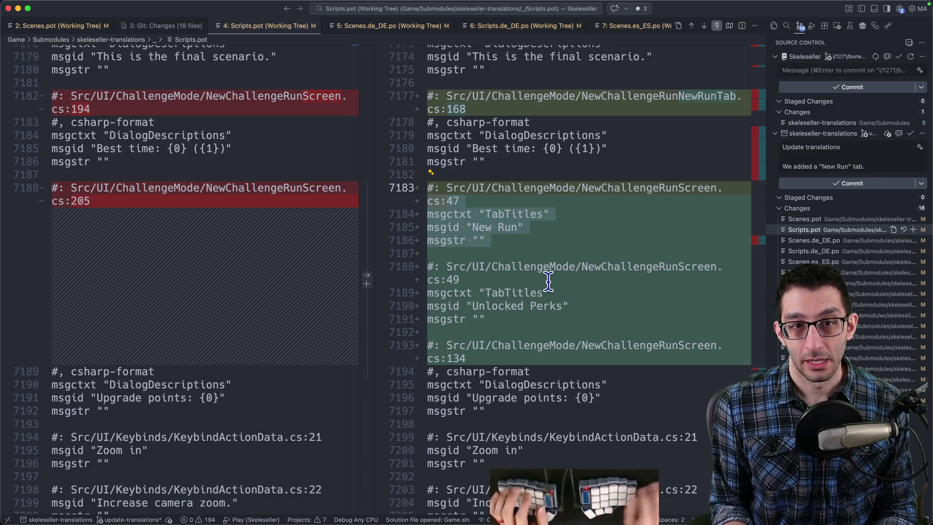
mouse_move(526, 491)
left_click(575, 493)
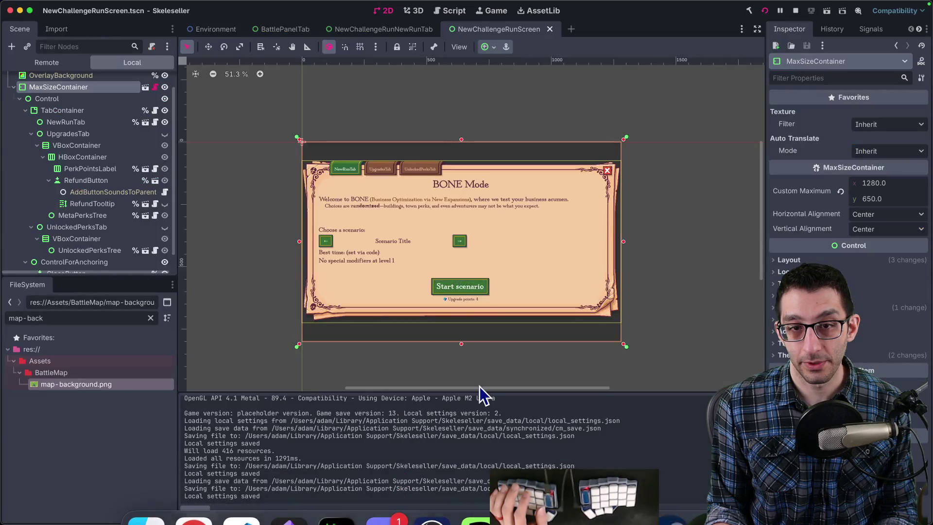
Step: Set NewRunTab's Auto Translate Mode to Disabled in NewChallengeRunScreen and save the scene
left_click(398, 30)
left_click(479, 29)
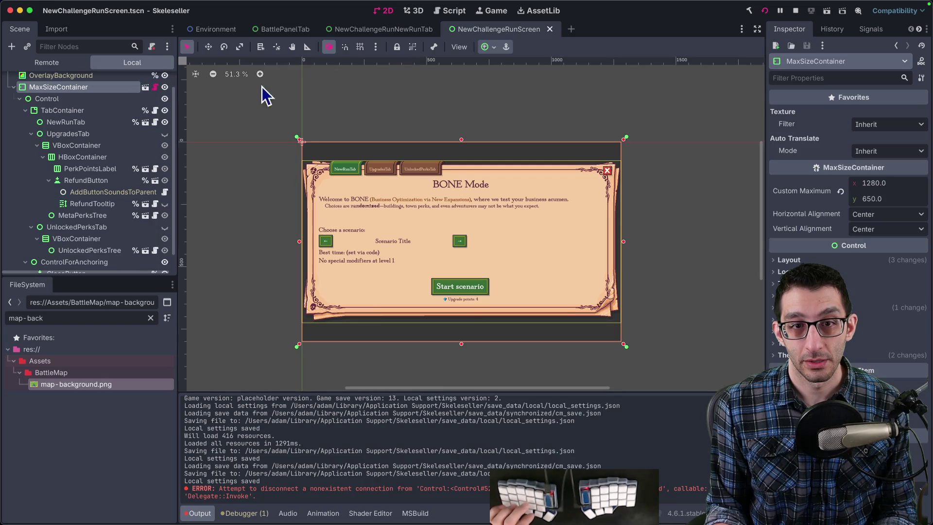
left_click(343, 173)
scroll(103, 204, "down", 1)
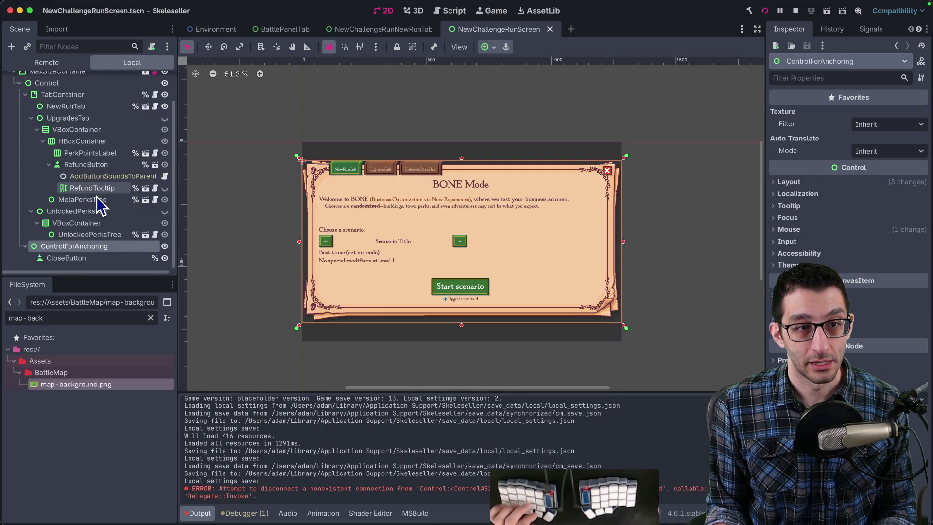
scroll(97, 197, "up", 2)
left_click(87, 149)
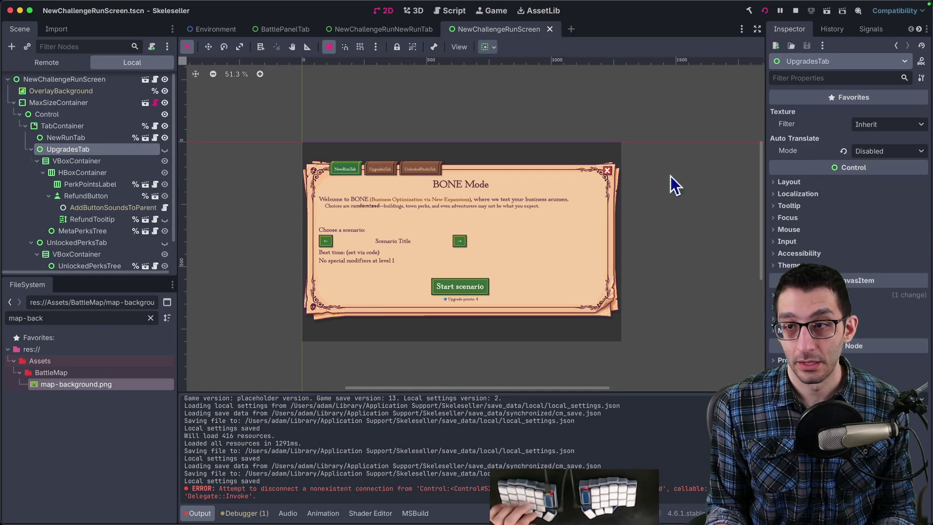
left_click(65, 139)
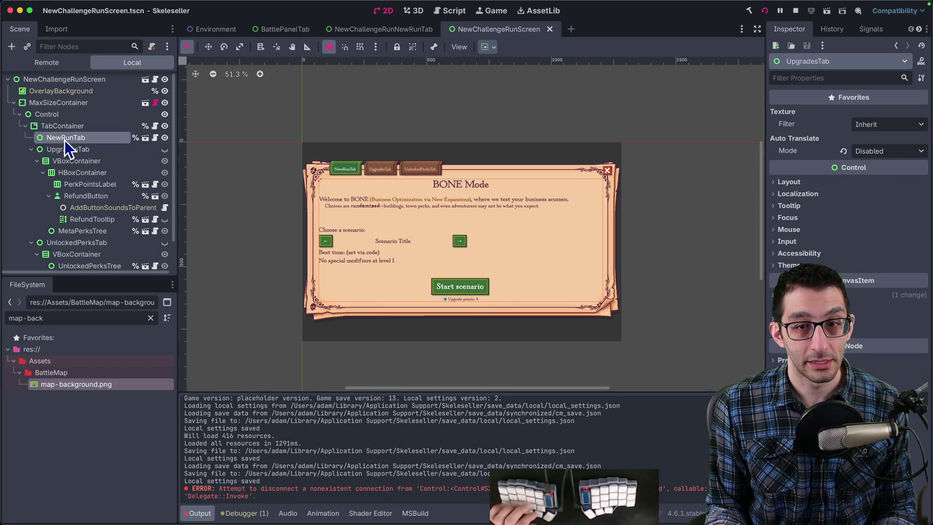
left_click(918, 152)
left_click(888, 191)
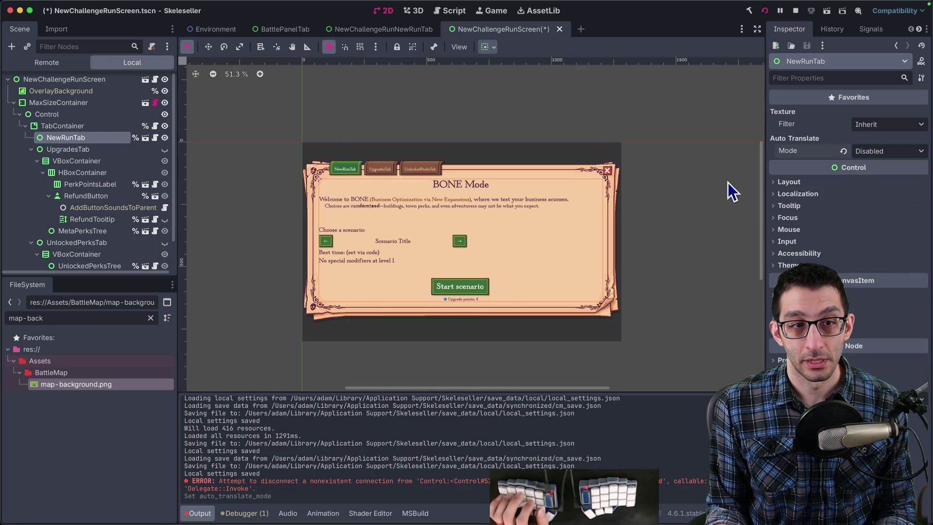
key("ctrl+s")
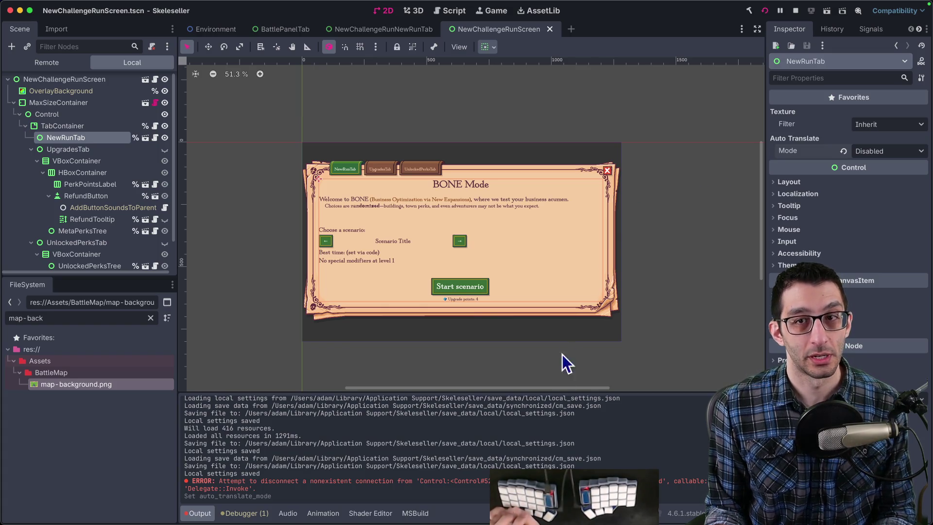
Step: Regenerate the translation template from Project Settings, overwriting Scenes.pot
left_click(93, 6)
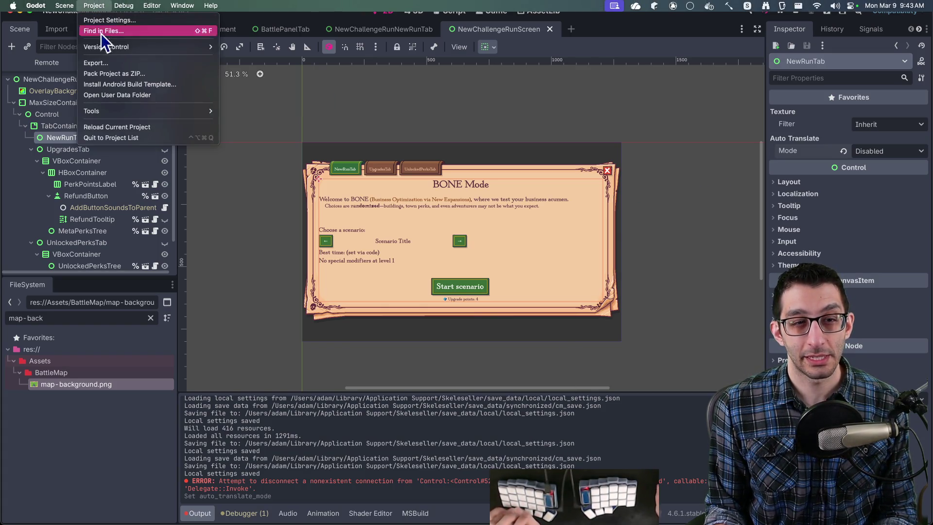
left_click(115, 22)
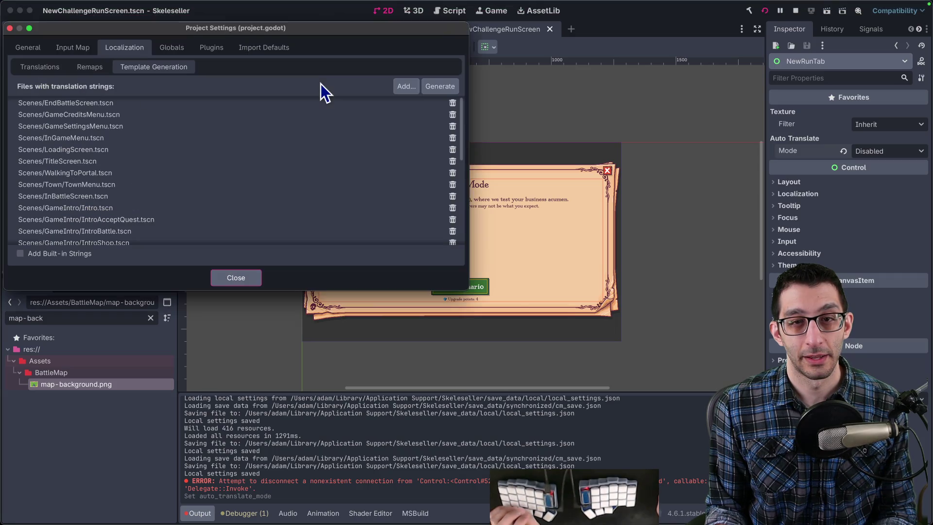
left_click(442, 89)
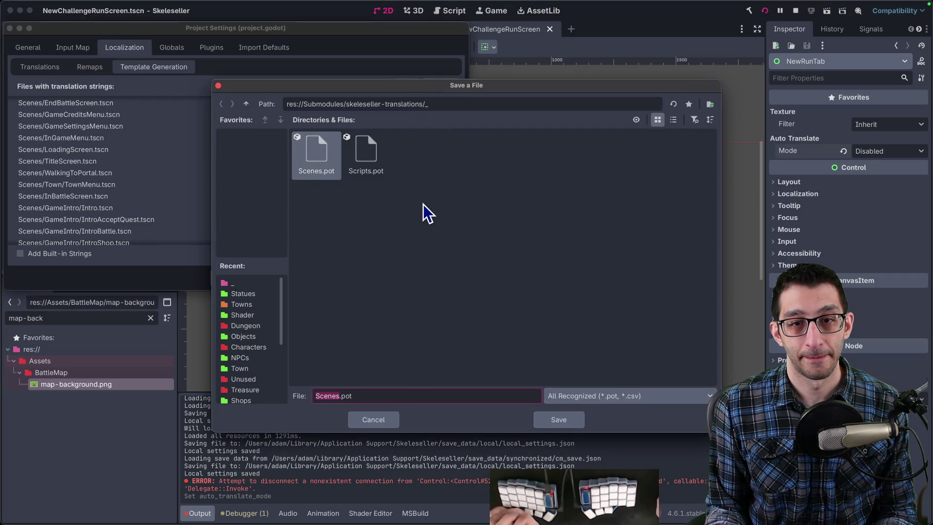
left_click(559, 420)
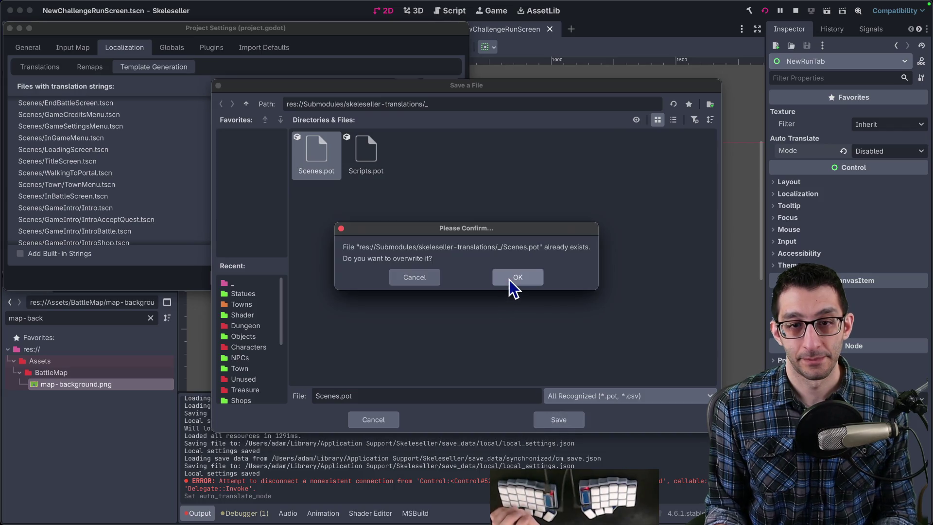
left_click(517, 278)
left_click(238, 277)
mouse_move(301, 519)
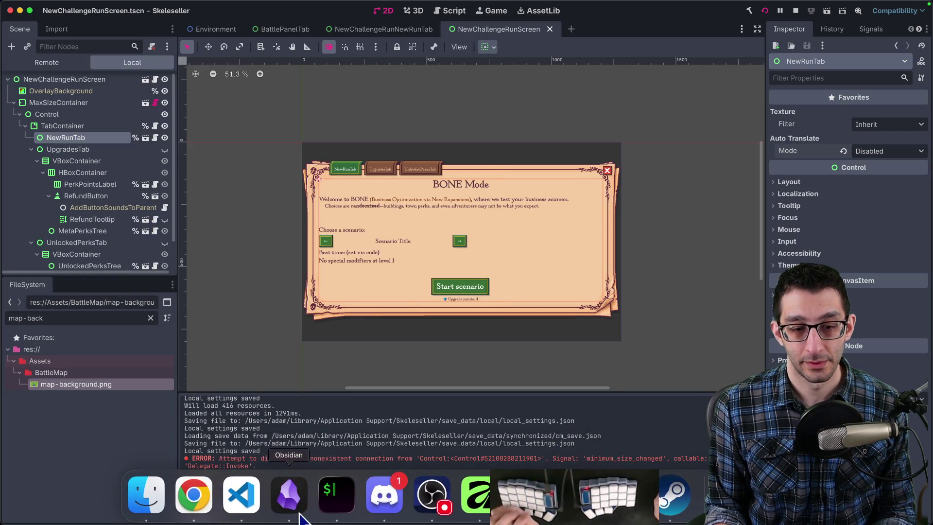
left_click(248, 508)
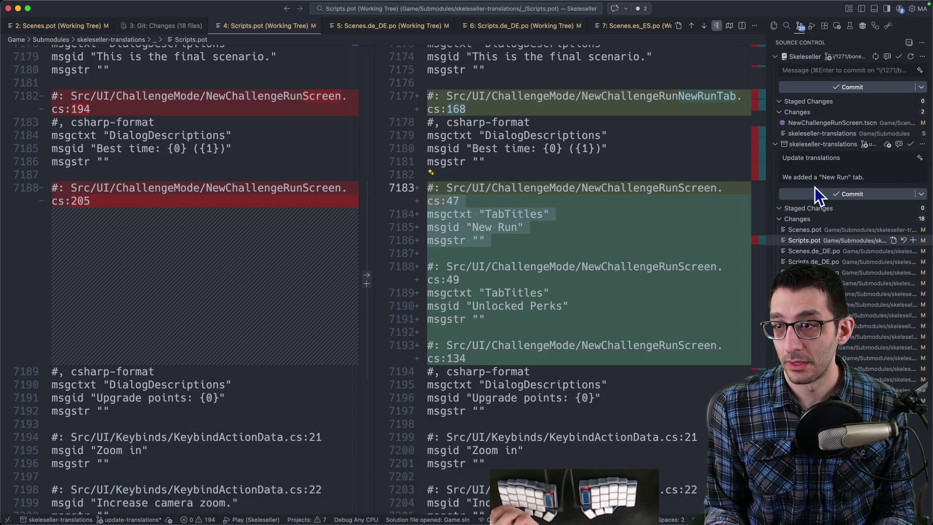
Step: Review the Scenes.pot and Scripts.pot diffs and append 'Also, a bunch of line numbers changed.'
left_click(806, 230)
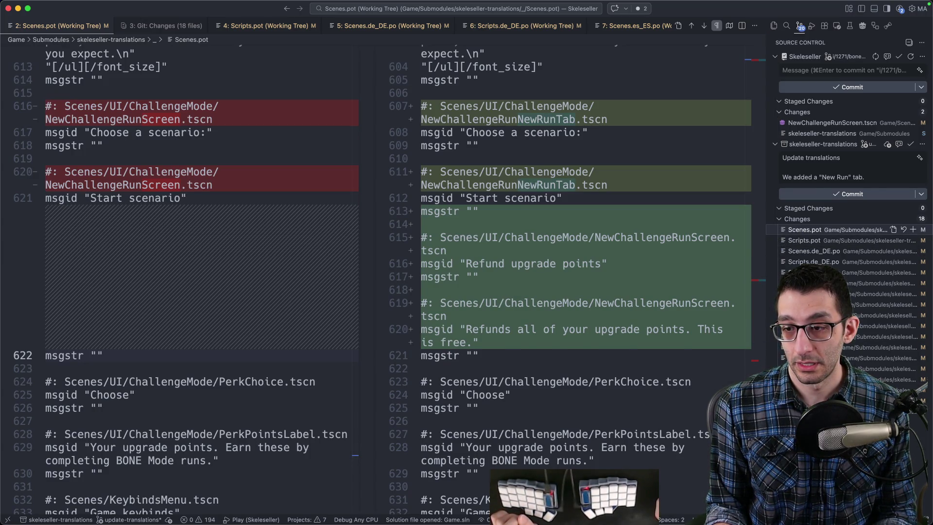
scroll(379, 282, "up", 5)
left_click_drag(761, 444, 762, 282)
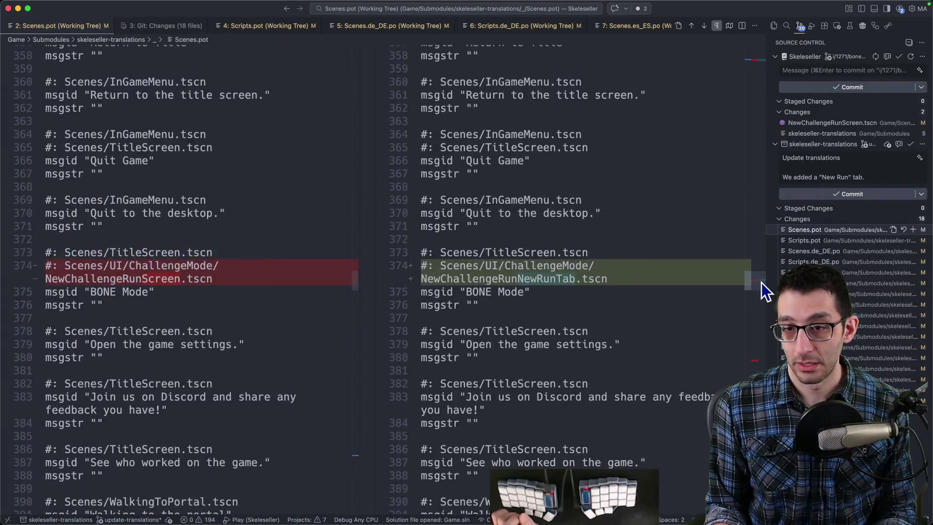
left_click(835, 240)
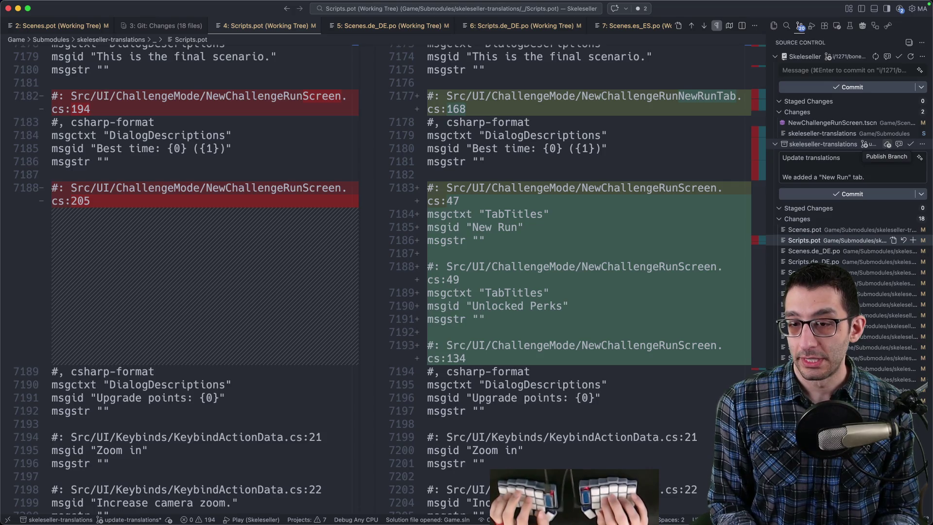
type("Also, a bu")
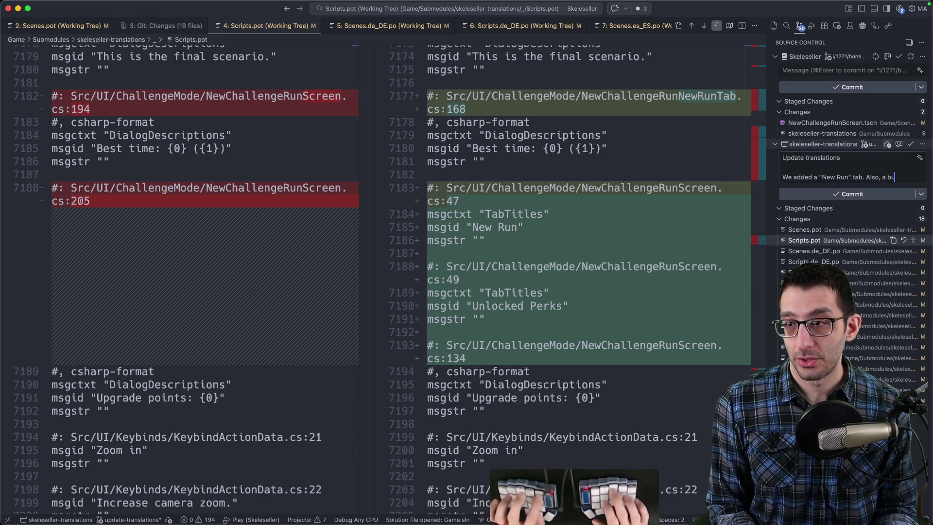
type("nch of line numbers changed.")
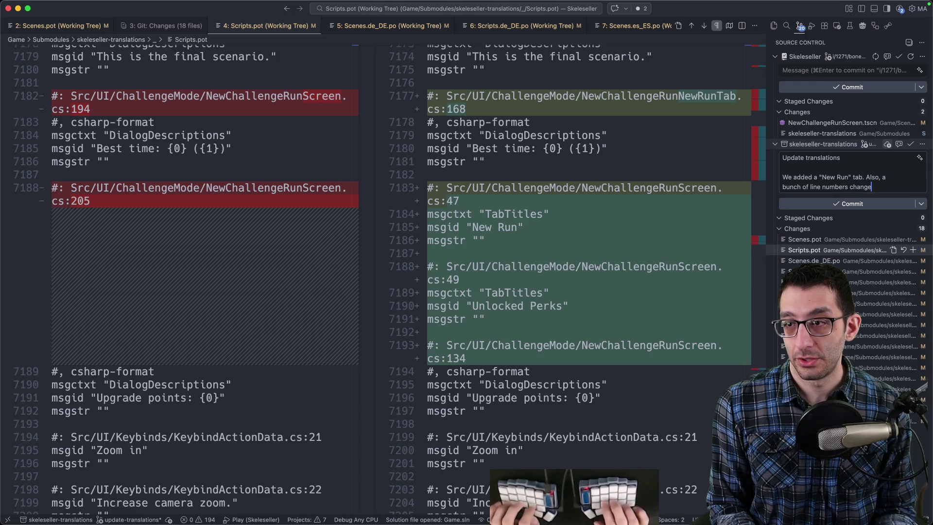
Step: Check the remaining translation file changes, then commit all changes, choosing Yes to stage everything
left_click(874, 336)
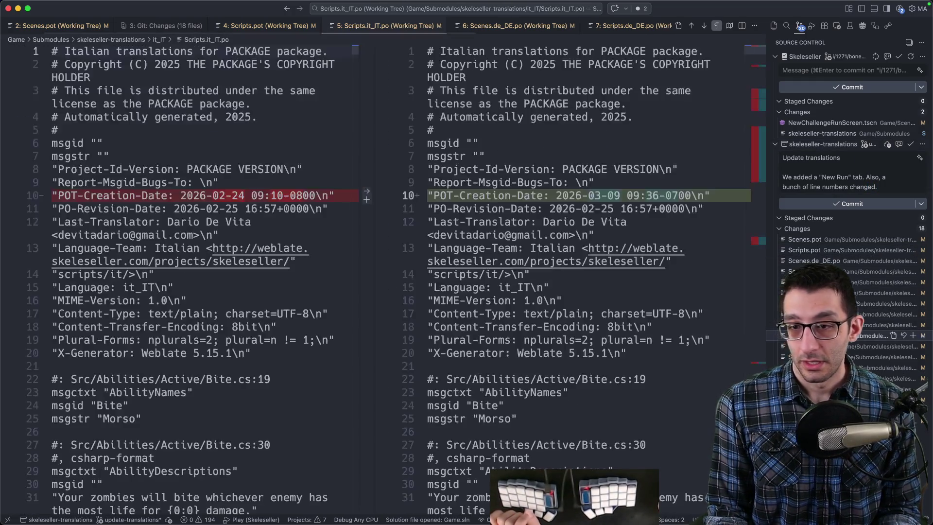
scroll(754, 168, "down", 10)
key("Down")
key("Down")
key("Down")
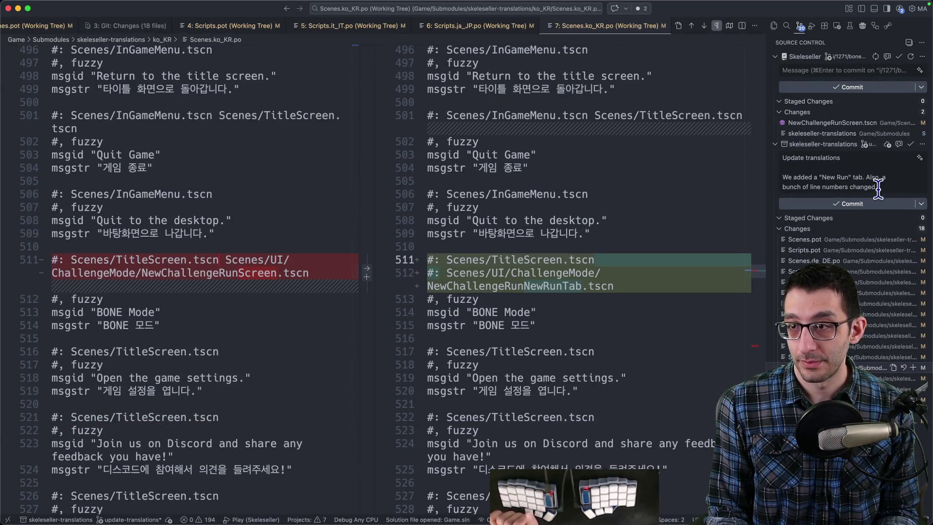
left_click(875, 204)
left_click(464, 282)
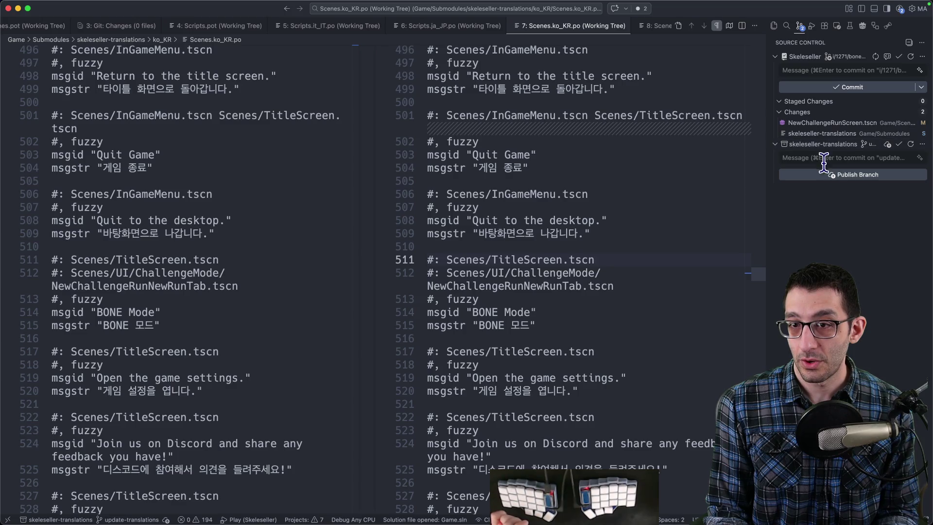
Step: Publish the update-translations branch to the origin remote
left_click(827, 178)
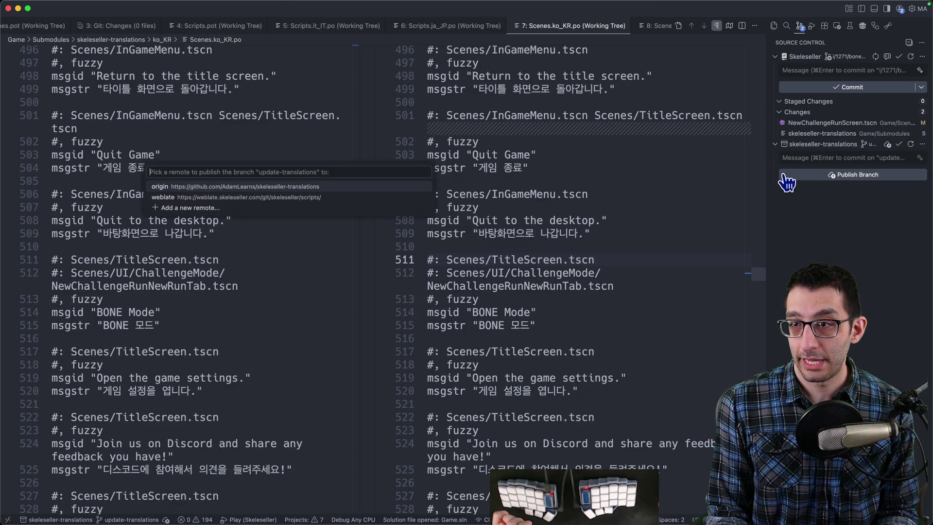
left_click(800, 123)
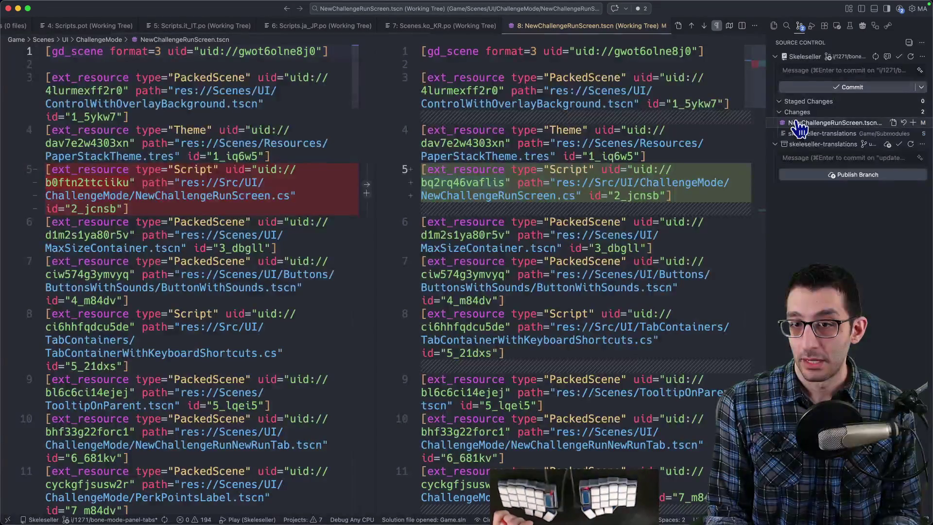
left_click(804, 173)
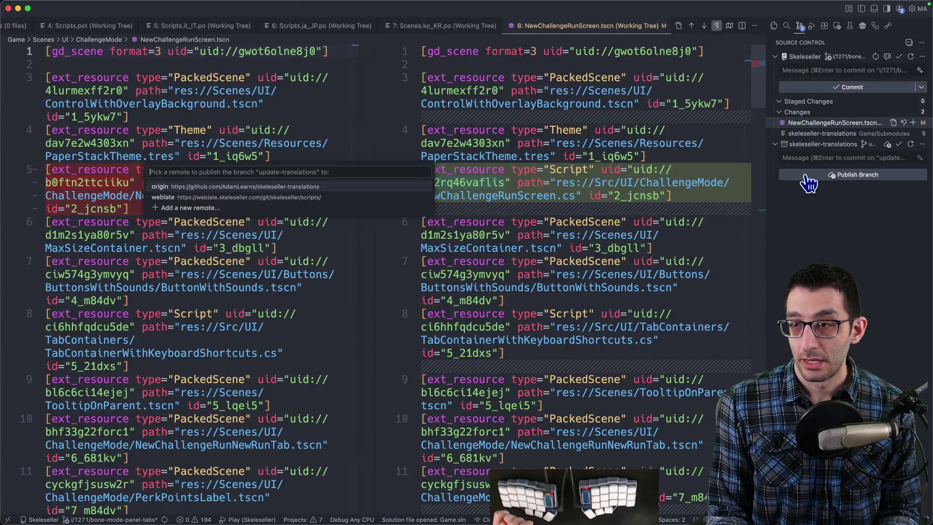
left_click(214, 187)
key("super+Tab")
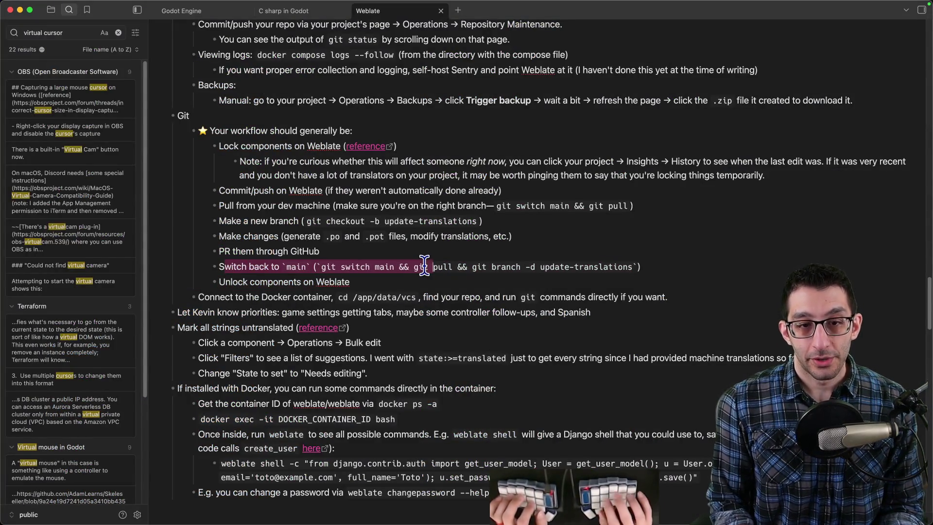
Step: Create pull request #22 from update-translations in skeleseller-translations, trimming the leftover description text
key("super+Tab")
key("super+t")
left_click(326, 180)
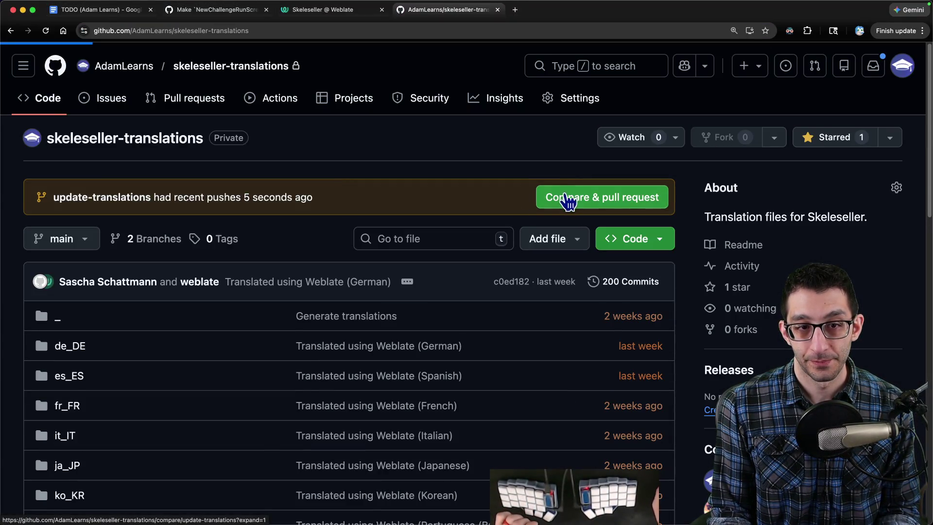
scroll(229, 277, "down", 5)
left_click(248, 290)
left_click(258, 183)
key("super+shift+Down")
key("BackSpace")
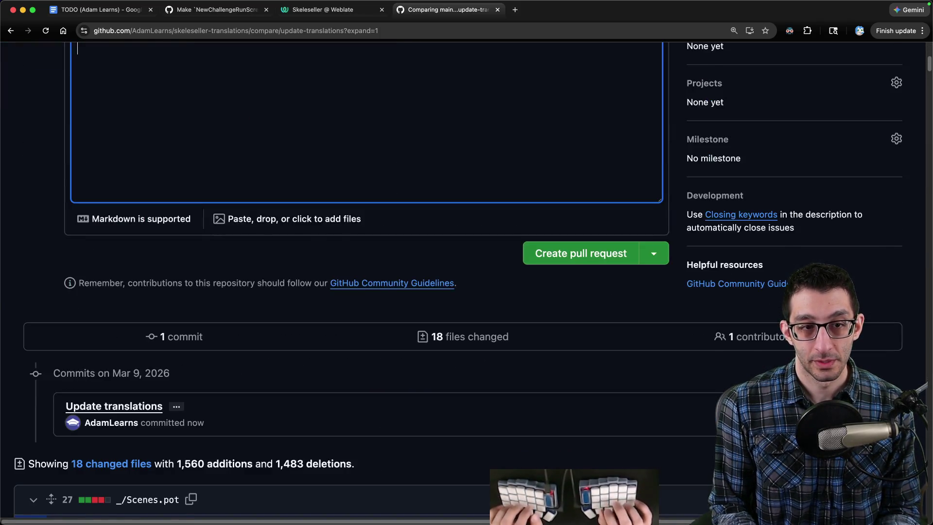
scroll(280, 189, "up", 2)
left_click(535, 358)
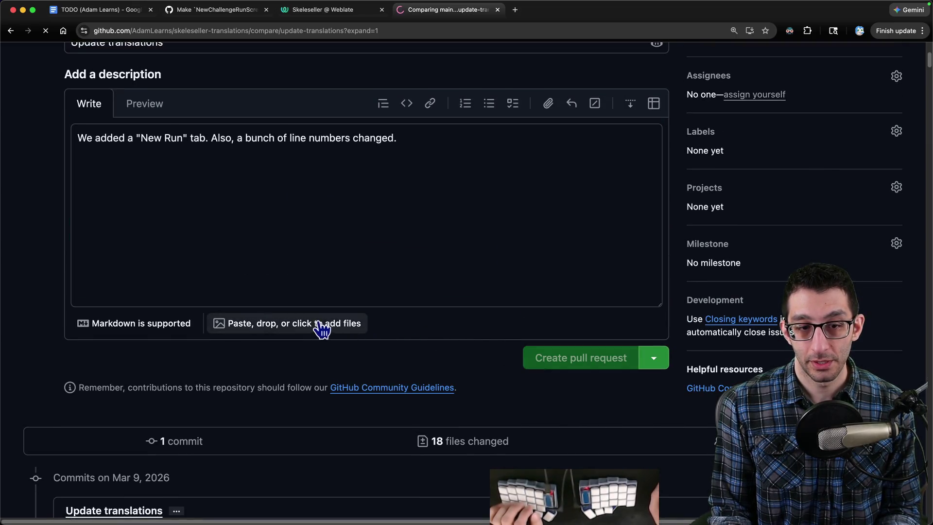
Step: Attempt to merge pull request #22, then add a note in the Weblate workflow notes
scroll(257, 285, "down", 4)
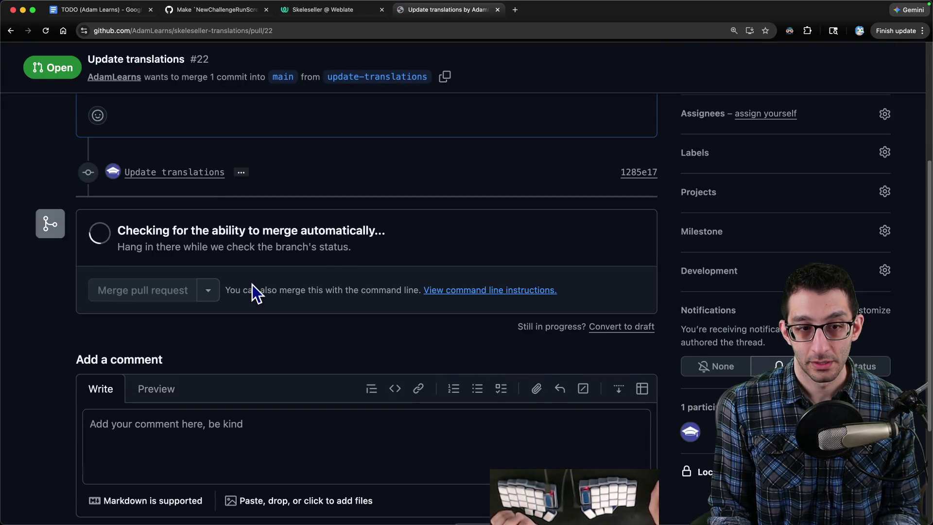
left_click(148, 291)
key("super+Tab")
type("an")
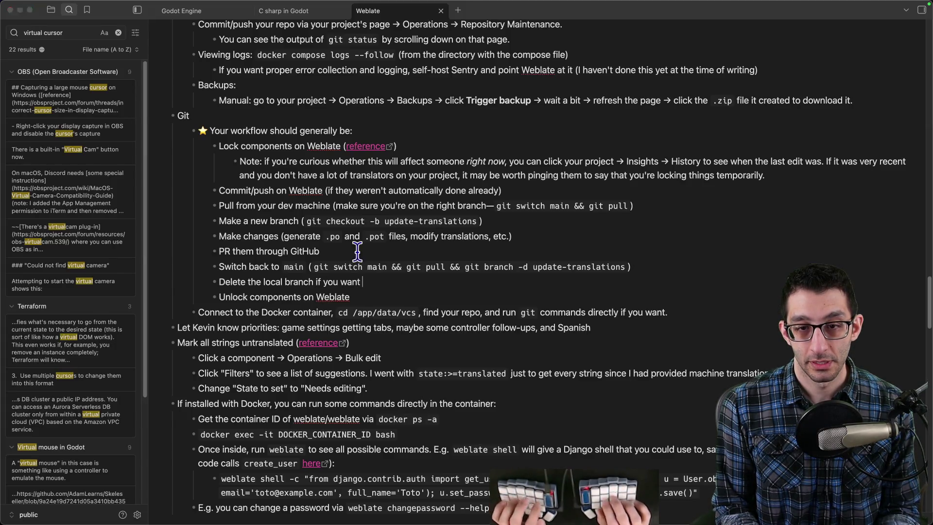
Step: After the branch deletion fails, switch the translations repo to main and pull
key("super+Tab")
key("Up")
key("Up")
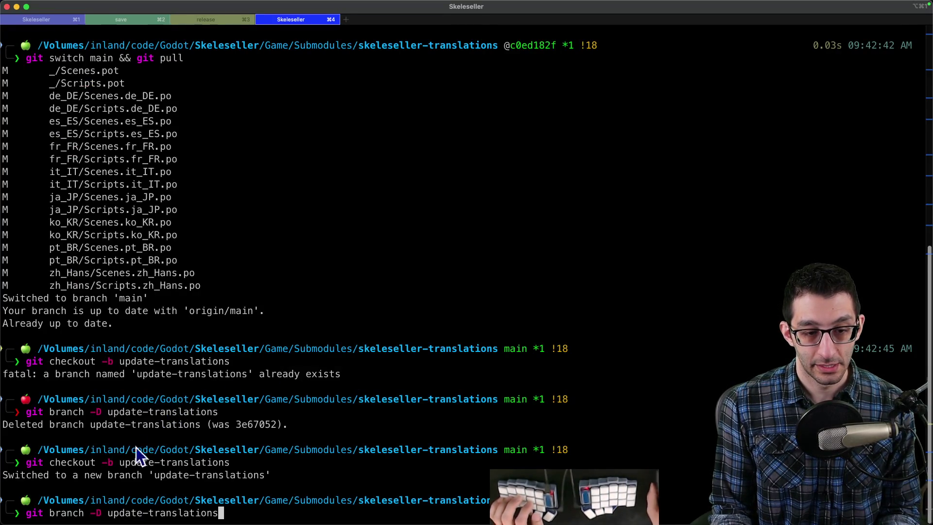
key("Return")
left_click_drag(26, 450, 218, 450)
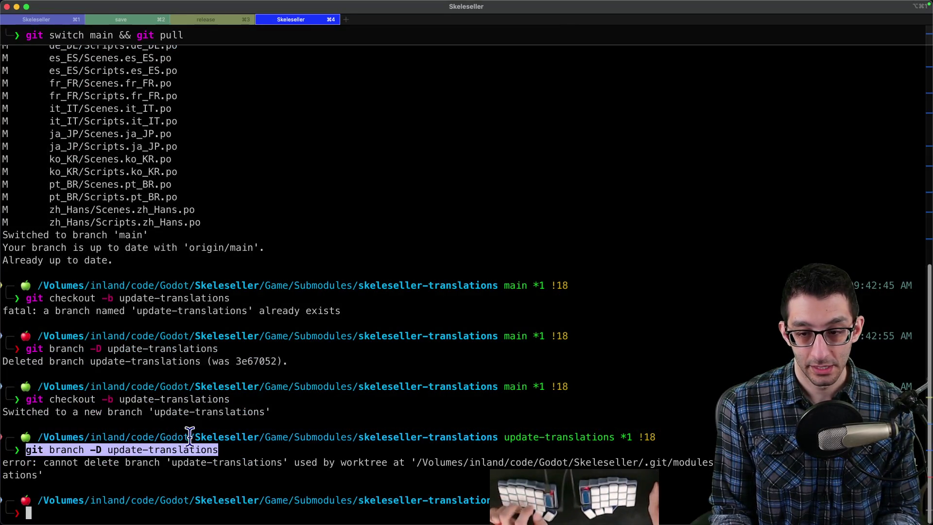
key("super+c")
key("Up")
key("Up")
key("Up")
key("Return")
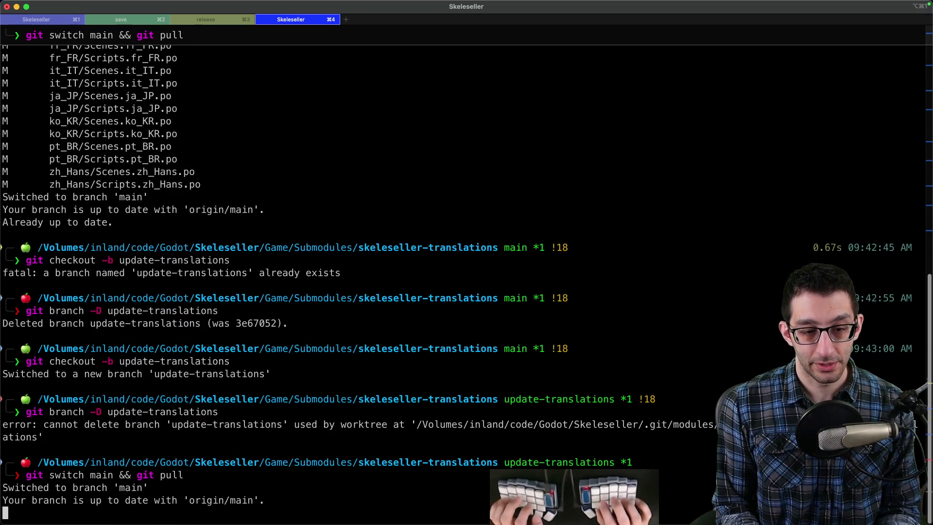
Step: Trim the notes, run git branch -d update-translations, and view the merged pull request
key("super+Tab")
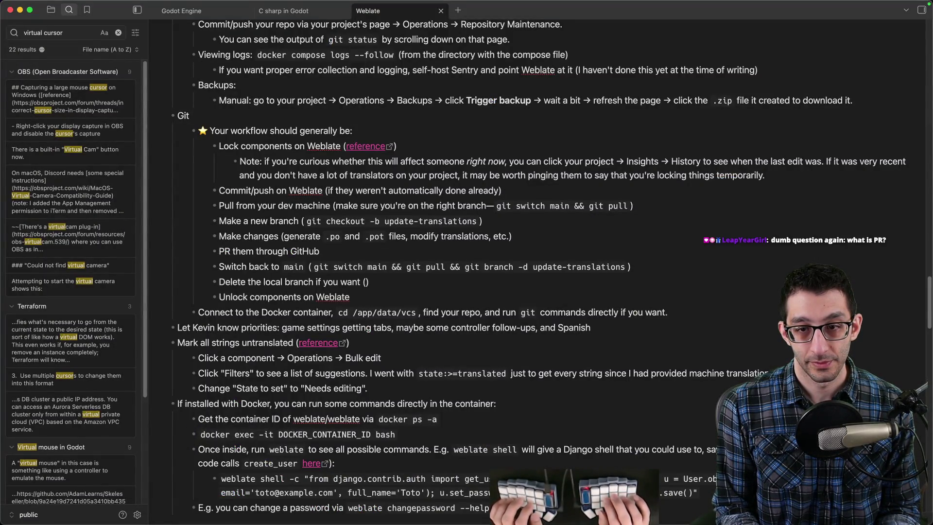
key("super+shift+Left")
key("BackSpace")
key("BackSpace")
key("BackSpace")
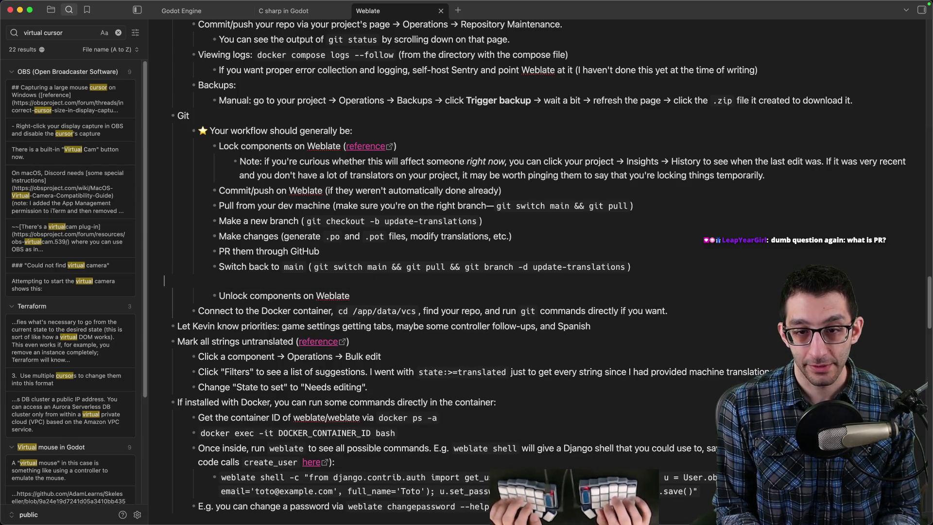
key("Left")
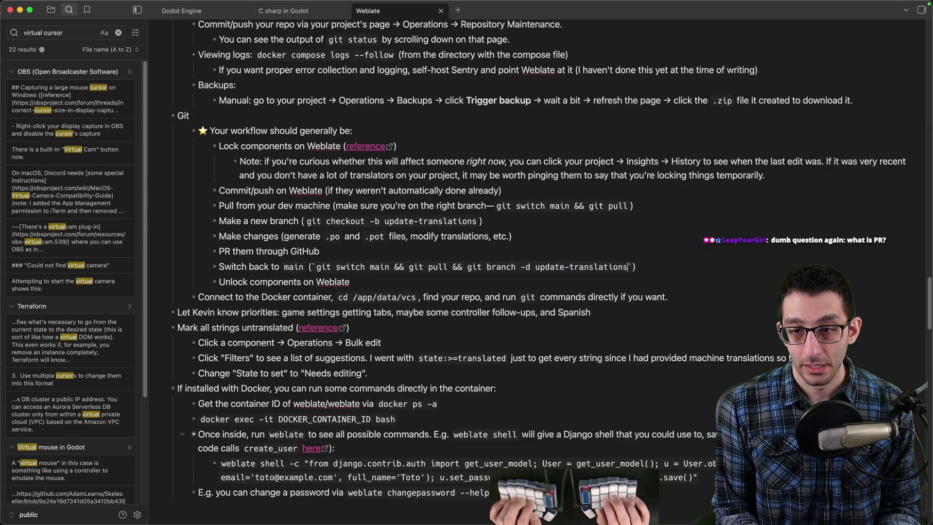
key("super+c")
key("super+Tab")
key("super+v")
key("Return")
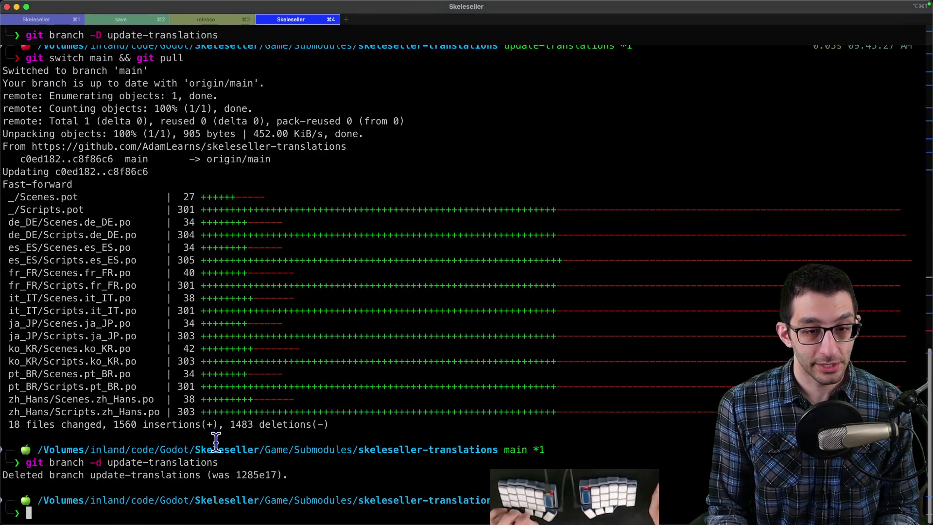
left_click(194, 498)
scroll(310, 221, "up", 5)
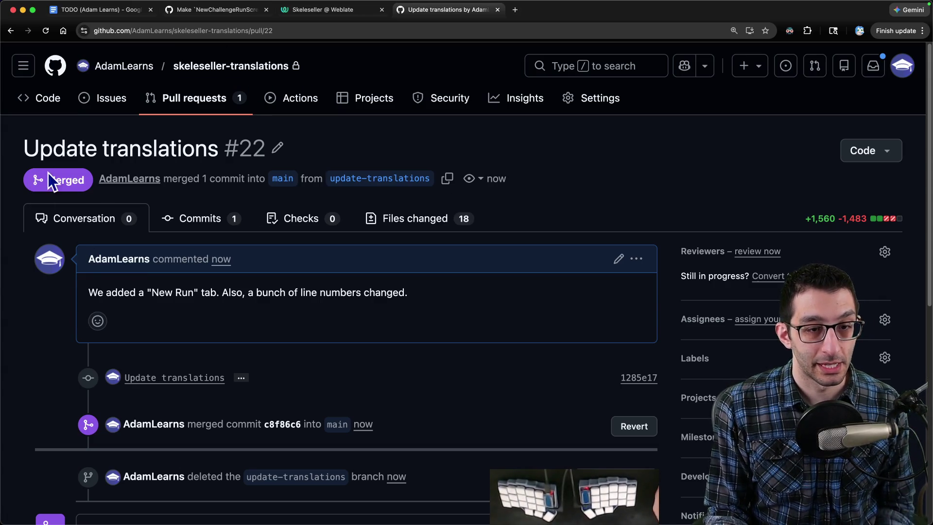
left_click(412, 219)
scroll(409, 255, "down", 5)
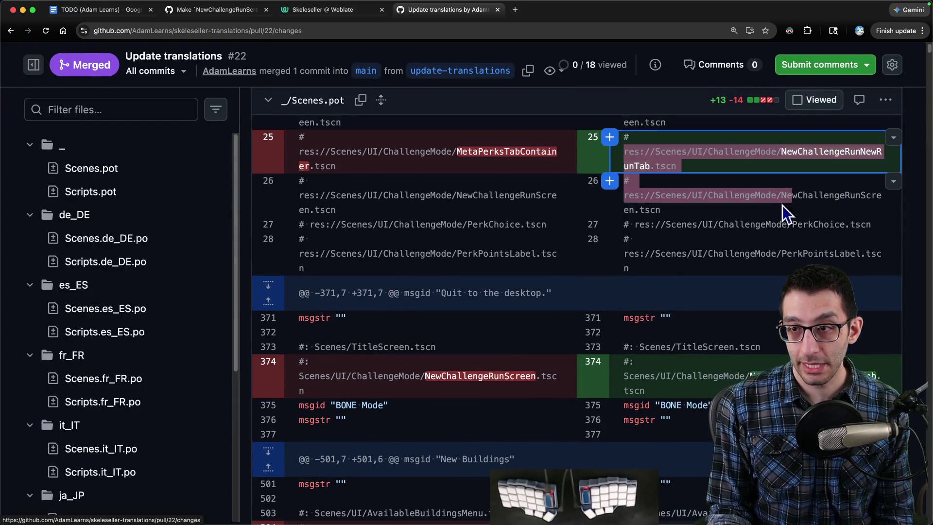
scroll(695, 245, "down", 10)
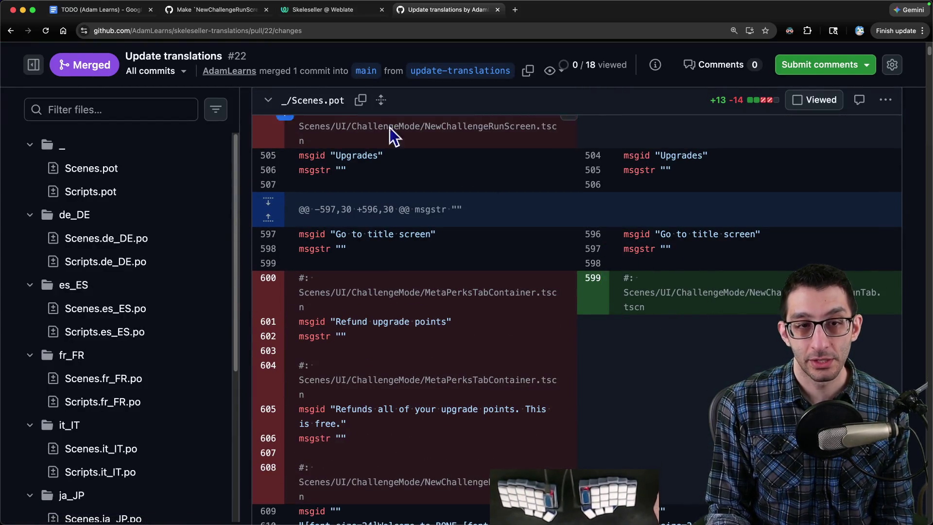
scroll(440, 160, "up", 15)
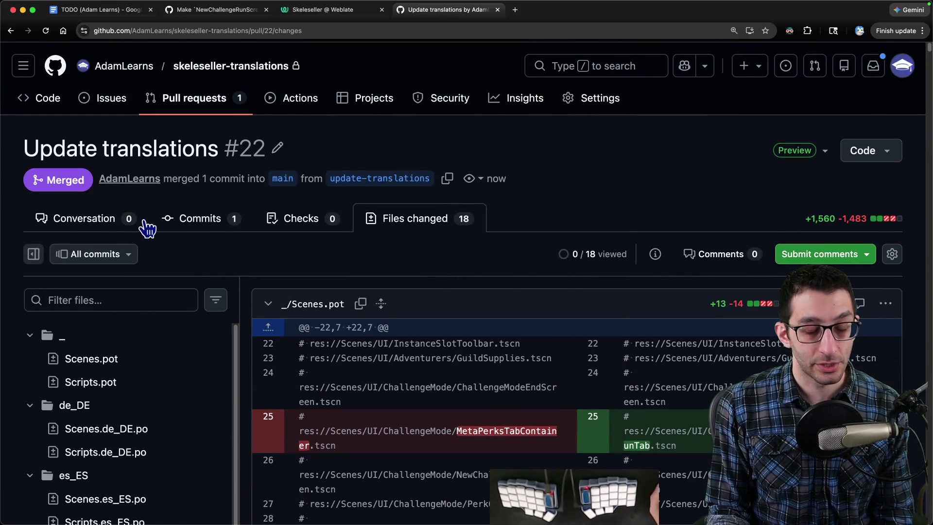
left_click(83, 219)
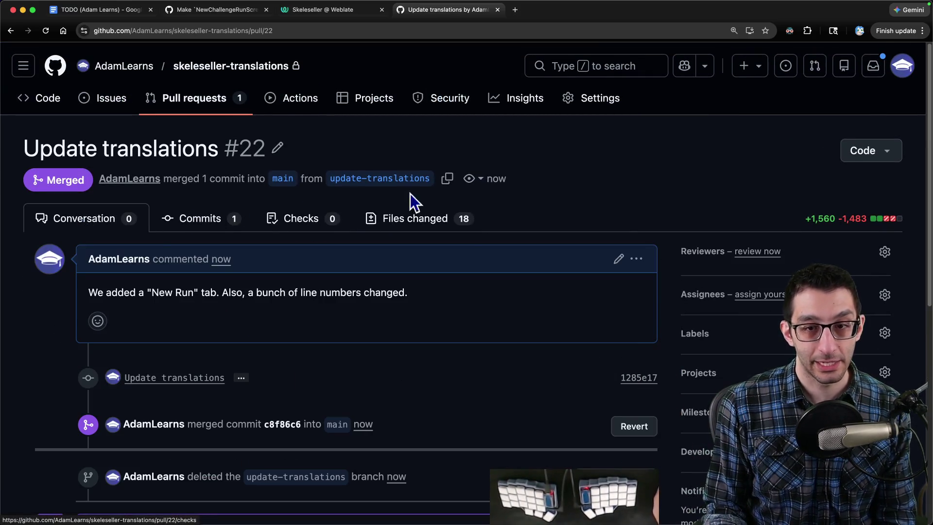
scroll(350, 199, "down", 6)
scroll(314, 272, "up", 2)
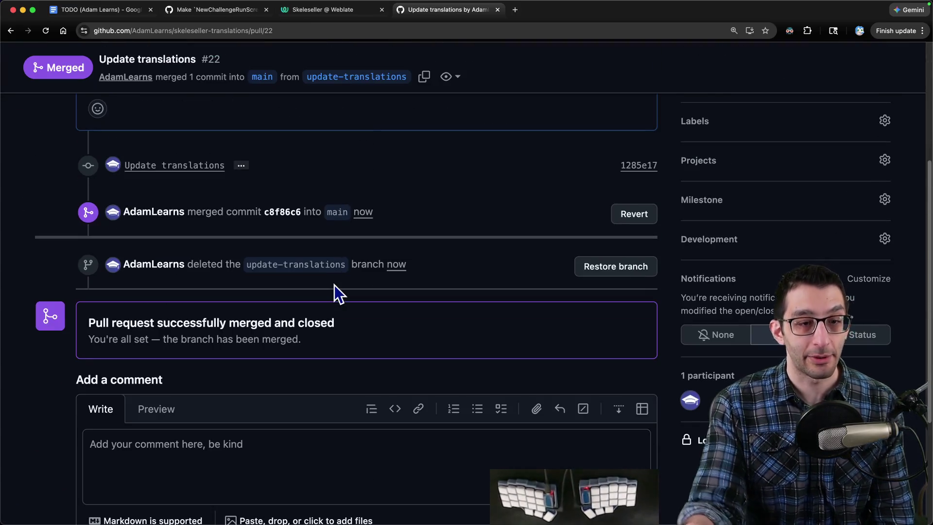
mouse_move(374, 516)
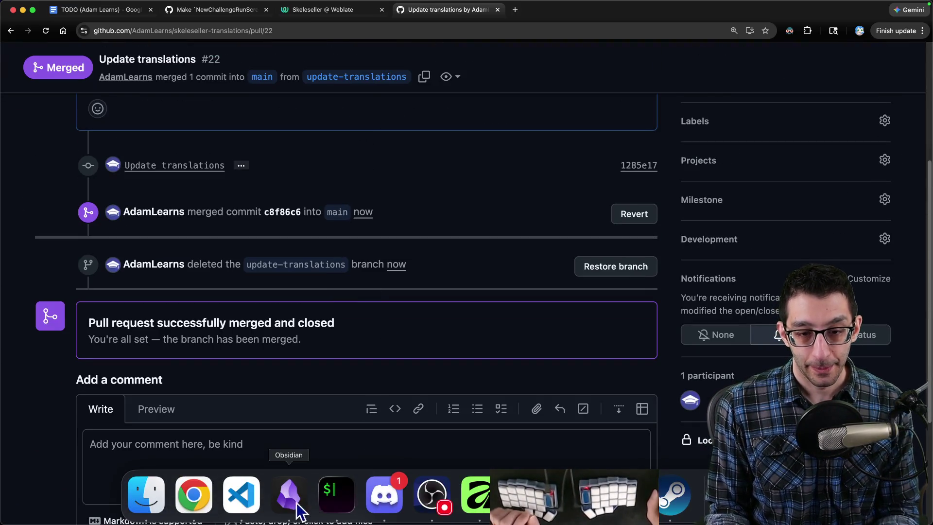
left_click(335, 498)
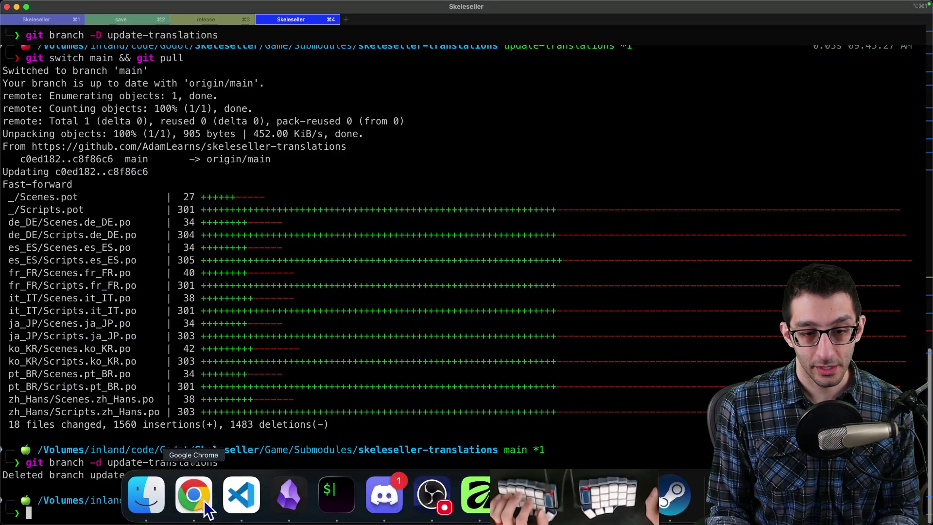
left_click(290, 512)
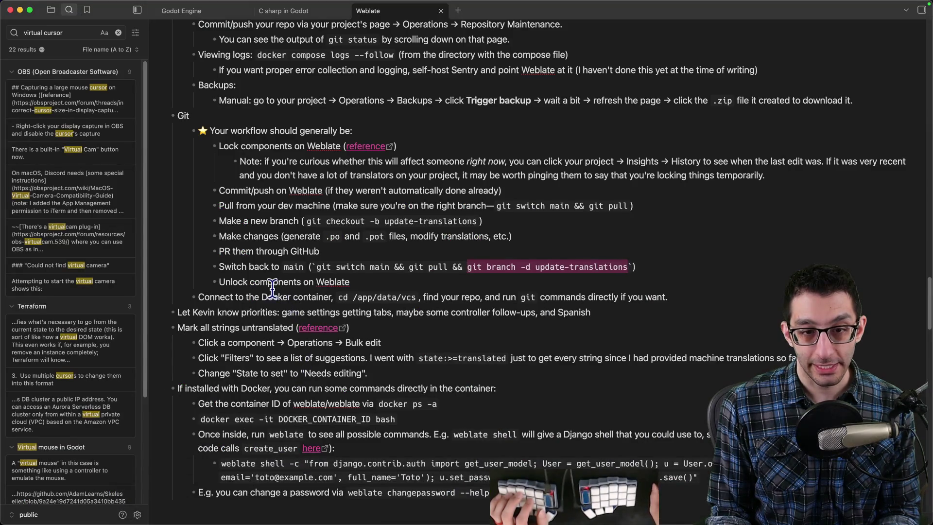
left_click_drag(272, 294, 371, 294)
left_click(197, 498)
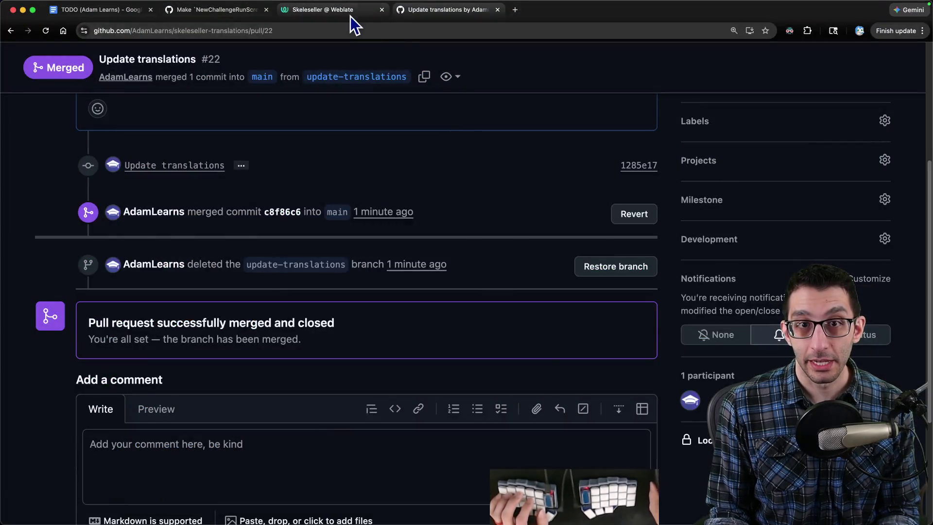
Step: Reload the Skeleseller Weblate project and unlock all its components
left_click(352, 15)
key("super+r")
left_click(889, 241)
Step: Search Weblate for "new run", move to the next match, and copy its permalink
key("super+l")
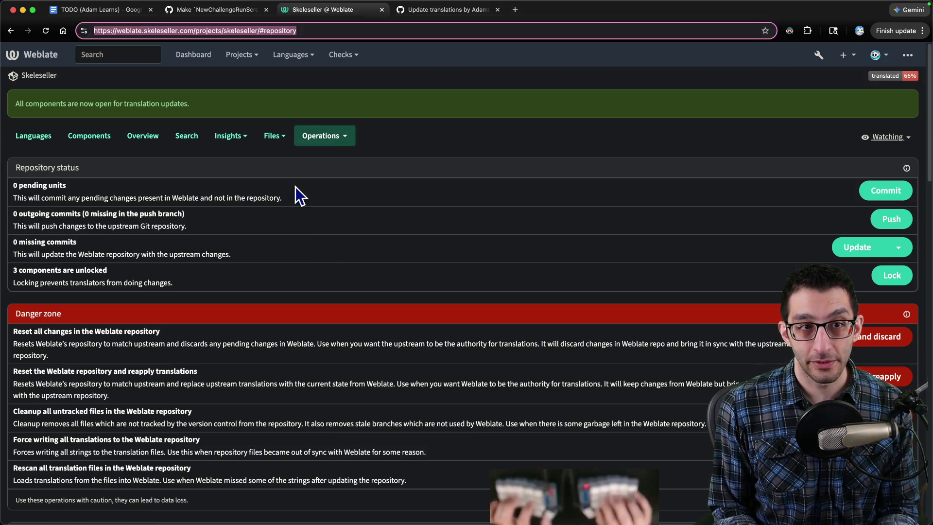
type("weblate")
key("Tab")
type("\"new r")
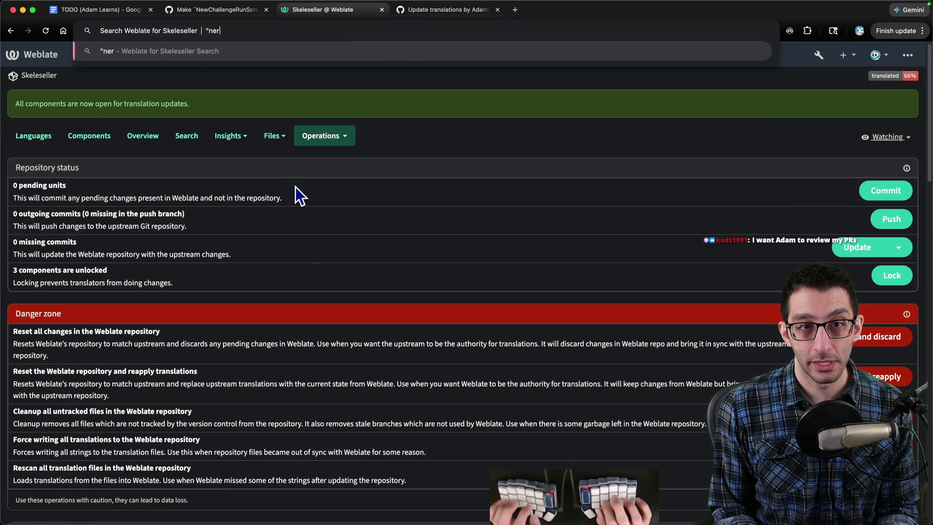
type("un\"")
key("Return")
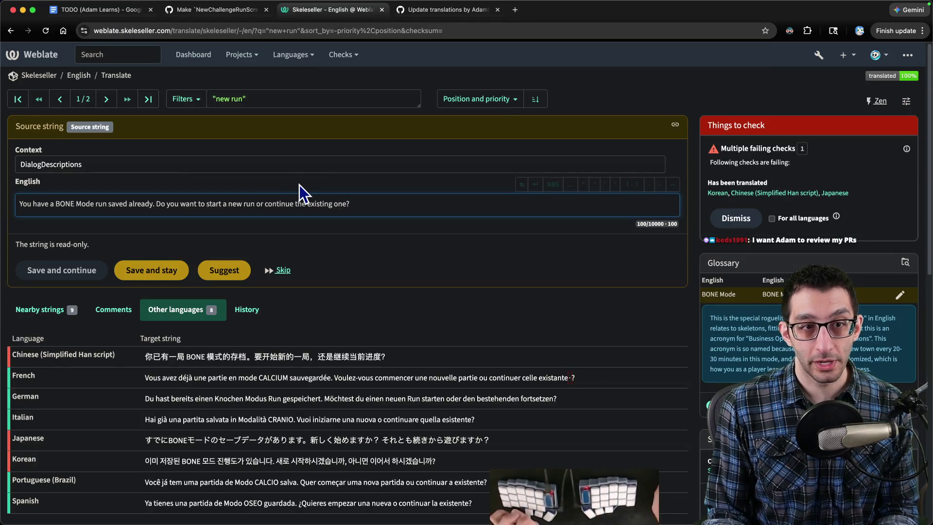
left_click(106, 100)
scroll(150, 229, "down", 3)
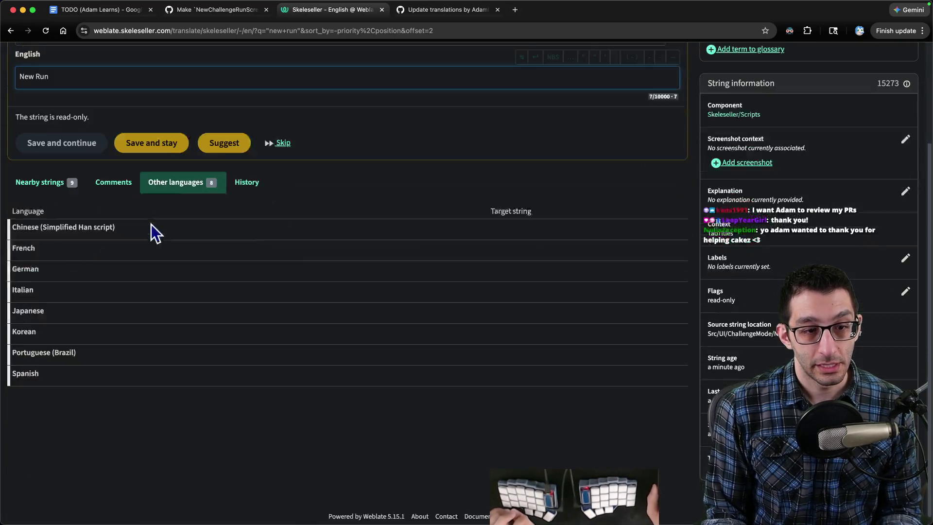
scroll(145, 218, "up", 3)
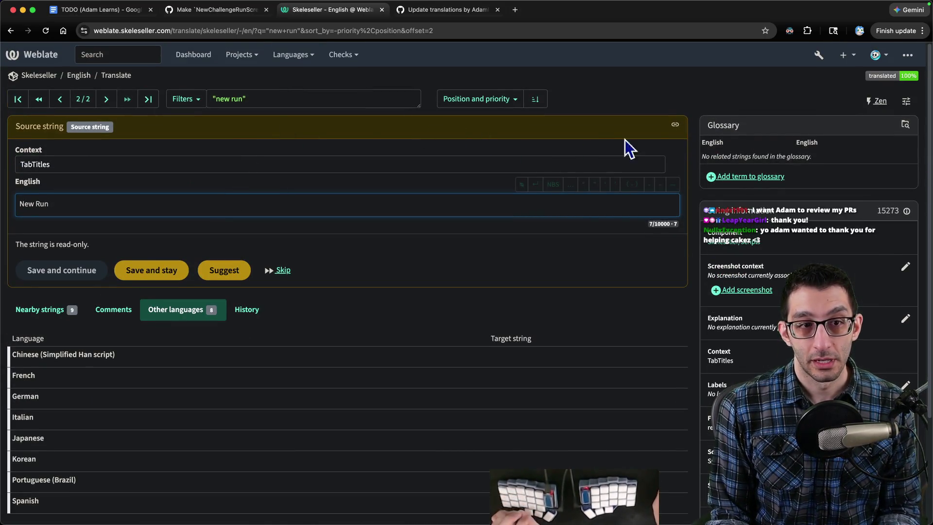
left_click(675, 125)
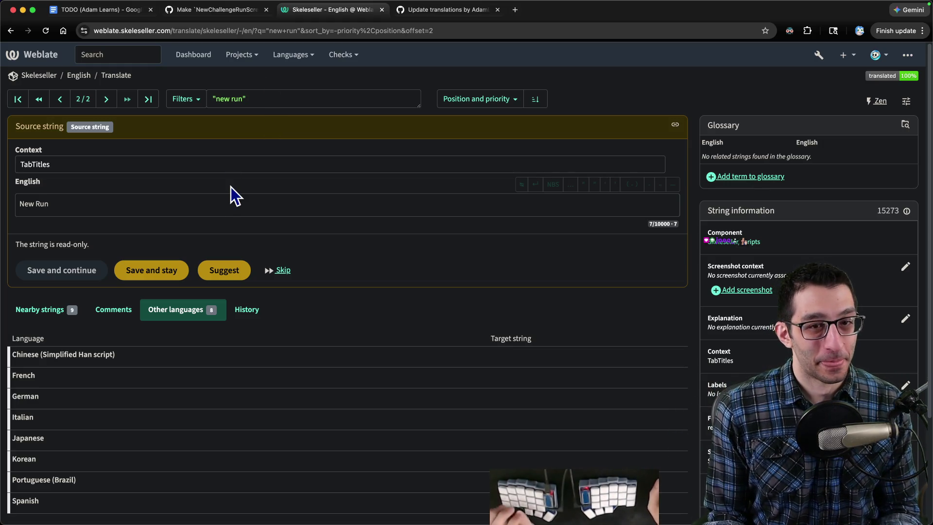
Step: Open the untranslated French 'New Run' entry and copy its permalink
key("super+space")
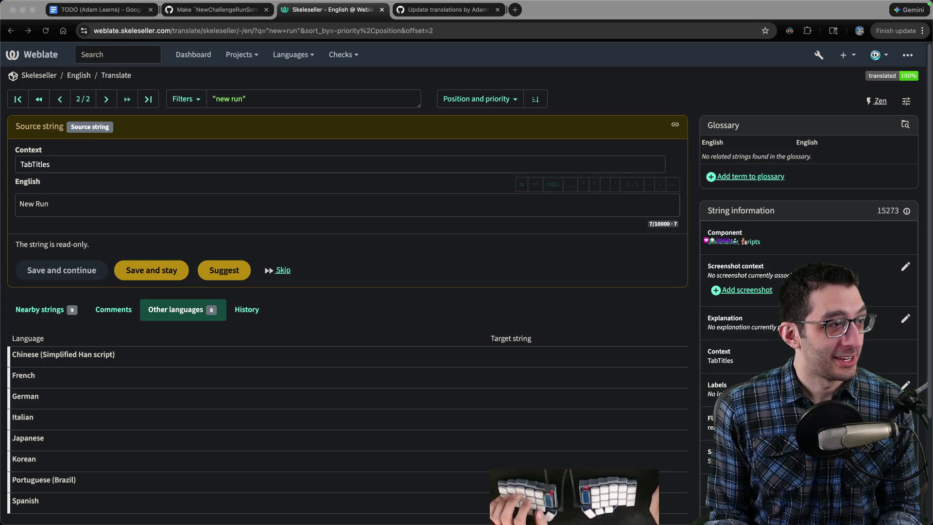
scroll(147, 349, "down", 2)
left_click(19, 290)
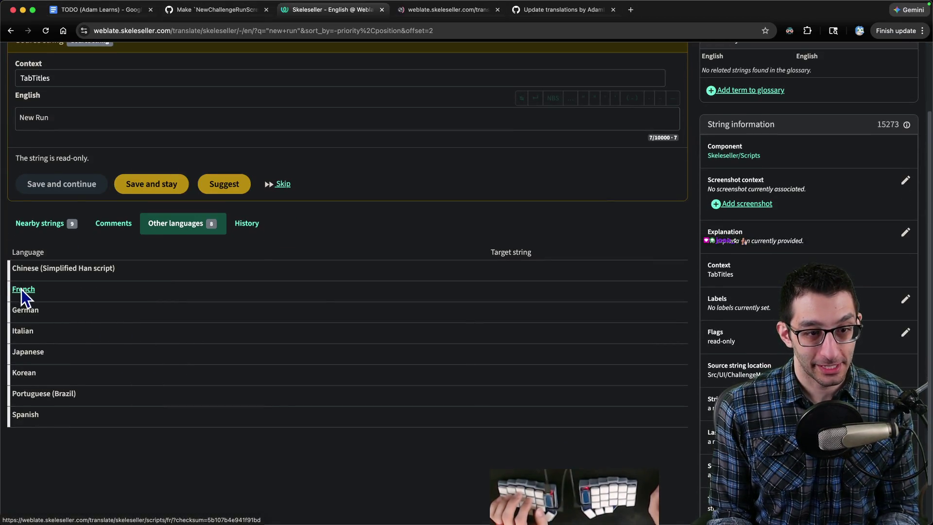
left_click(675, 125)
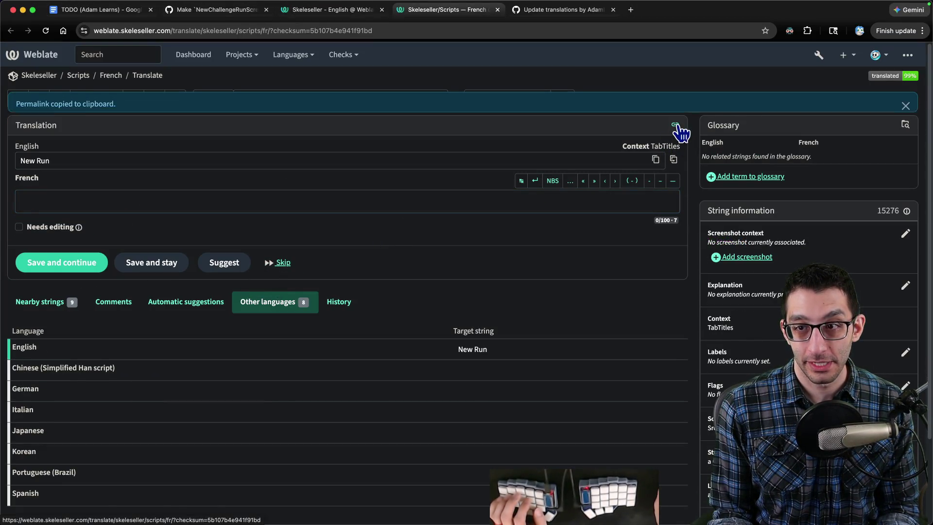
mouse_move(646, 495)
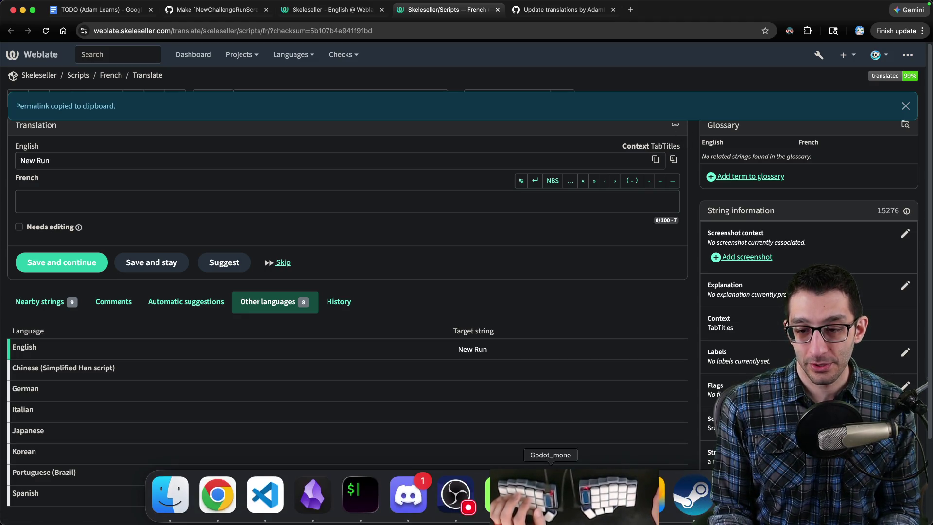
left_click(549, 496)
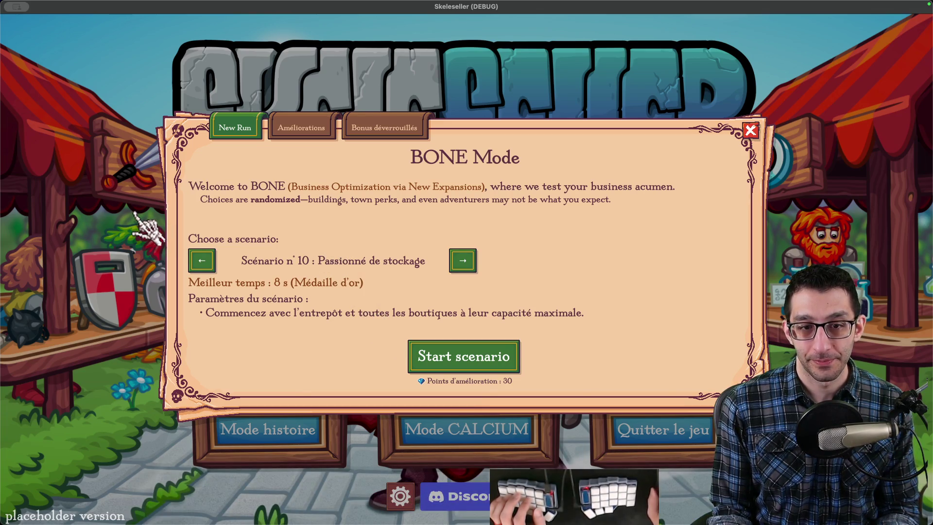
Step: Close BONE Mode and set the game's language to English in Settings
key("Escape")
left_click(400, 495)
left_click(485, 104)
left_click(481, 163)
left_click(439, 448)
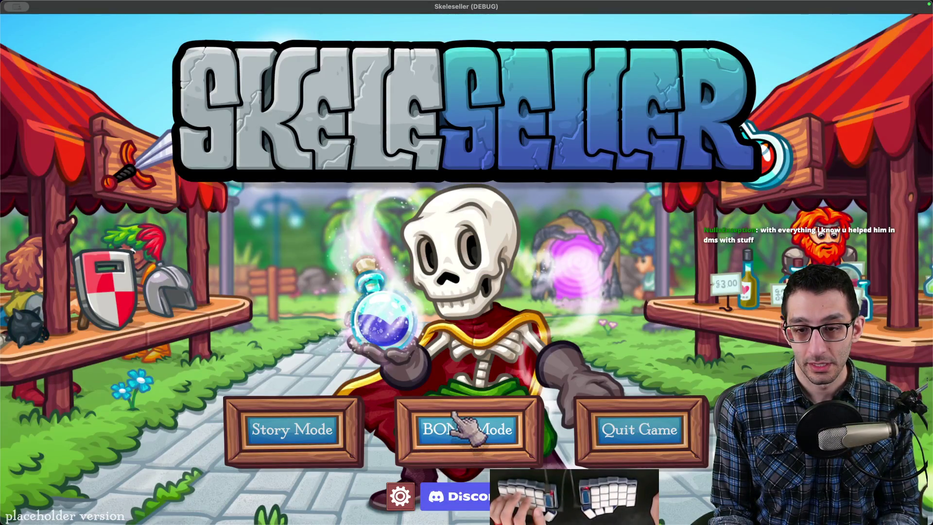
Step: Quit the game and relaunch the project from the Godot editor
key("super+q")
left_click(547, 495)
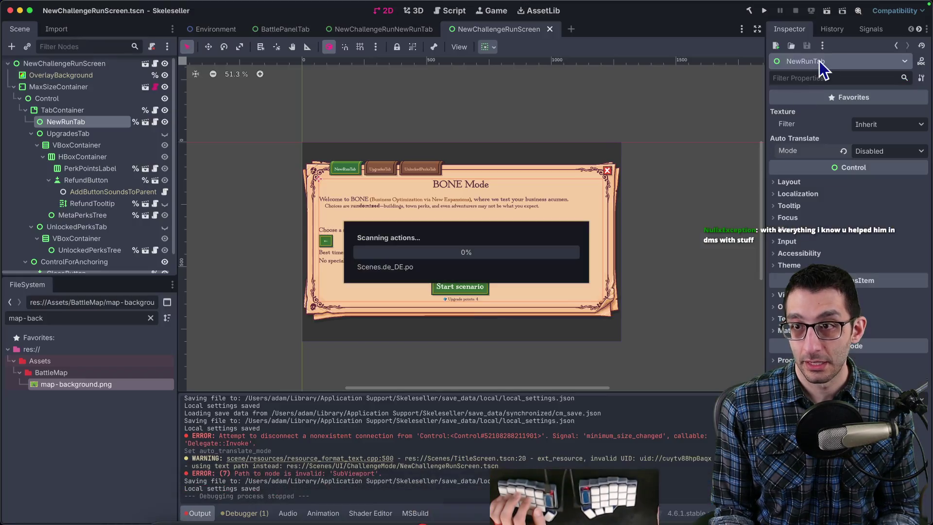
left_click(765, 11)
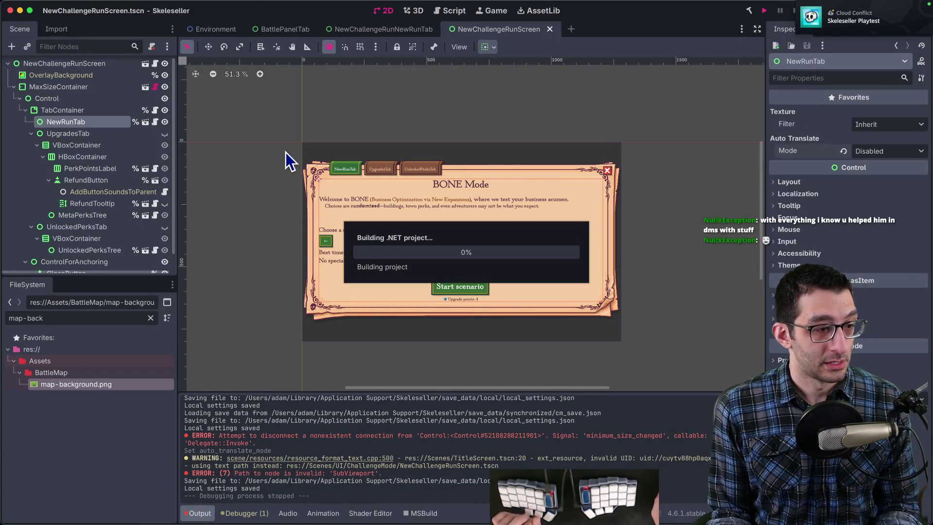
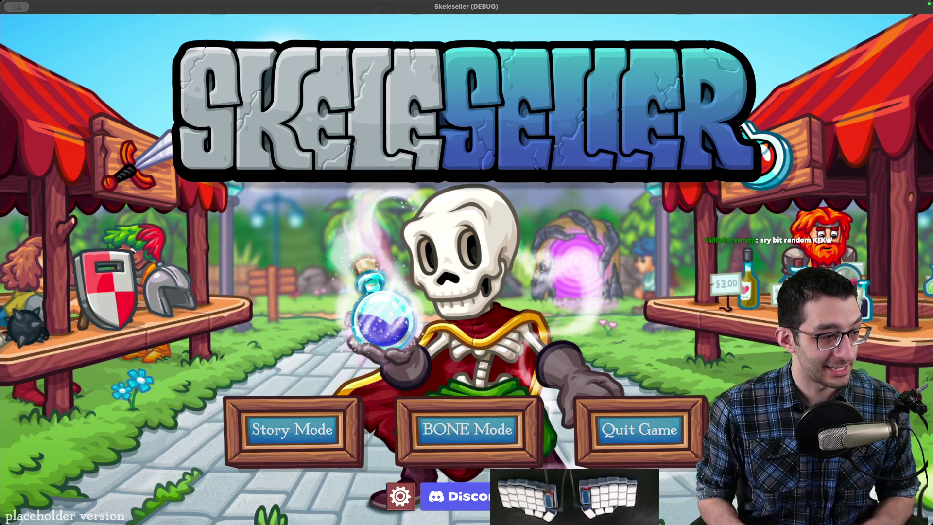
Step: Open Skeleseller's BONE Mode dialog, check Upgrades, and return to New Run for a screenshot
left_click(428, 418)
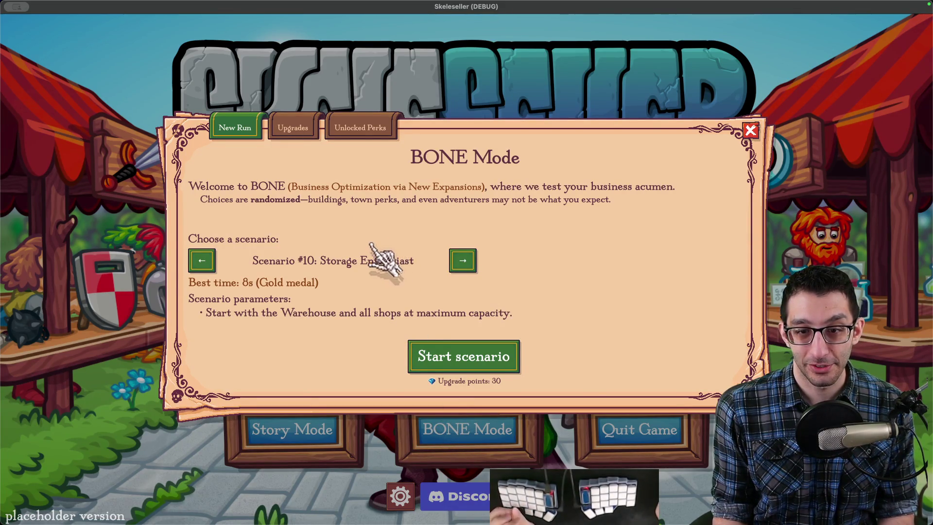
left_click(299, 129)
left_click(236, 127)
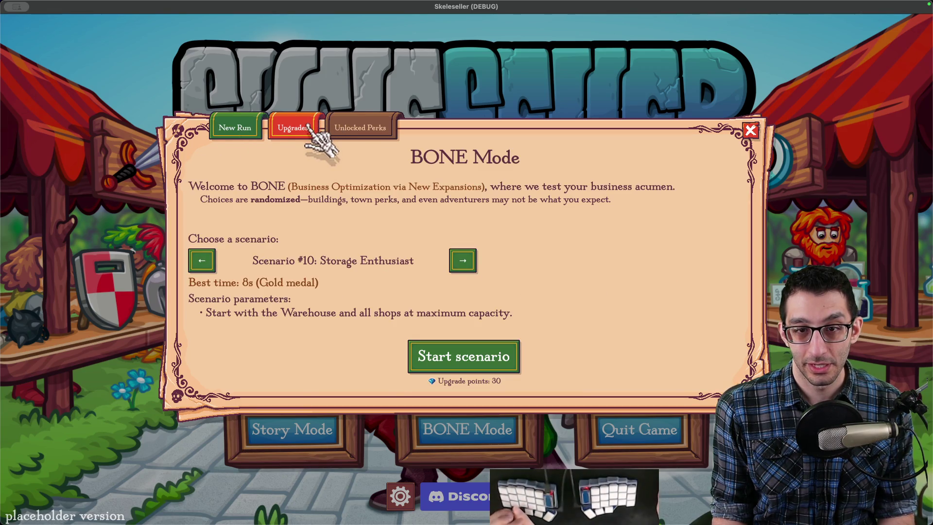
key("super+shift+4")
Step: Capture the BONE Mode dialog and outline the New Run tab with a red box
mouse_move(154, 103)
left_mouse_down()
mouse_move(565, 294)
mouse_move(679, 310)
left_mouse_up()
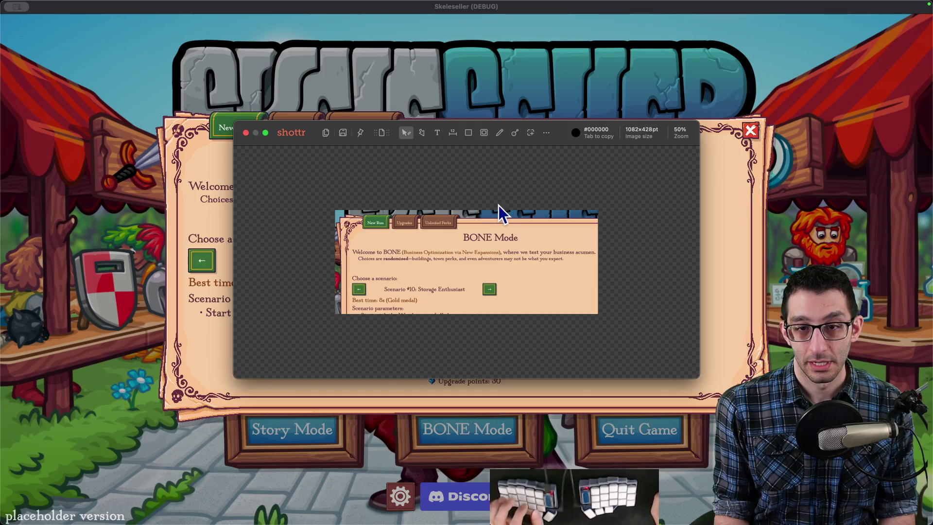
left_click_drag(280, 176, 351, 211)
key("Escape")
key("super+minus")
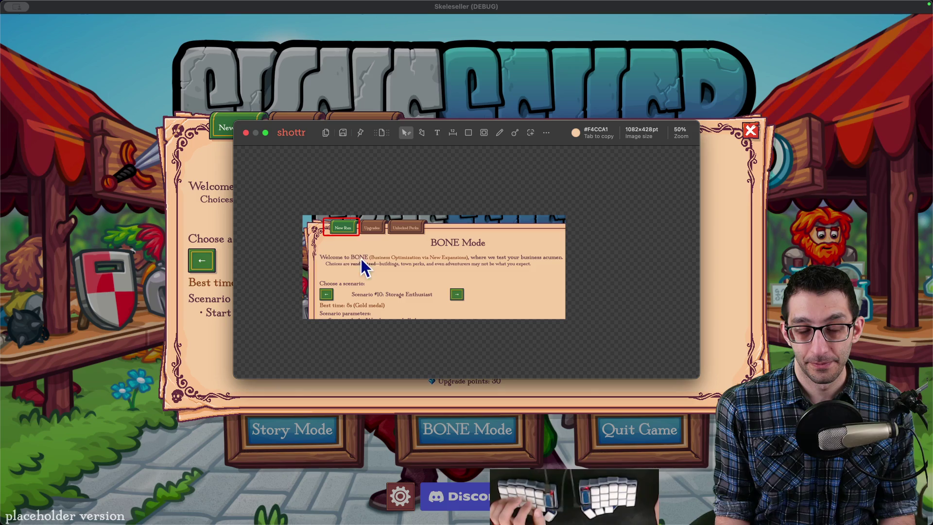
Step: Add the callout 'This is the tab where you can start a new BONE Mode' and copy the image
key("t")
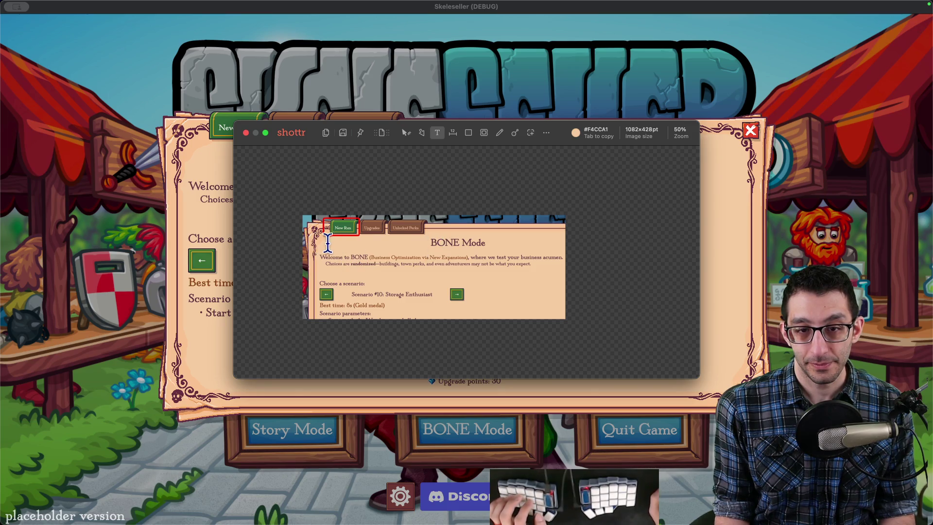
left_click(329, 241)
type("This is the tab whe")
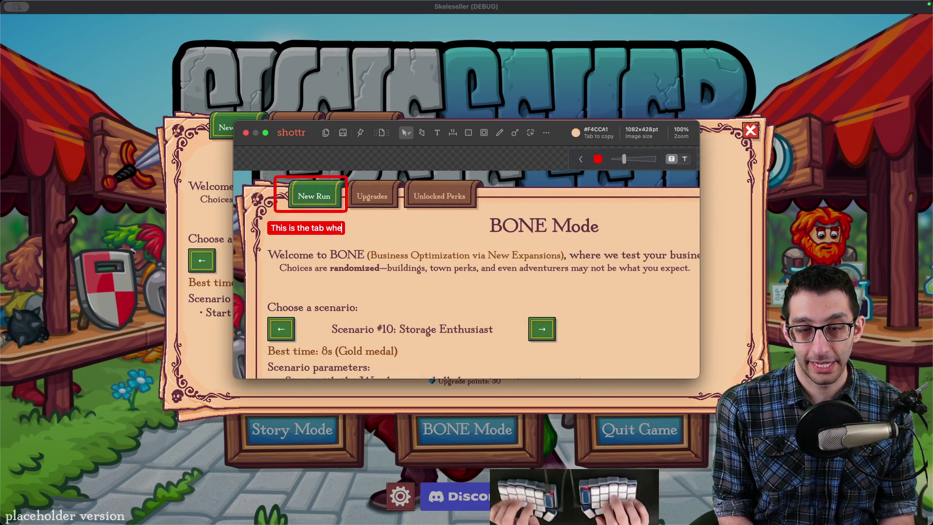
type("re you can start a new run.")
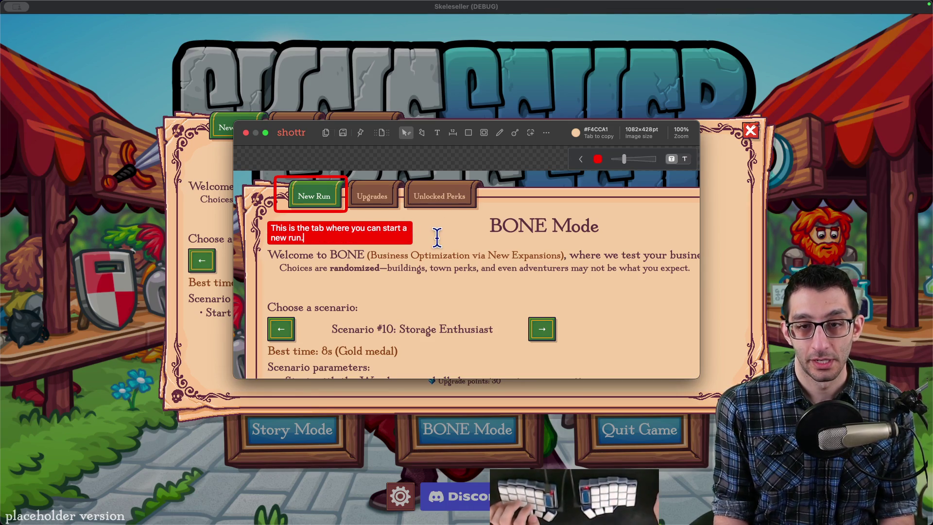
key("Escape")
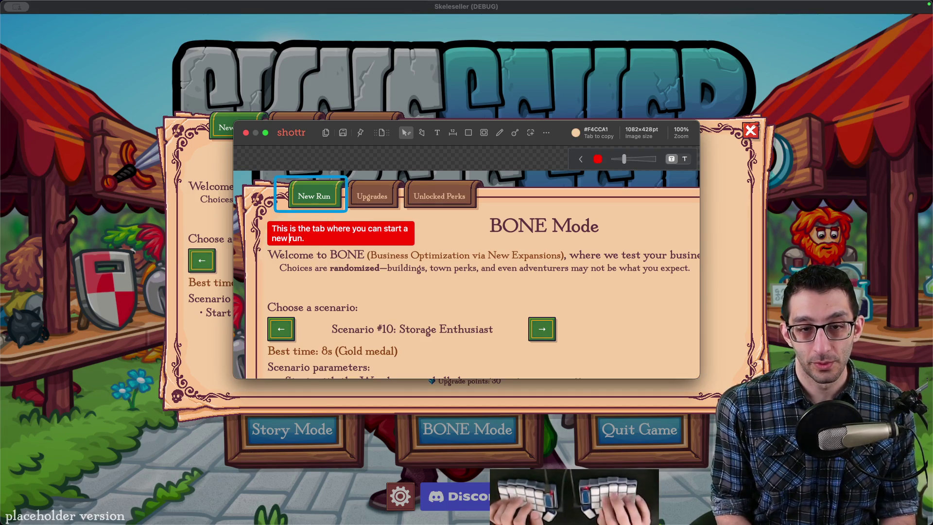
type("BONE Mode")
key("Escape")
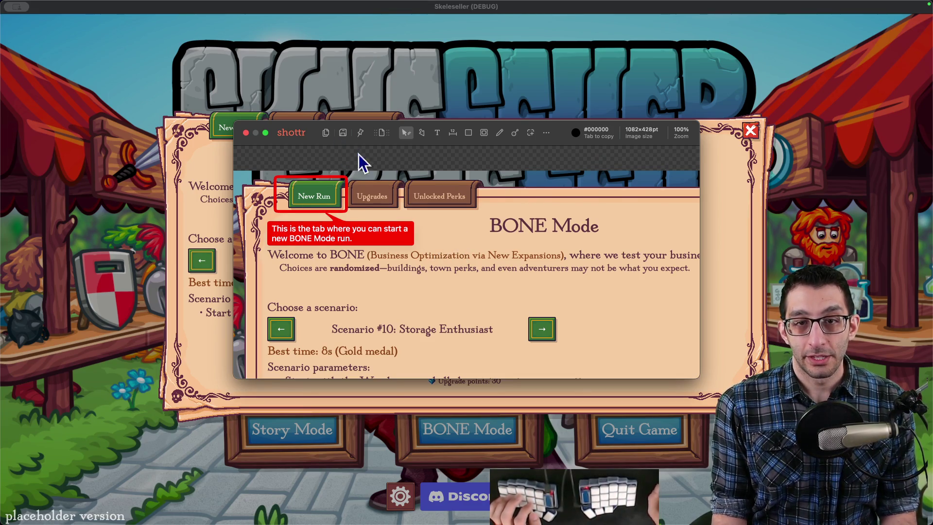
key("super+c")
left_click(503, 493)
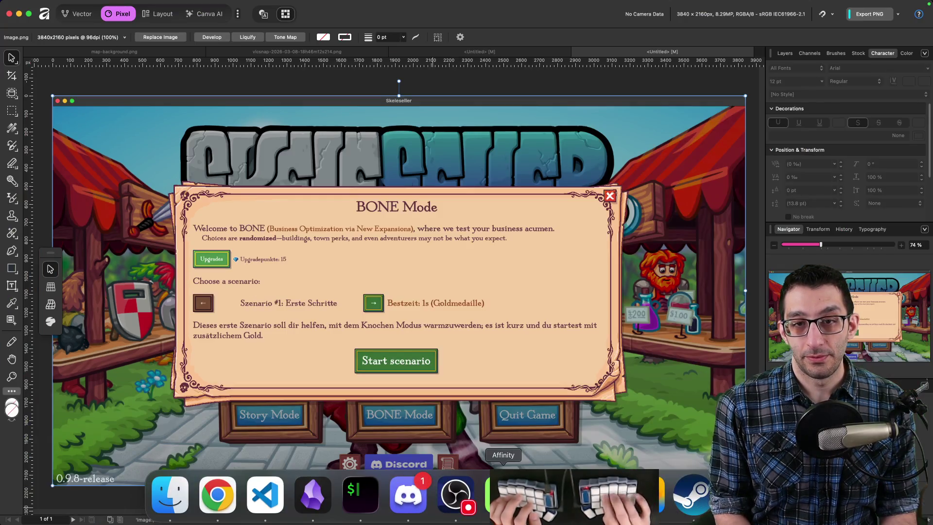
Step: Paste the annotated capture as a new Affinity document and export it as new_run PNG in tmp
key("super+alt+shift+n")
left_click(898, 14)
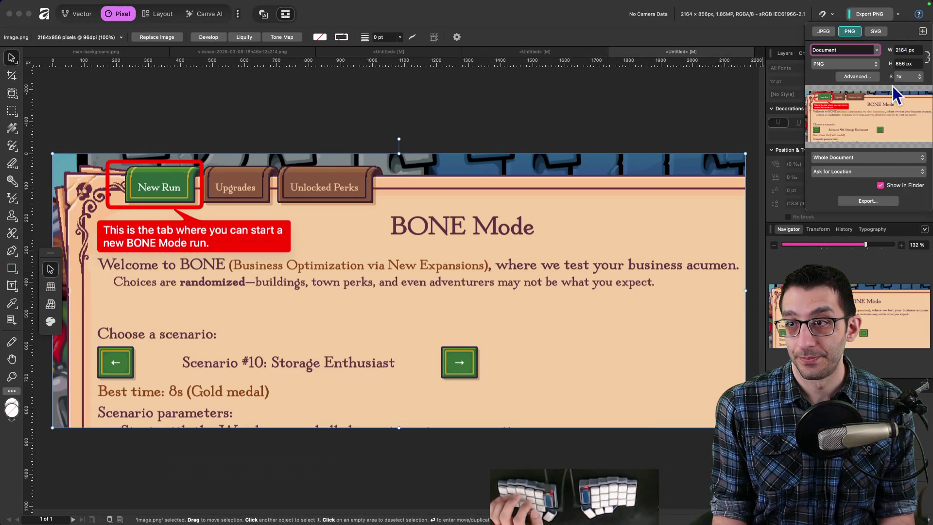
left_click(869, 202)
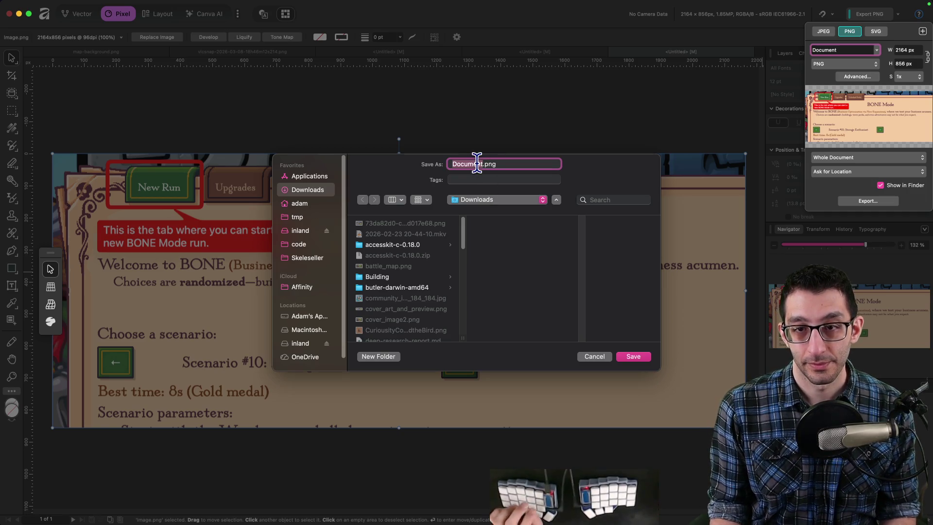
left_click(308, 219)
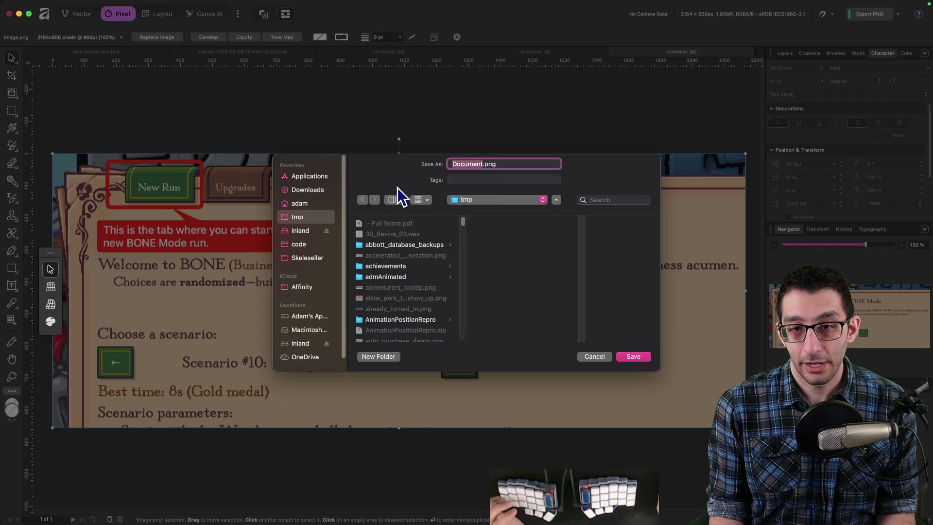
type("new_run_ta")
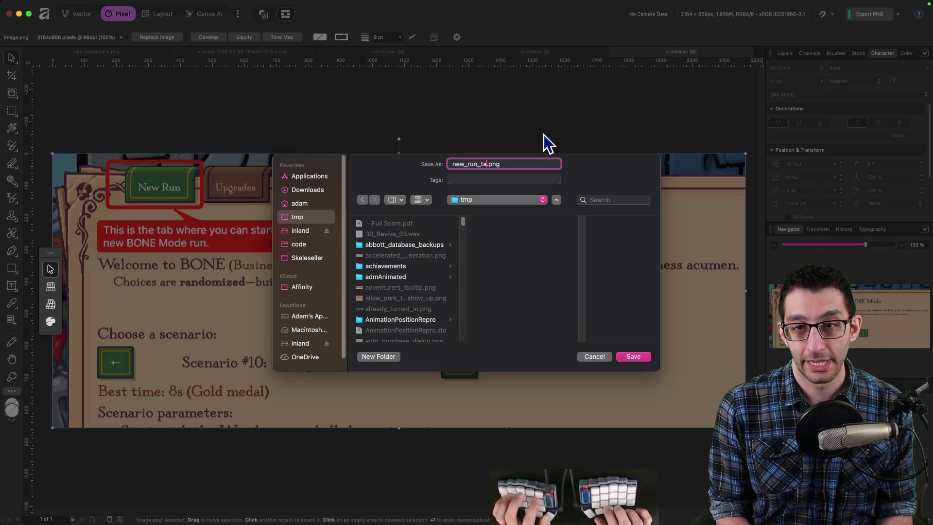
key("Return")
key("super+Tab")
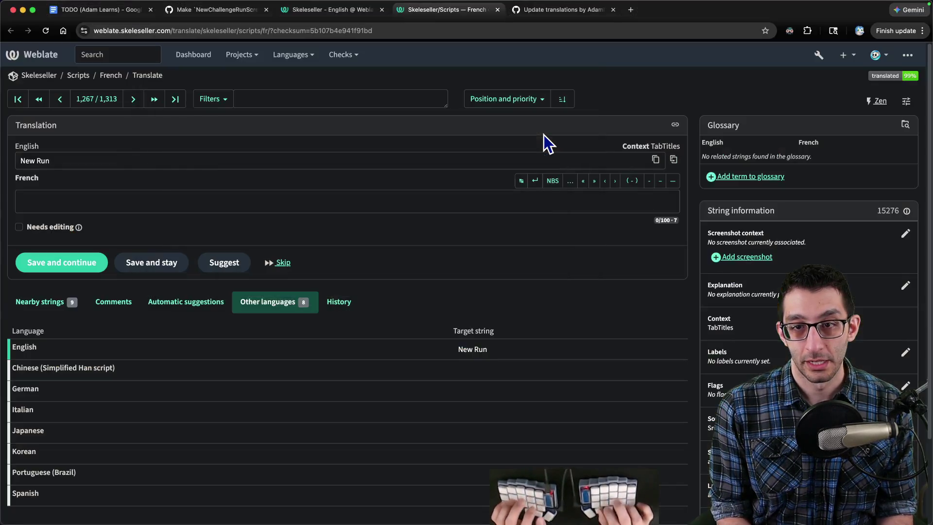
Step: Open the English source string for New Run in a new tab
left_click(48, 343, "super")
key("ctrl+Tab")
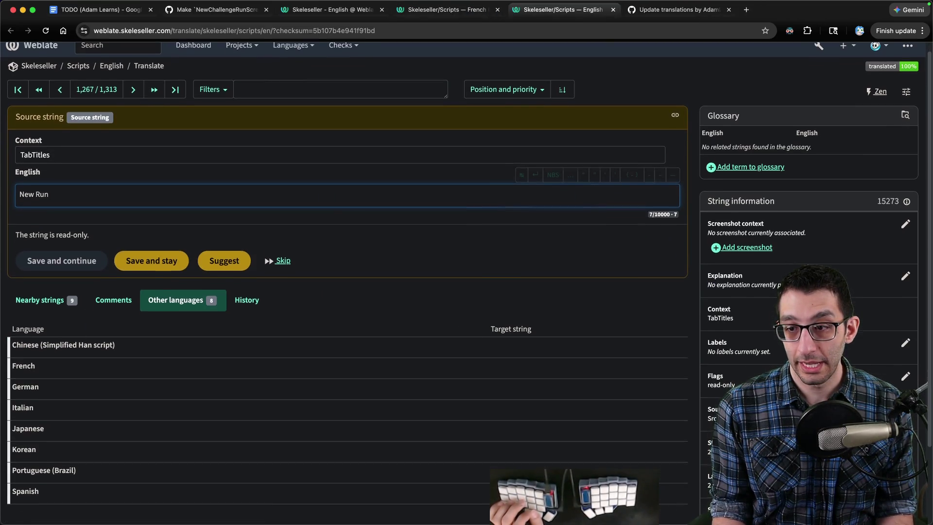
scroll(869, 354, "down", 2)
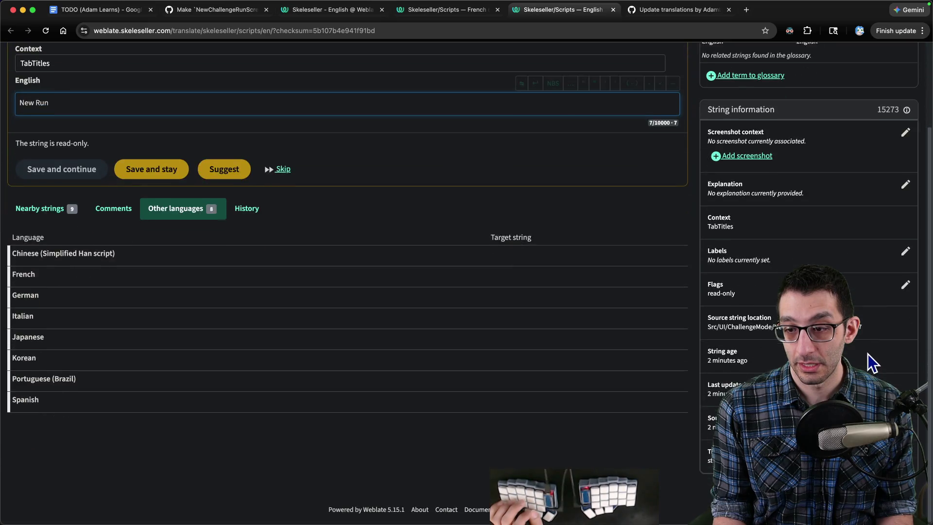
scroll(849, 343, "up", 2)
Step: Try uploading new_run_tab.png from tmp as its screenshot; Weblate rejects it as too big
left_click(746, 236)
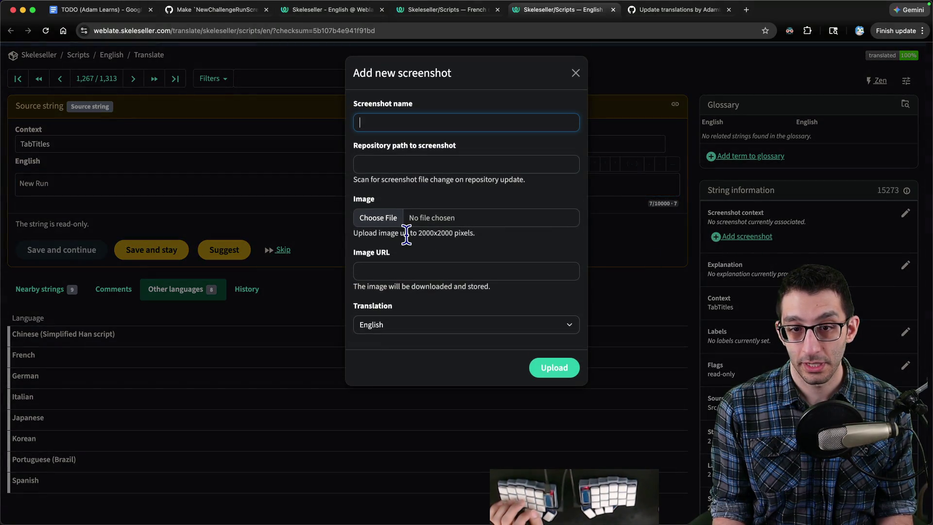
left_click(386, 225)
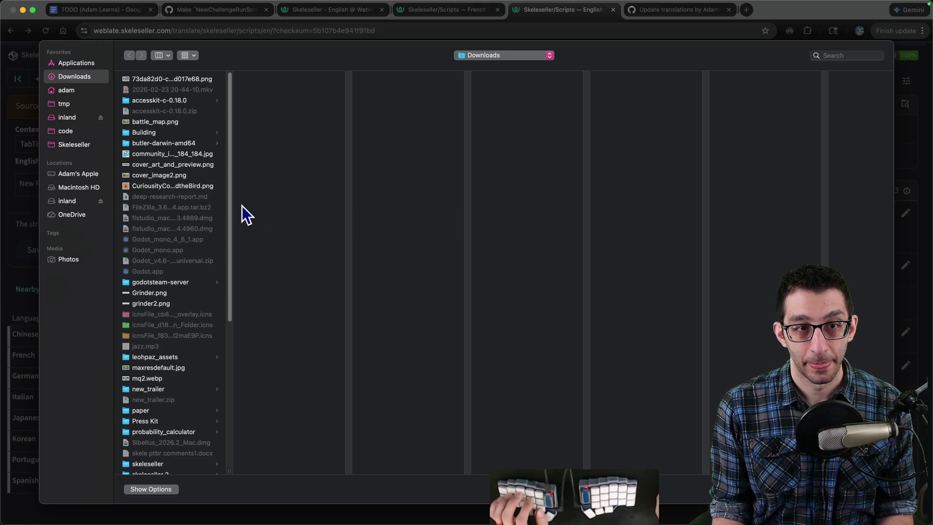
left_click(97, 104)
left_click(141, 113)
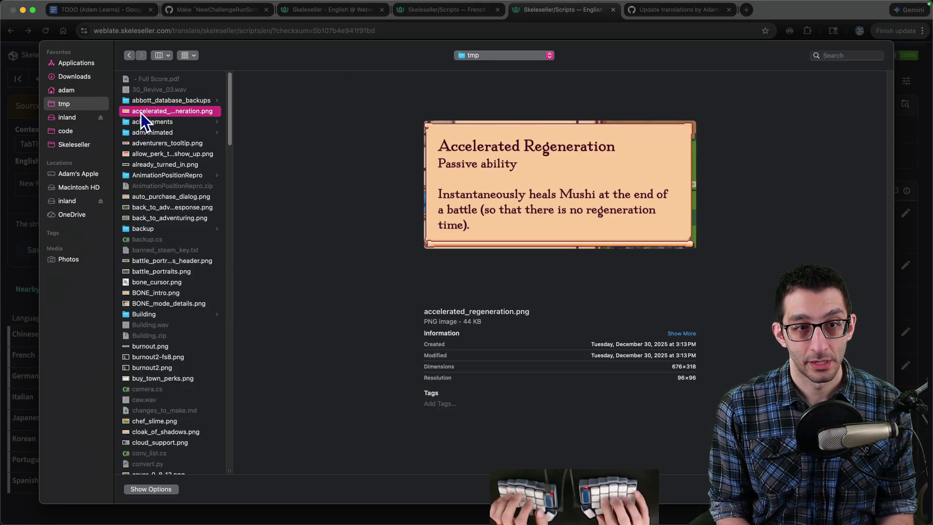
type("new_run_tab")
key("Return")
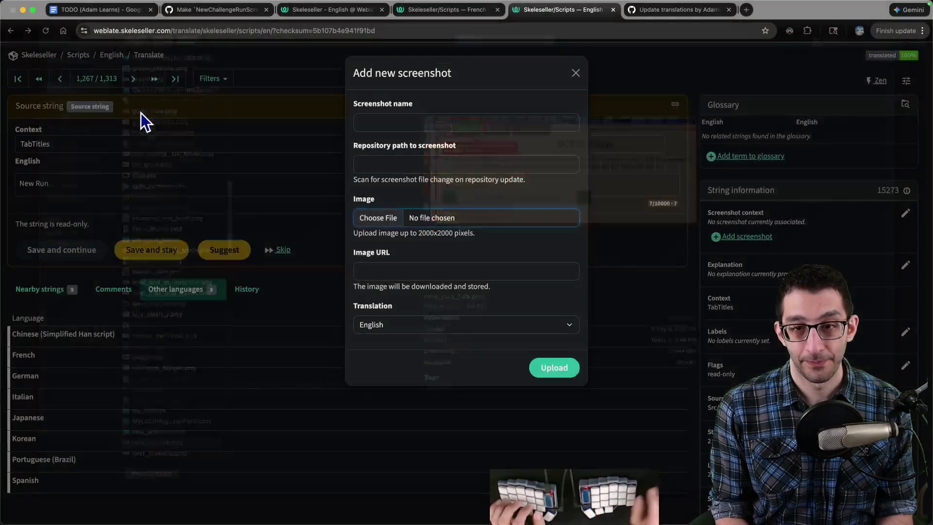
left_click(554, 368)
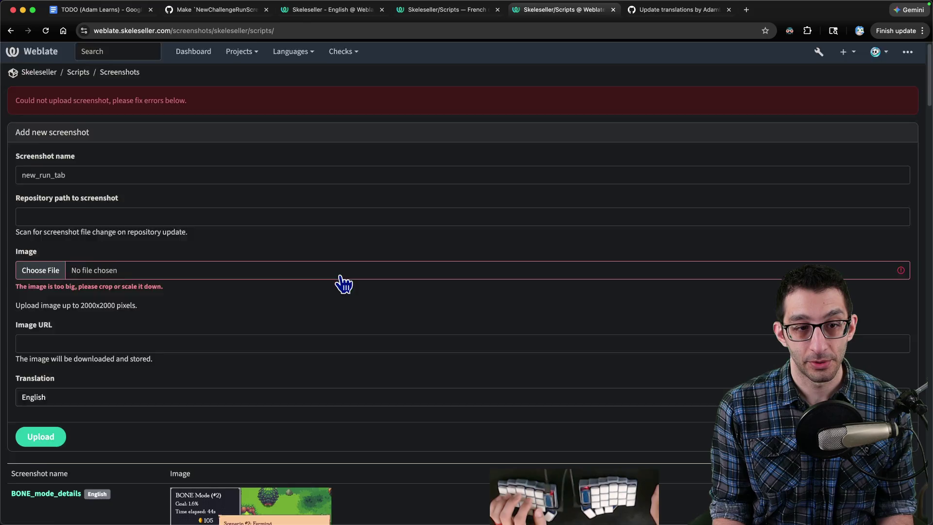
scroll(343, 281, "down", 3)
mouse_move(550, 505)
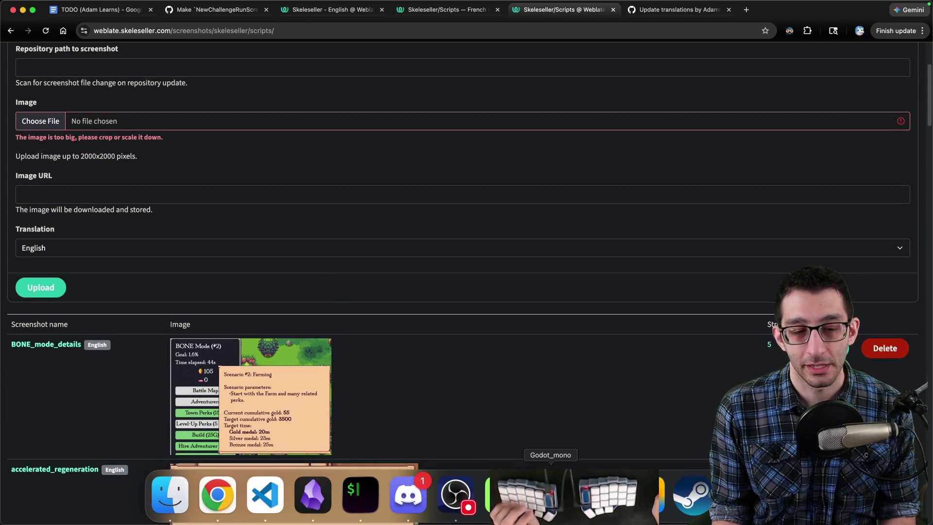
left_click(500, 495)
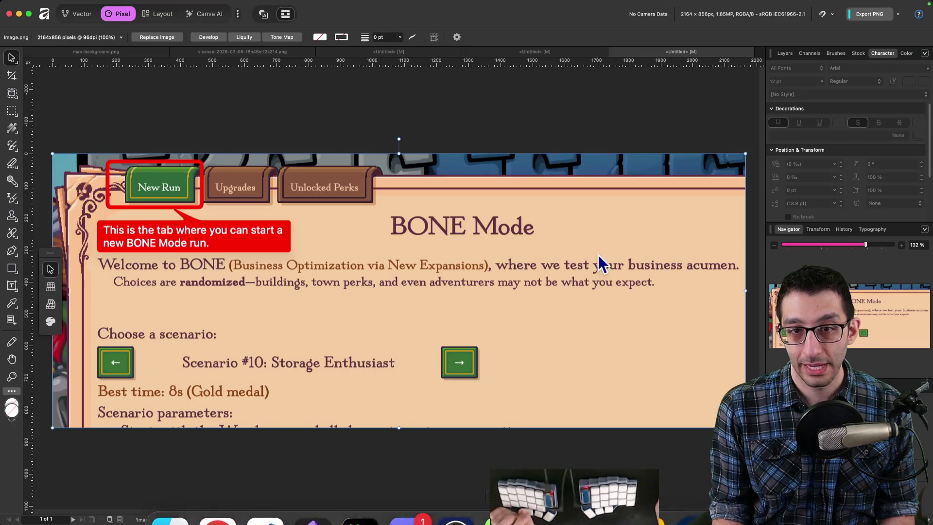
Step: Re-export the capture at 1999 px wide as new_run_tab.png in tmp, replacing the old file
left_click(897, 15)
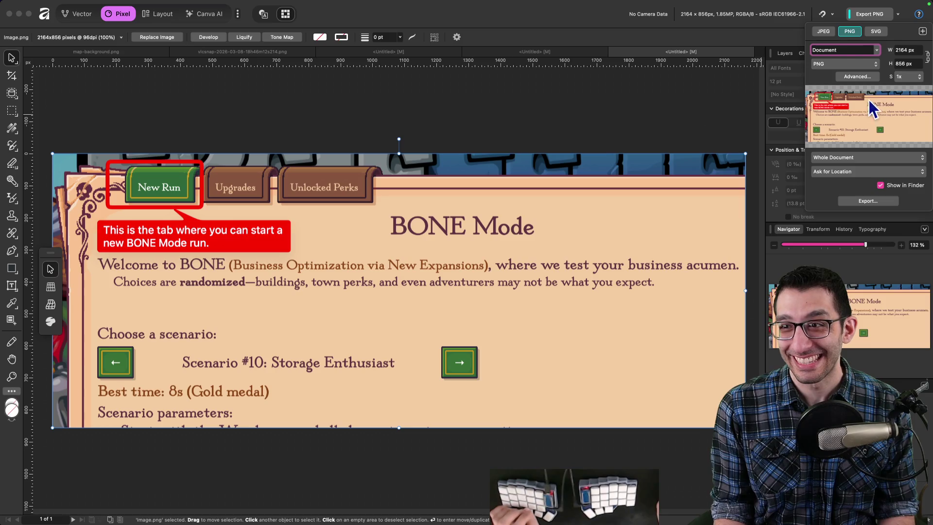
left_click(906, 50)
type("1999")
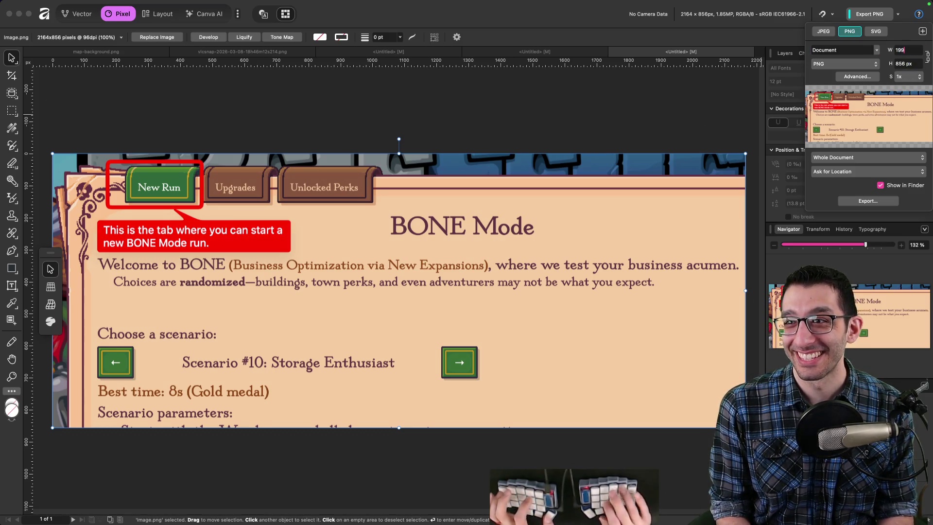
key("Tab")
left_click(868, 200)
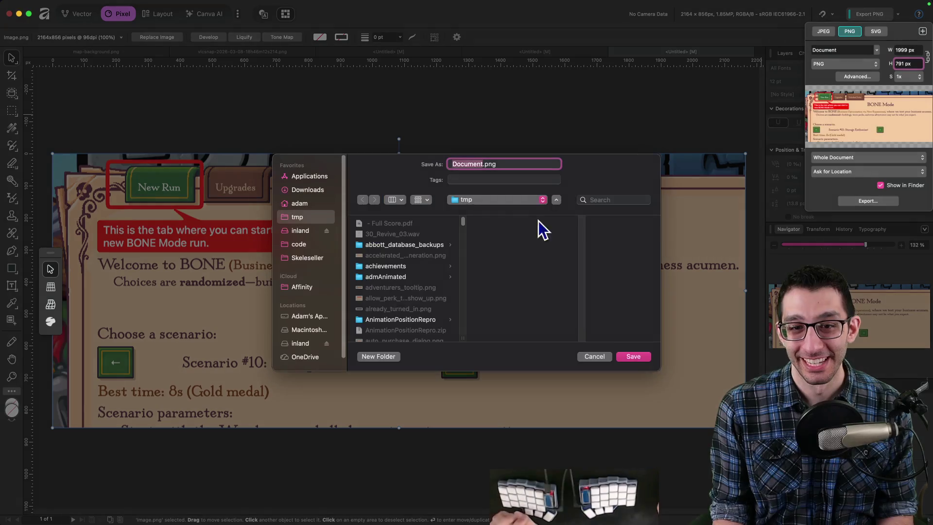
type("new_run_tab")
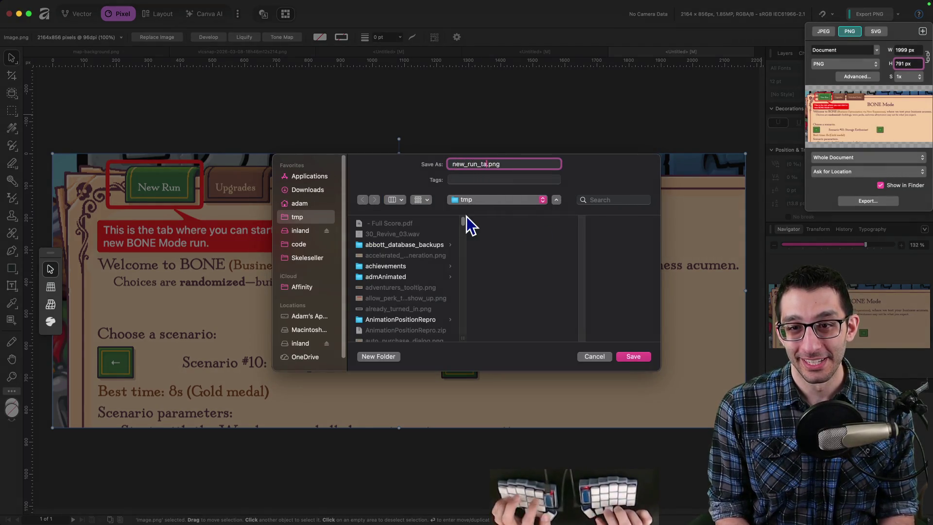
key("Return")
left_click(496, 313)
key("super+Tab")
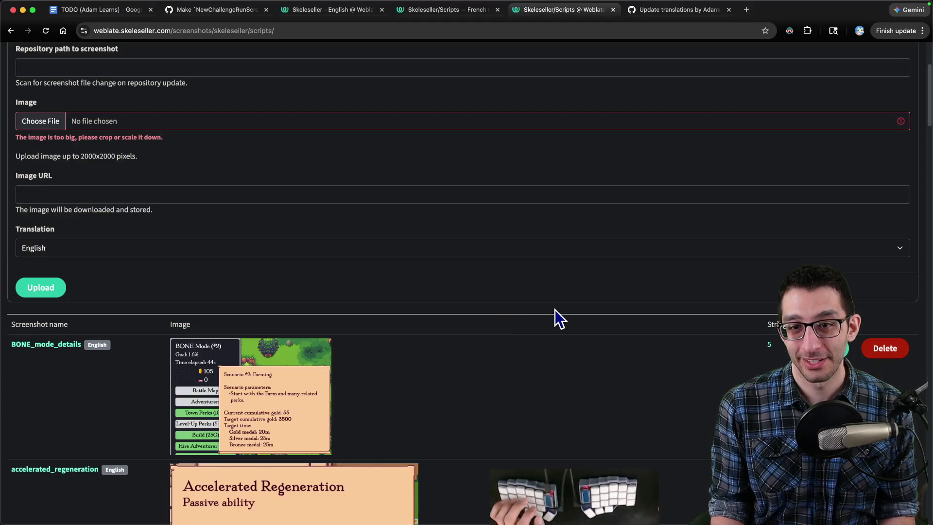
Step: Upload the resized new_run_tab.png as the New Run string's screenshot
scroll(63, 146, "up", 5)
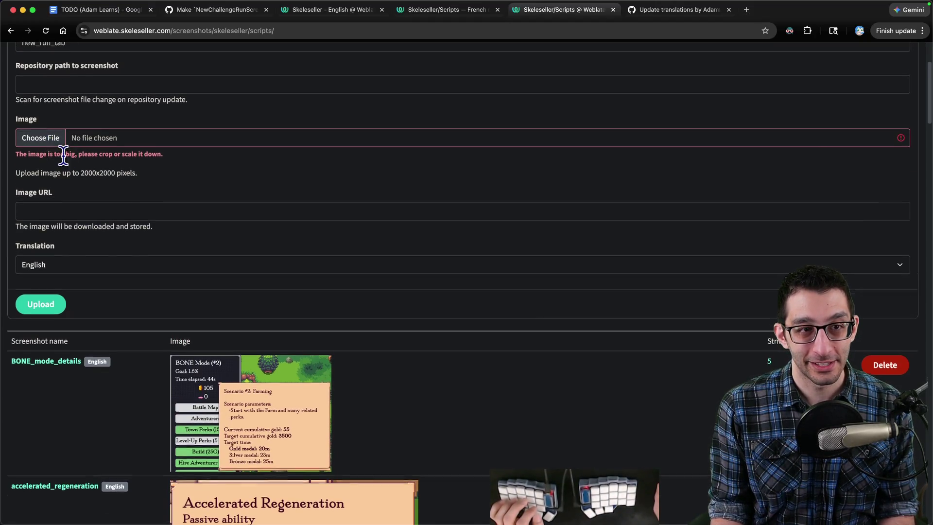
scroll(30, 60, "left", 5)
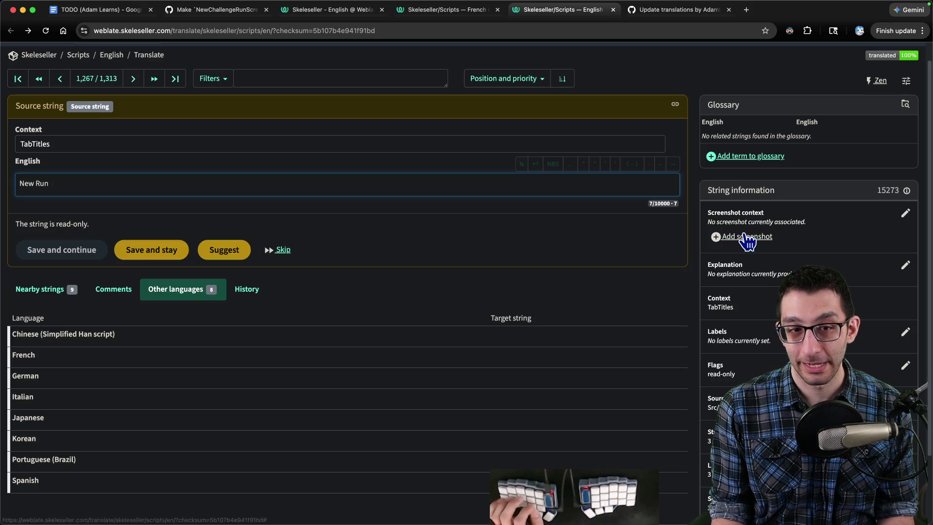
left_click(747, 237)
left_click(386, 216)
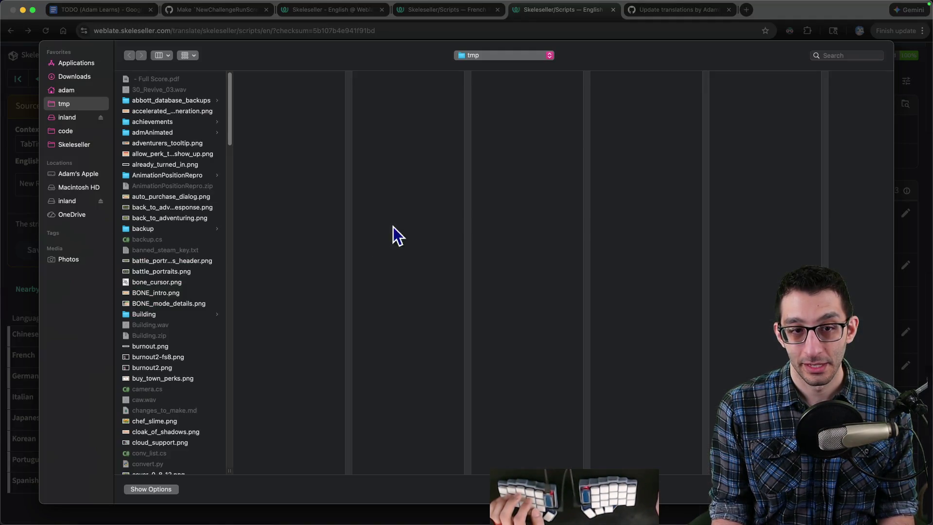
type("new_r")
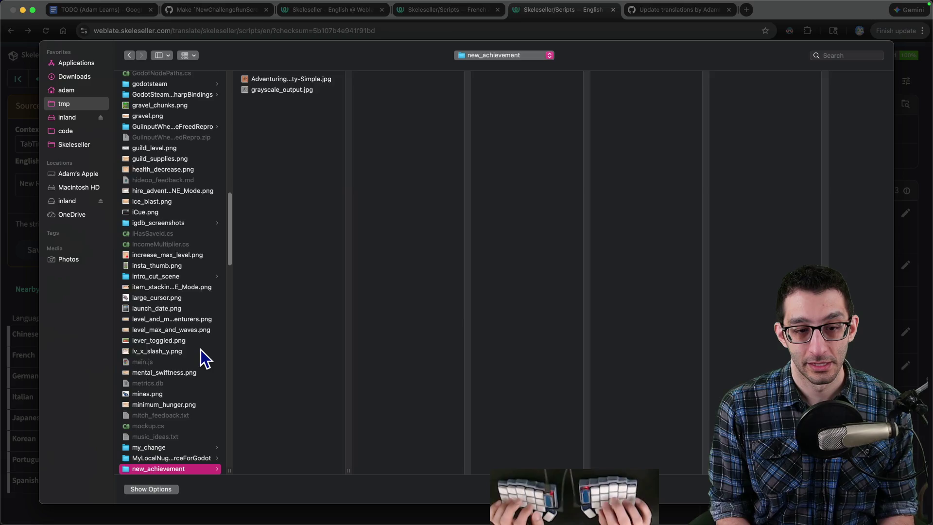
key("Return")
left_click(553, 368)
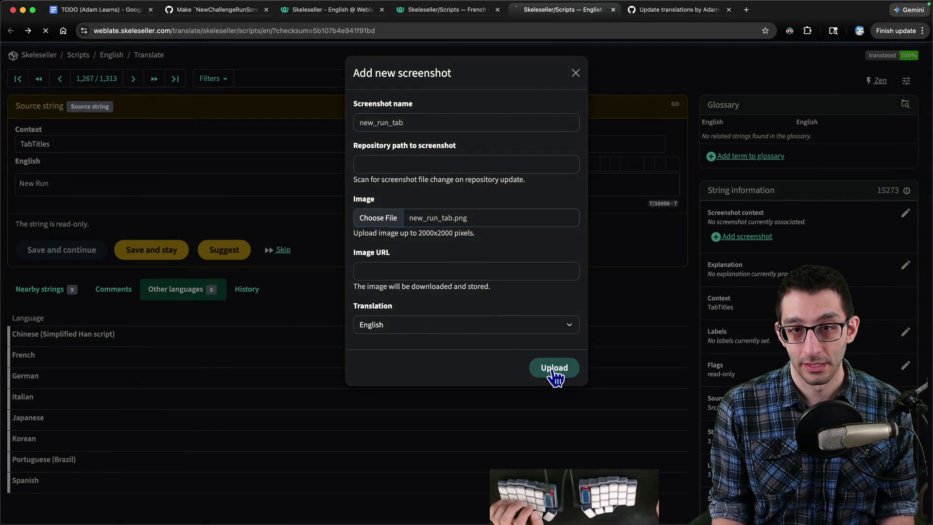
Step: Open the French translation of New Run and copy its permalink
left_click(726, 175)
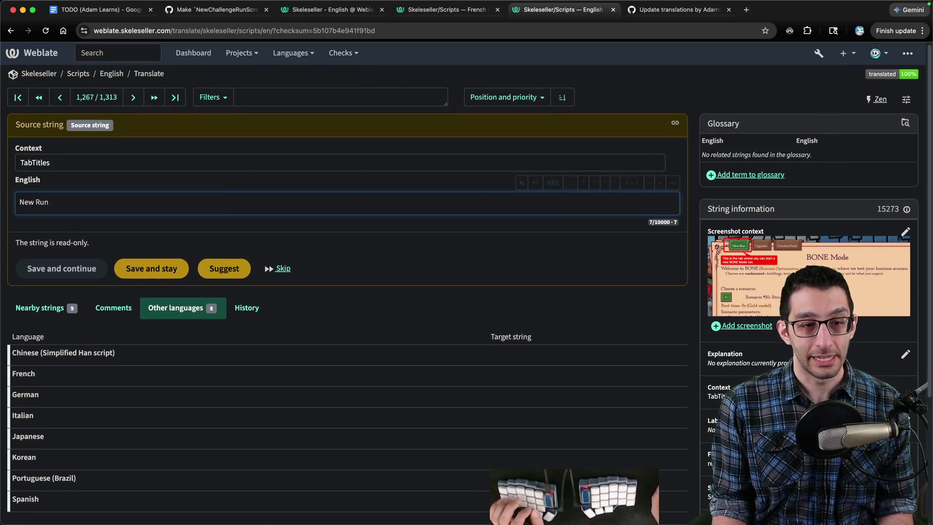
left_click(24, 375)
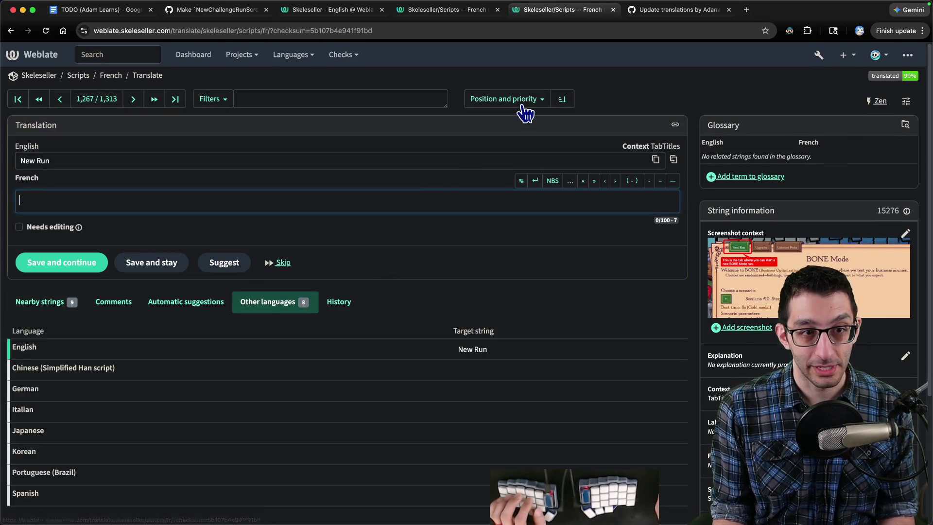
left_click(675, 124)
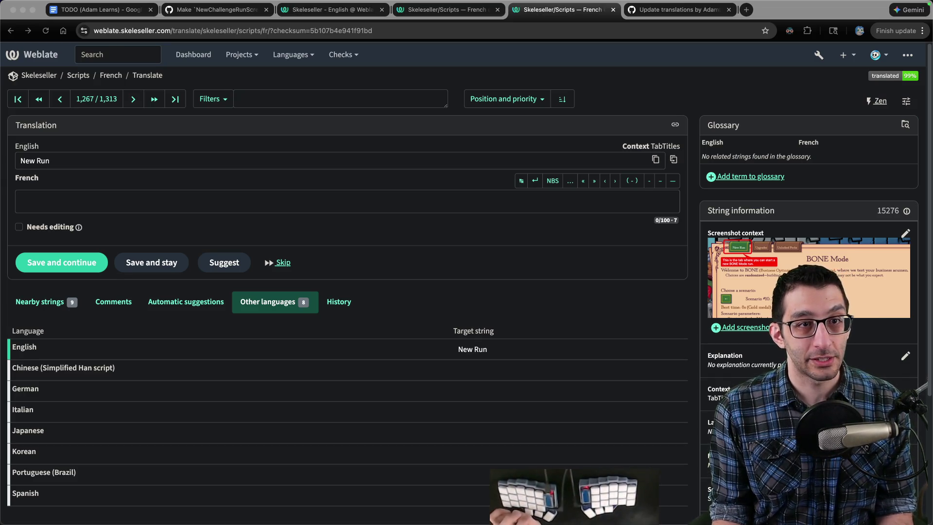
left_click(103, 13)
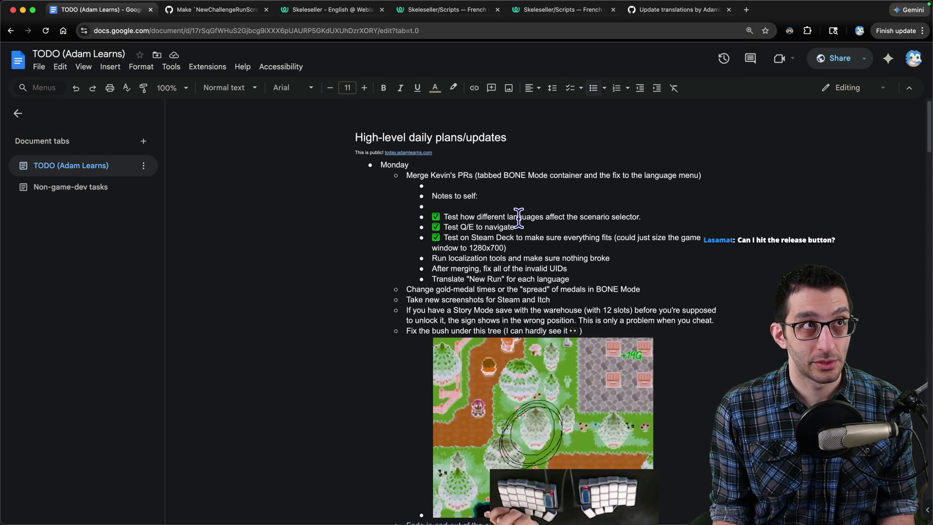
Step: Insert a capitalised TODO bullet above 'Change gold-medal times' about New Run being translated and in-game
scroll(515, 217, "down", 3)
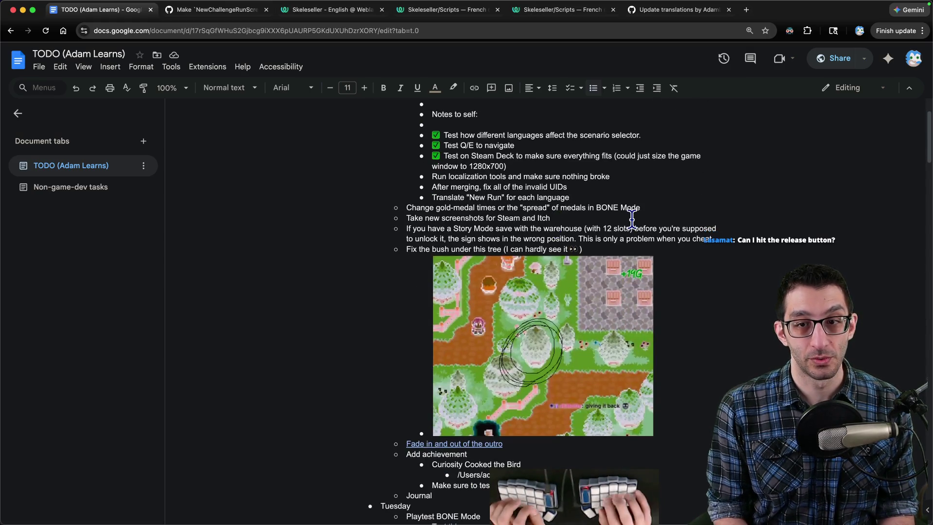
left_click(407, 207)
key("Return")
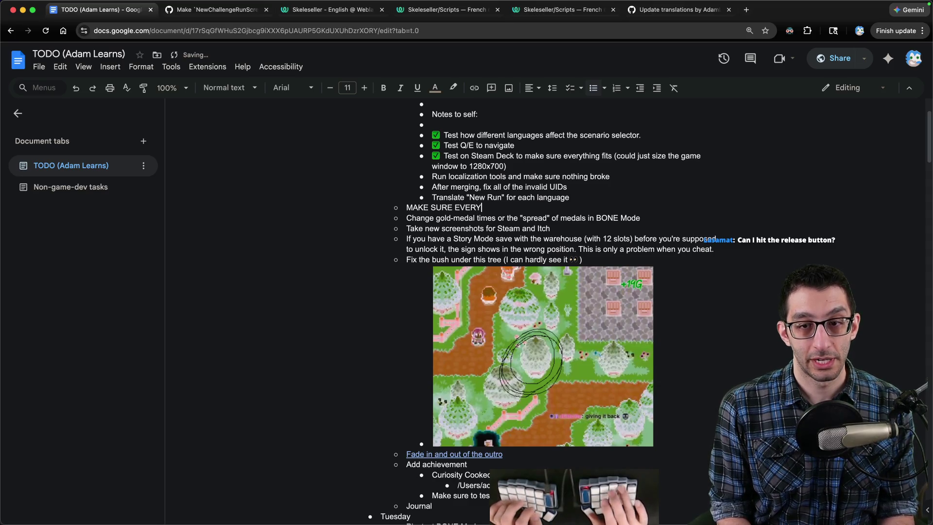
type("MAKE SURE EVERYONE HAS TRANSLATED \"NEW RUN\" AND")
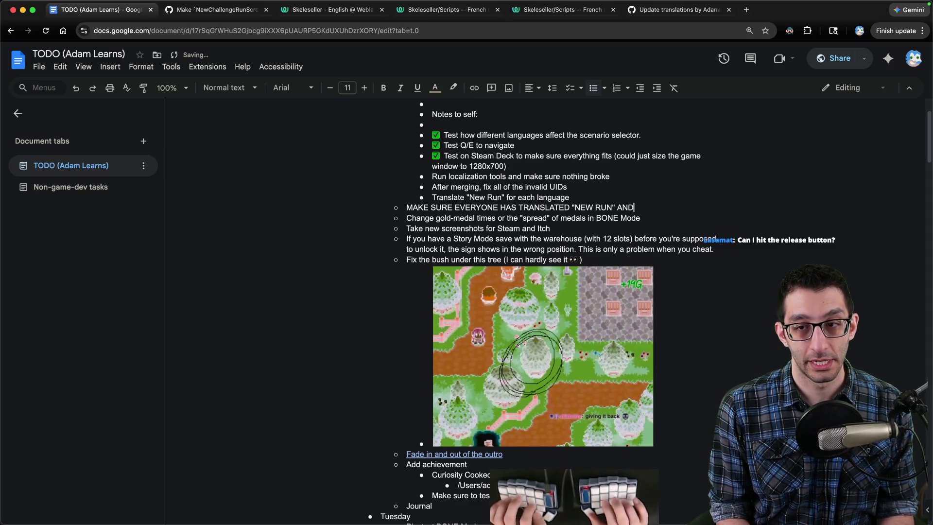
type("THAT I PUT IT")
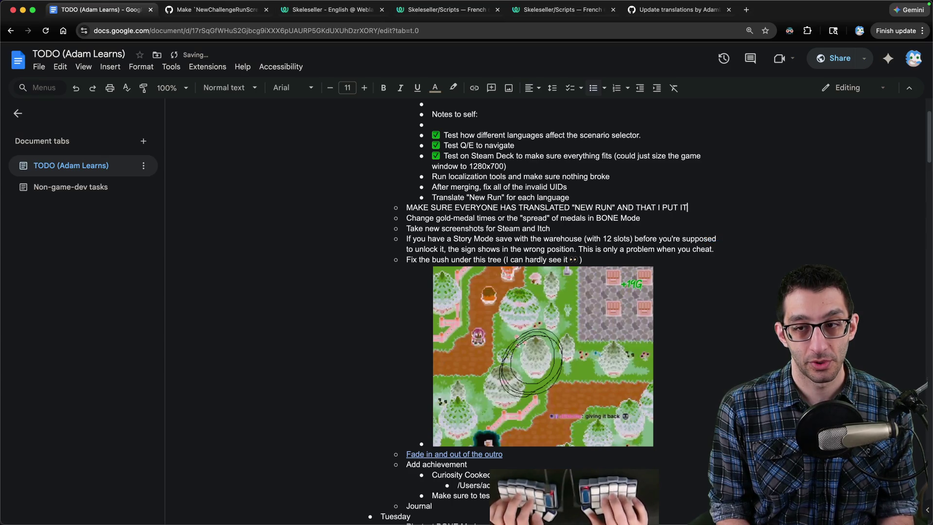
type(" IN THE GAME")
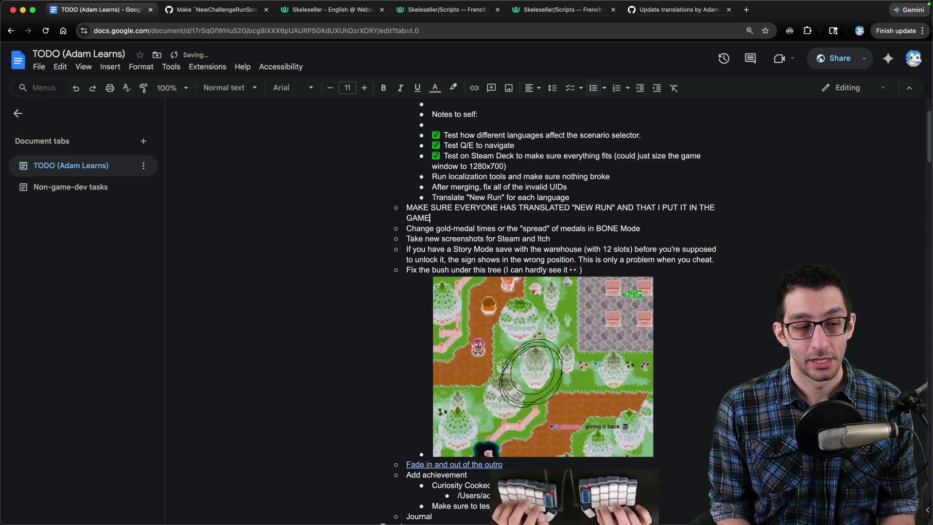
key("super+Tab")
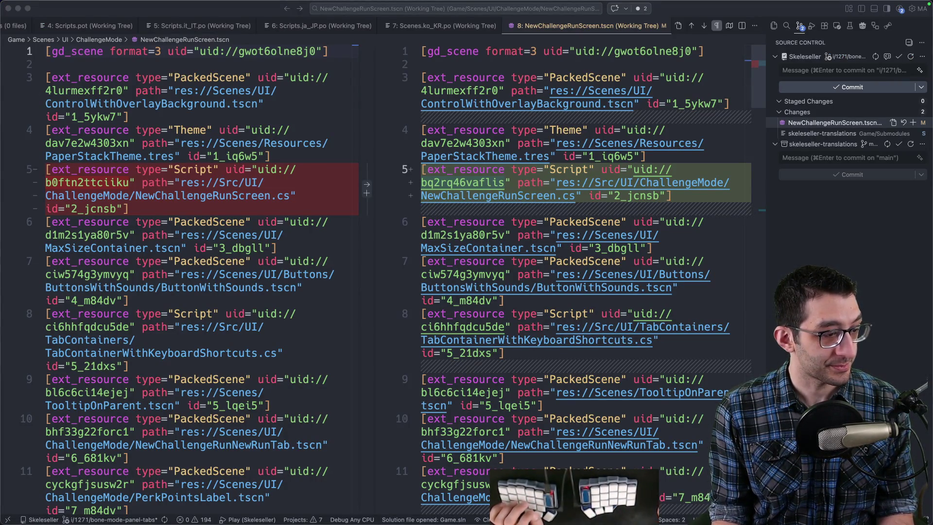
Step: Review the NewChallengeRunScreen scene diff and the translations submodule diff
left_click(819, 126)
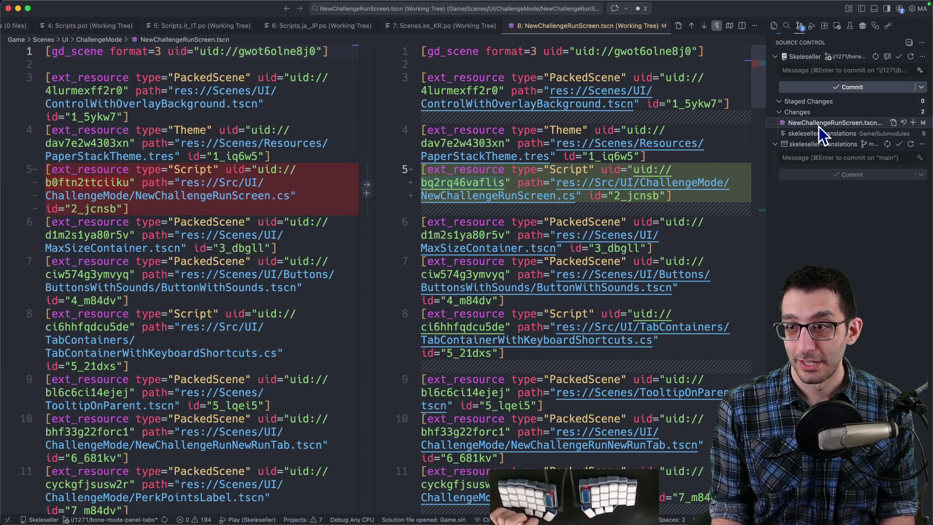
scroll(751, 204, "down", 10)
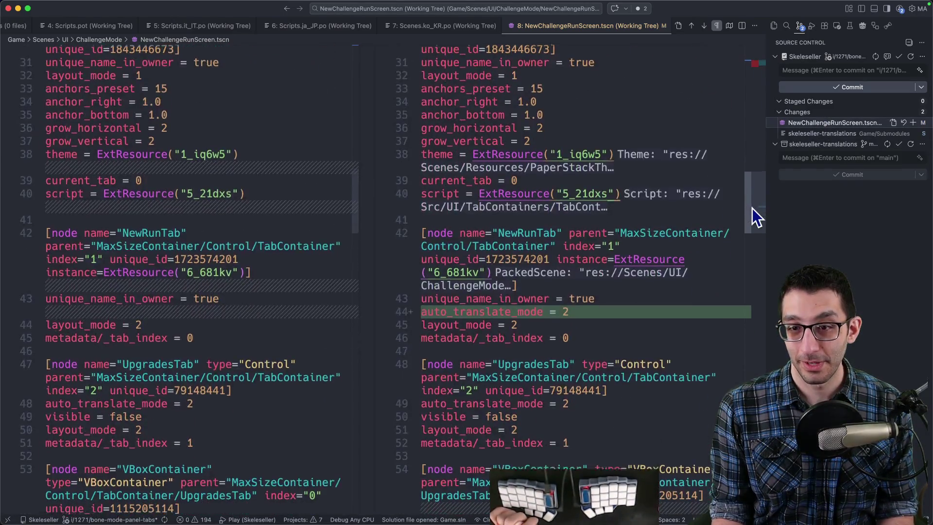
scroll(745, 216, "up", 10)
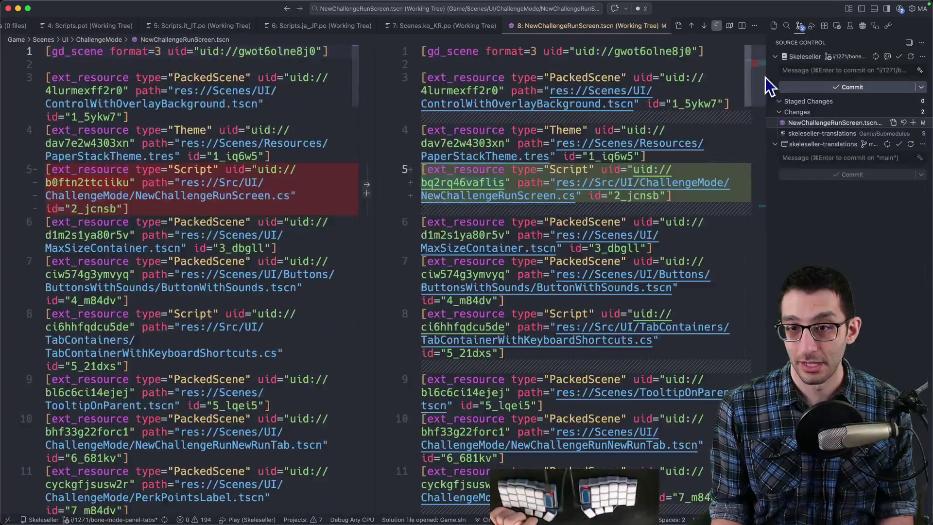
scroll(761, 200, "down", 10)
scroll(762, 203, "up", 10)
left_click(821, 133)
left_click(826, 123)
Step: Commit NewChallengeRunScreen.tscn with message 'Stop translating "new run" in the scene itself' plus an explanatory body
left_click(913, 122)
left_click(826, 70)
type("Stop translat")
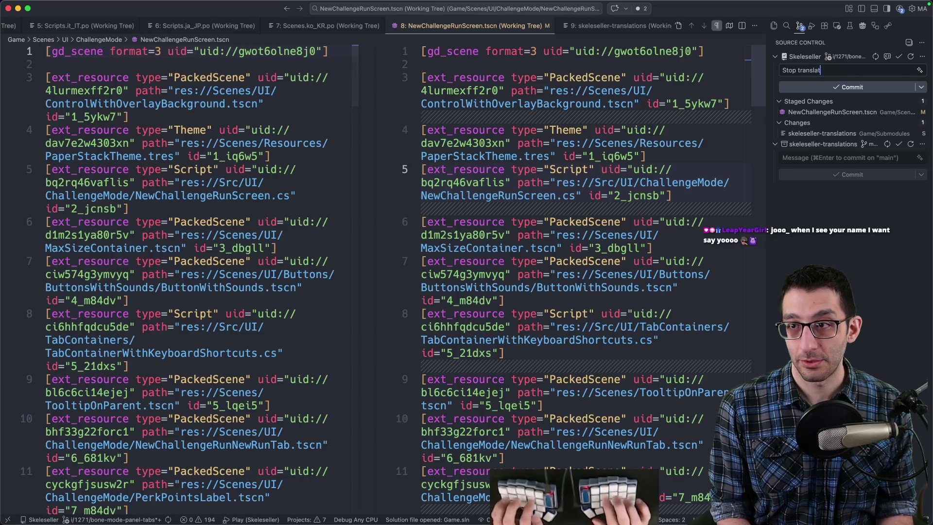
type("ing \"new run\" in the scene itself")
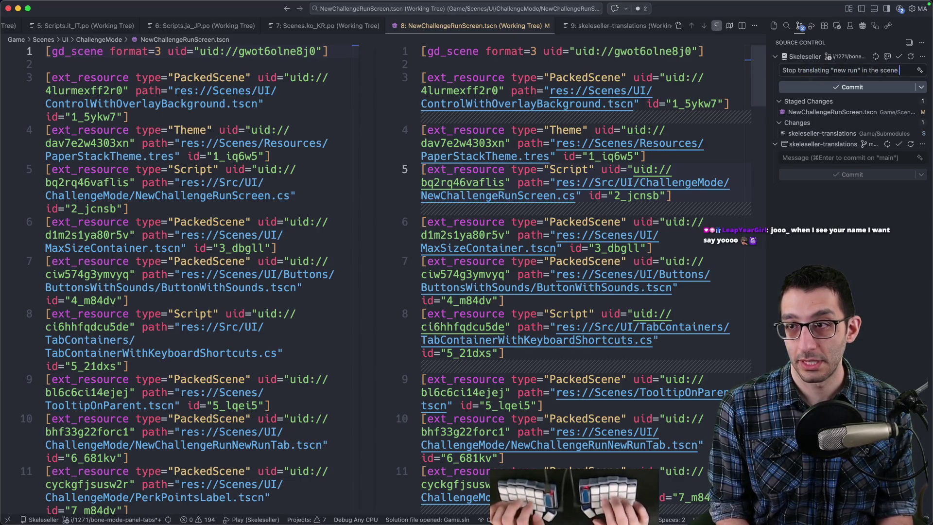
key("Return")
key("Return")
type("It's already exposed via the scrip")
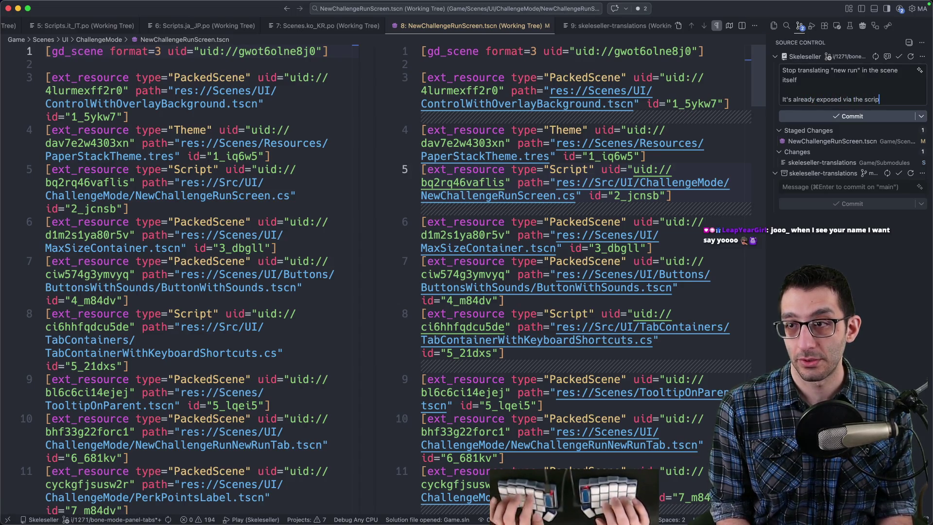
type("t, so this prevent")
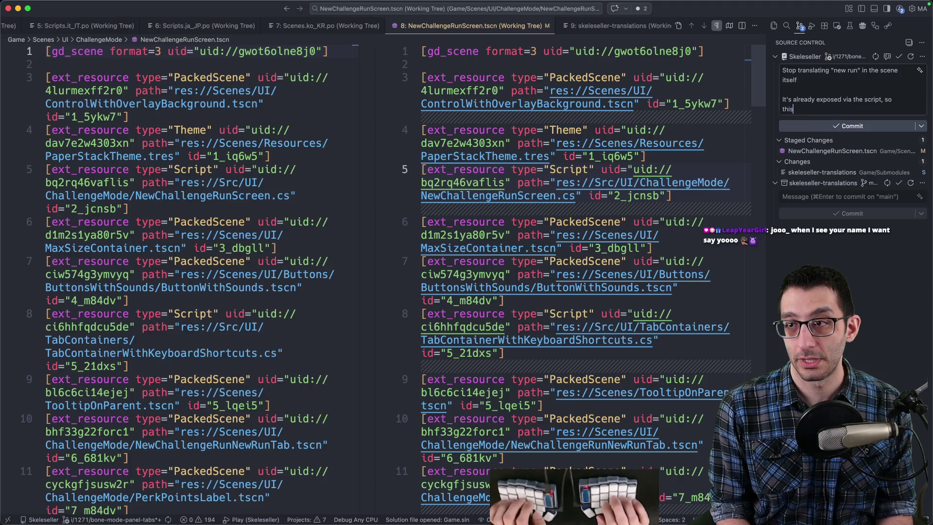
type("s a duplicate.")
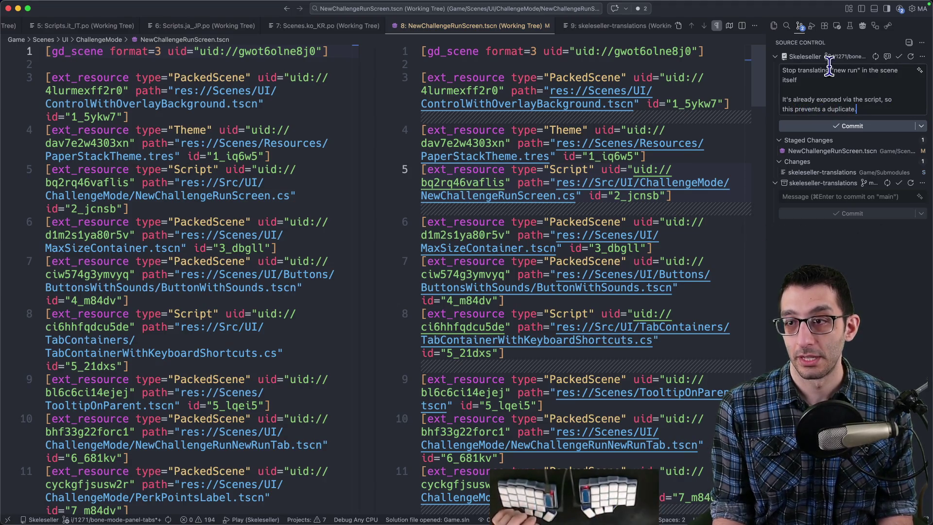
left_click(828, 126)
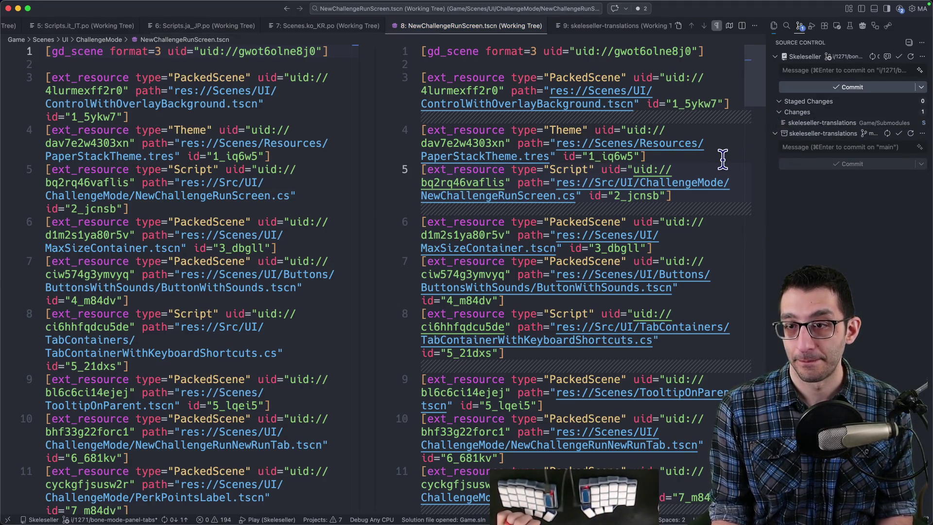
Step: Commit the translations submodule update as 'Update transl…', staging all changes
left_click(826, 122)
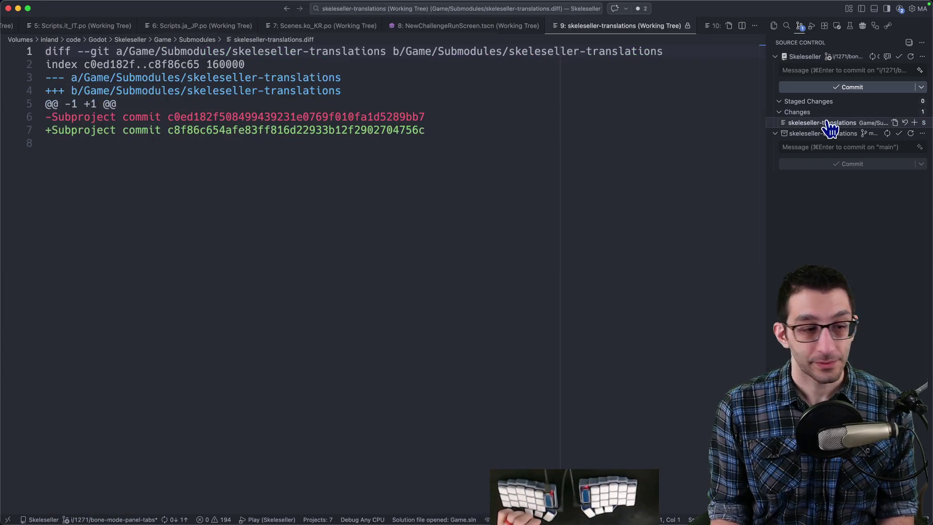
left_click(824, 70)
type("Update translation re")
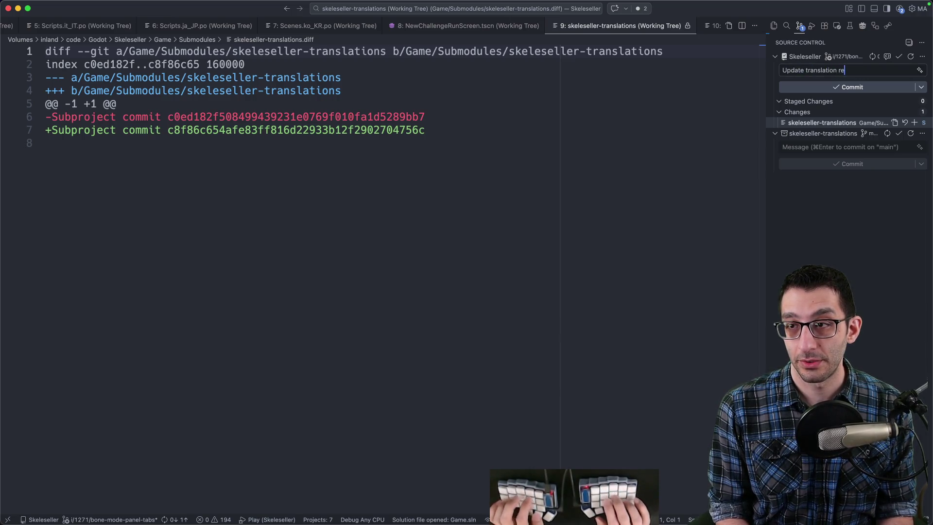
key("super+Return")
key("Return")
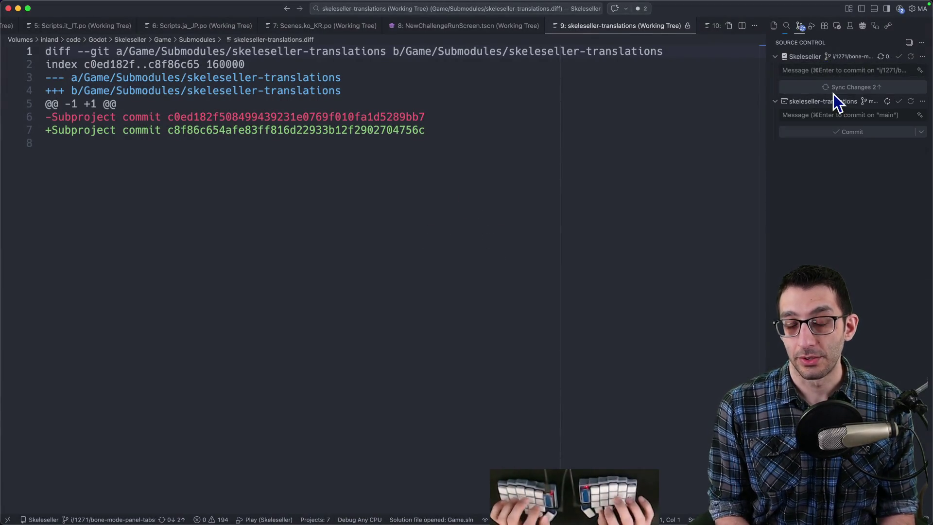
key("super+Tab")
left_click(216, 9)
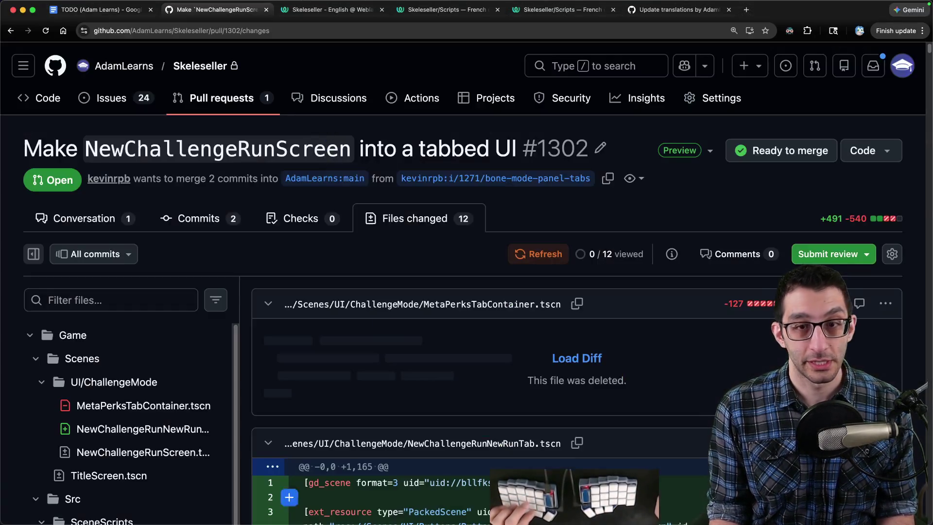
Step: Test the BONE Mode Upgrades and New Run tabs, including the unspent-points Open Upgrades route
left_click(550, 496)
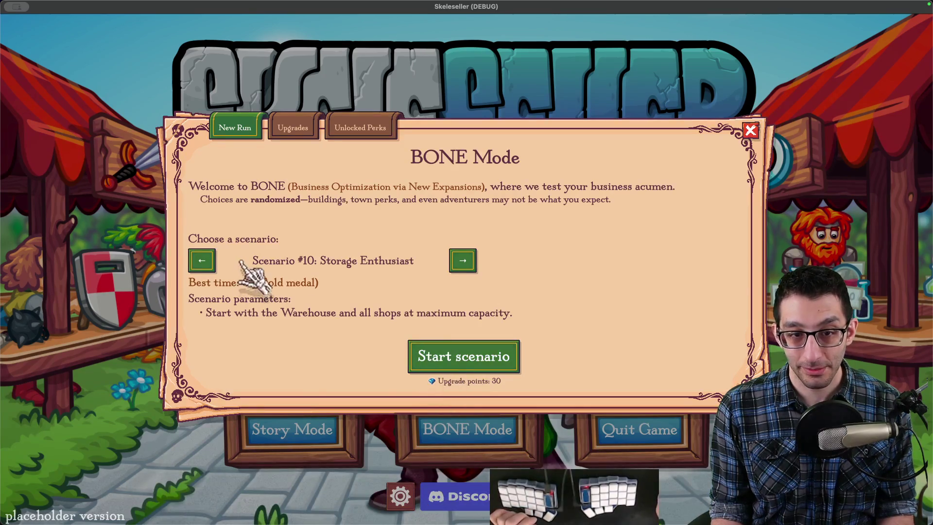
left_click(293, 129)
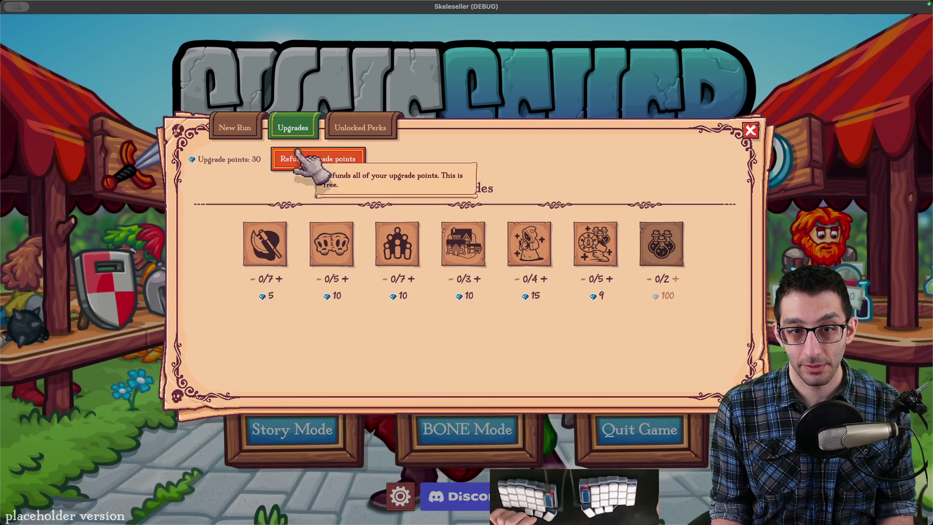
left_click(235, 127)
left_click(476, 355)
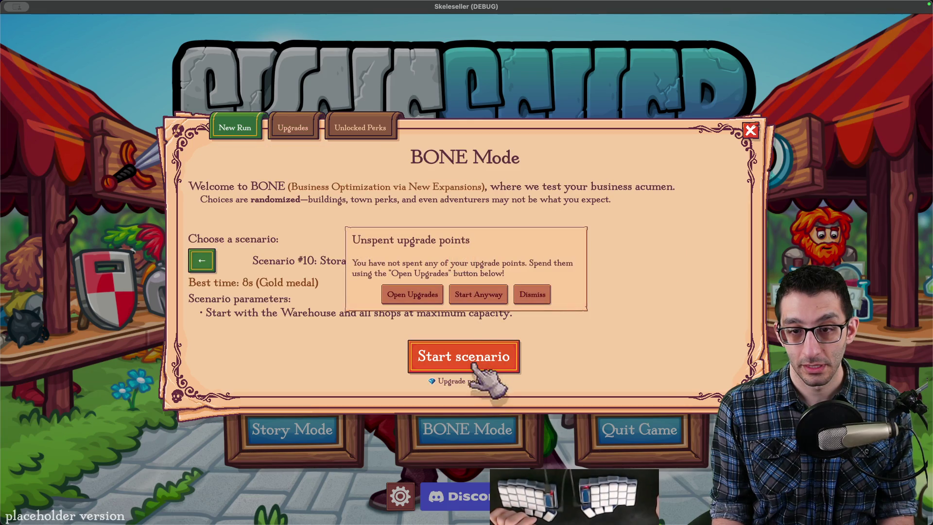
left_click(427, 294)
left_click(235, 127)
Step: Launch Scenario #10, exit to the title screen, and quit the game
left_click(470, 364)
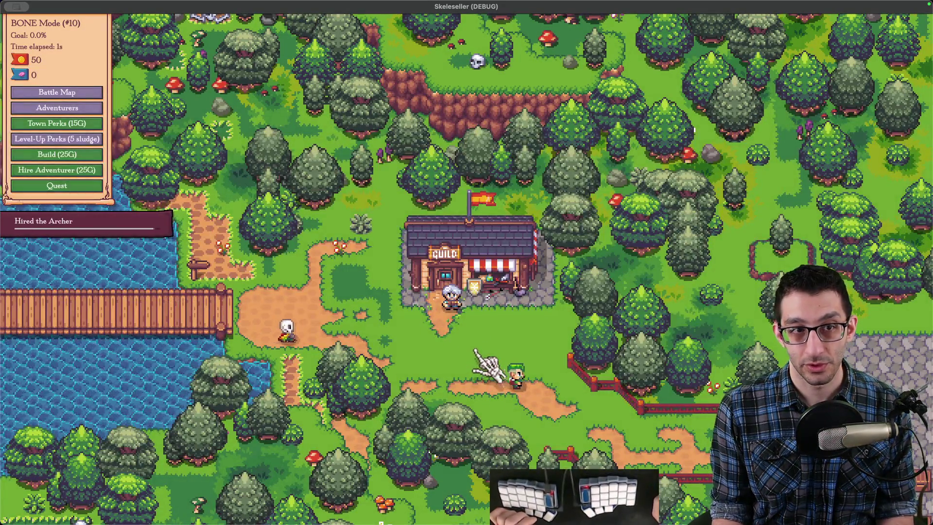
key("Escape")
left_click(502, 340)
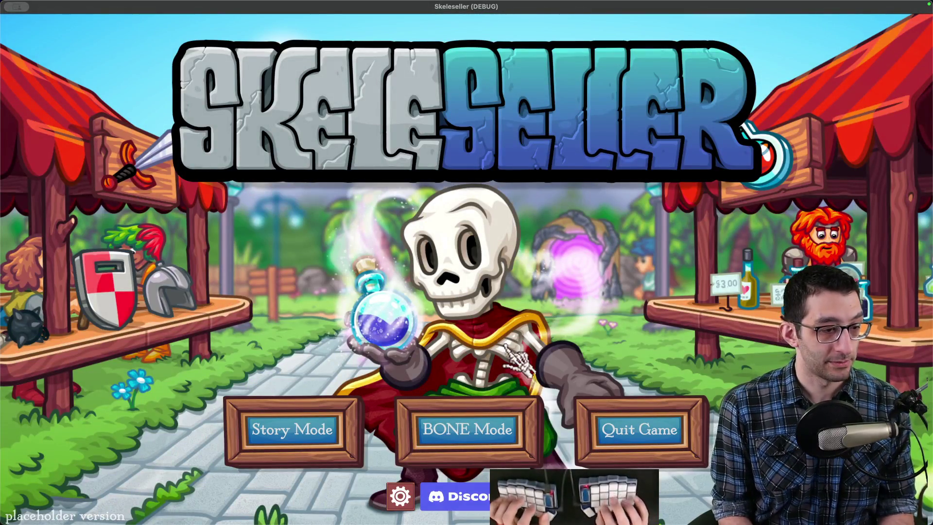
key("super+q")
key("super+Tab")
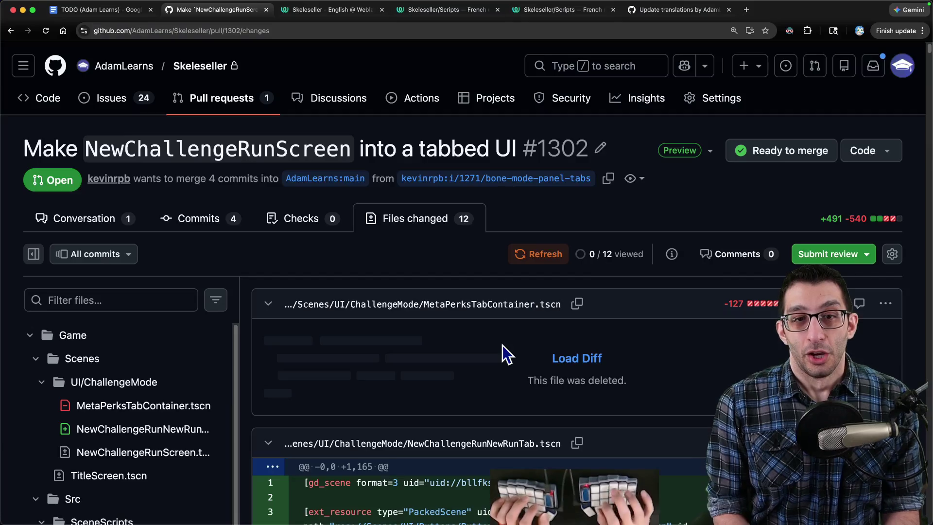
Step: Post the comment 'Looks good! I made a couple of changes.' on pull request #1302
left_click(97, 232)
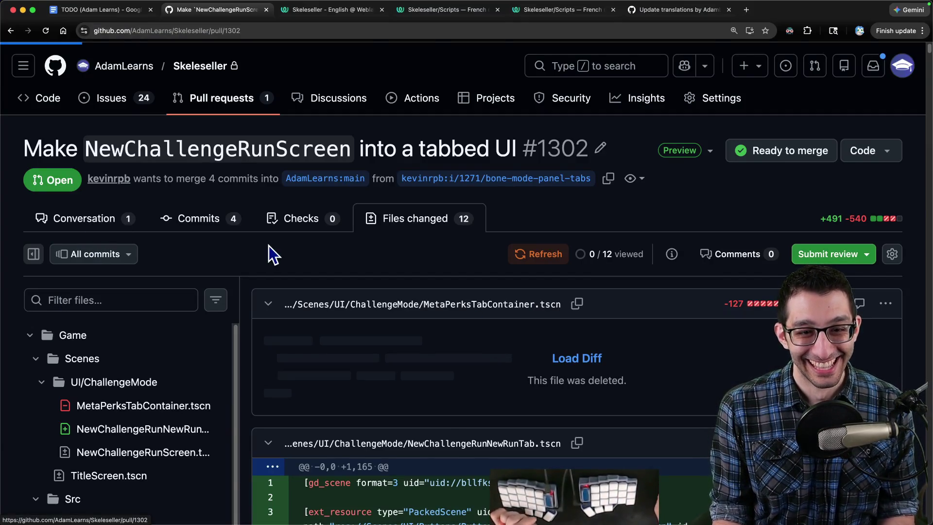
scroll(275, 247, "down", 10)
scroll(286, 259, "down", 15)
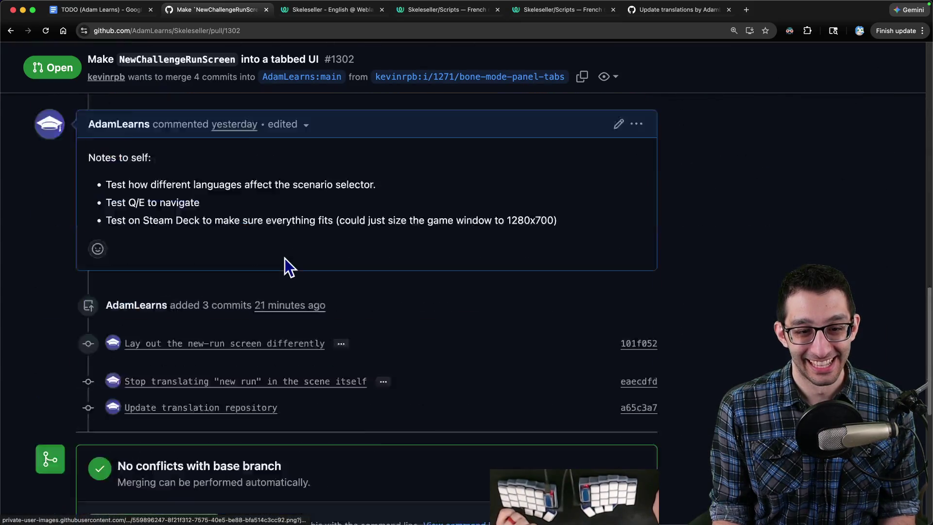
left_click(279, 321)
scroll(292, 311, "up", 5)
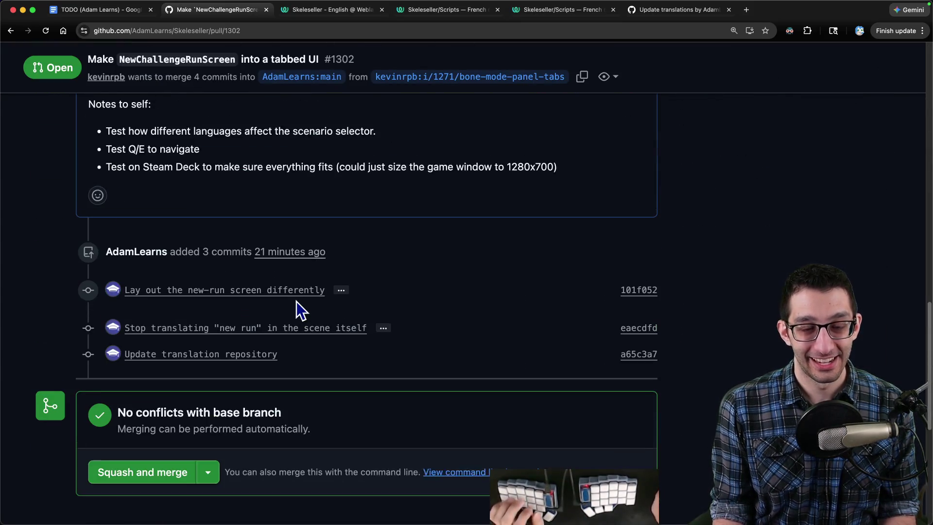
type("Looks good! I made a couple of changes.")
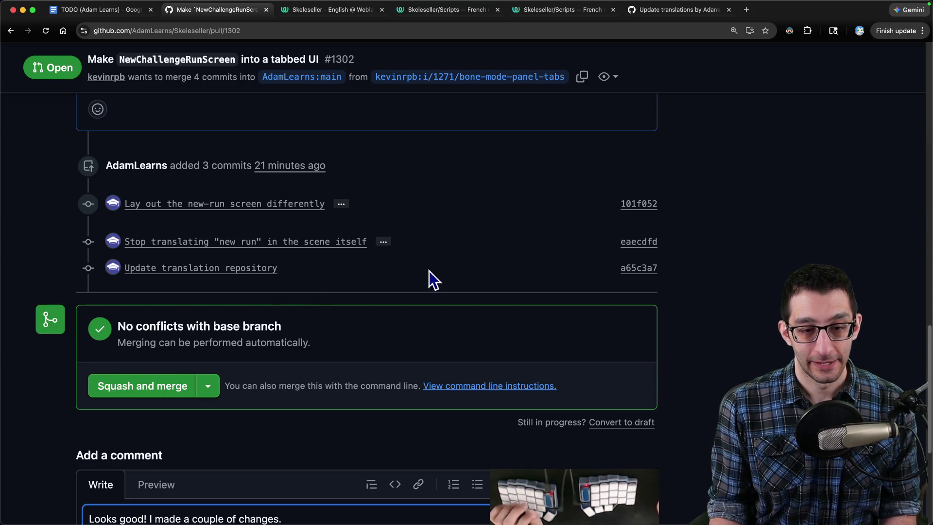
scroll(426, 278, "down", 5)
left_click(603, 375)
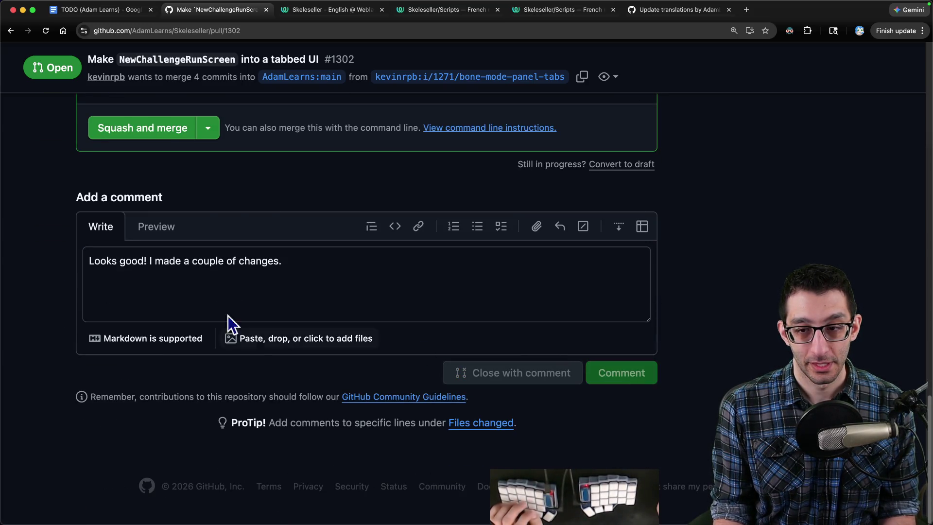
Step: Squash-merge pull request #1302 and confirm the merge
left_click(175, 243)
scroll(179, 341, "down", 8)
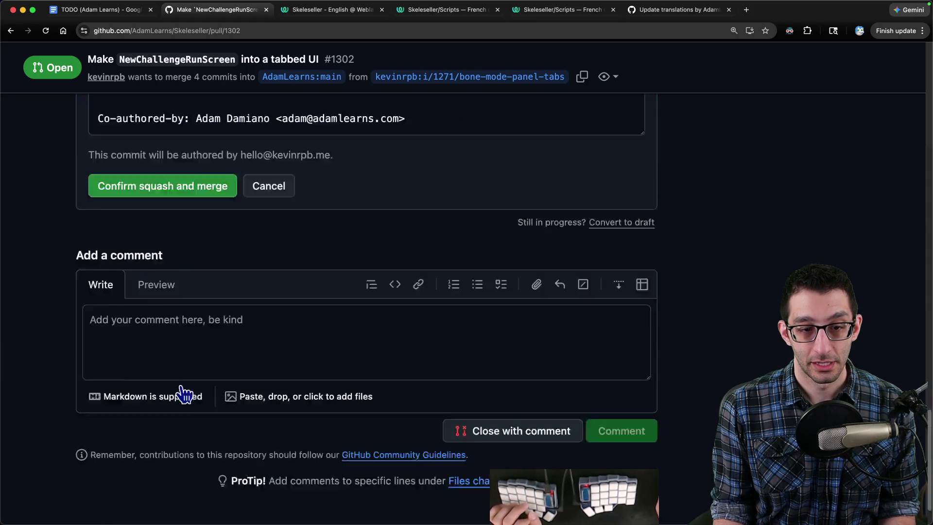
left_click(178, 139)
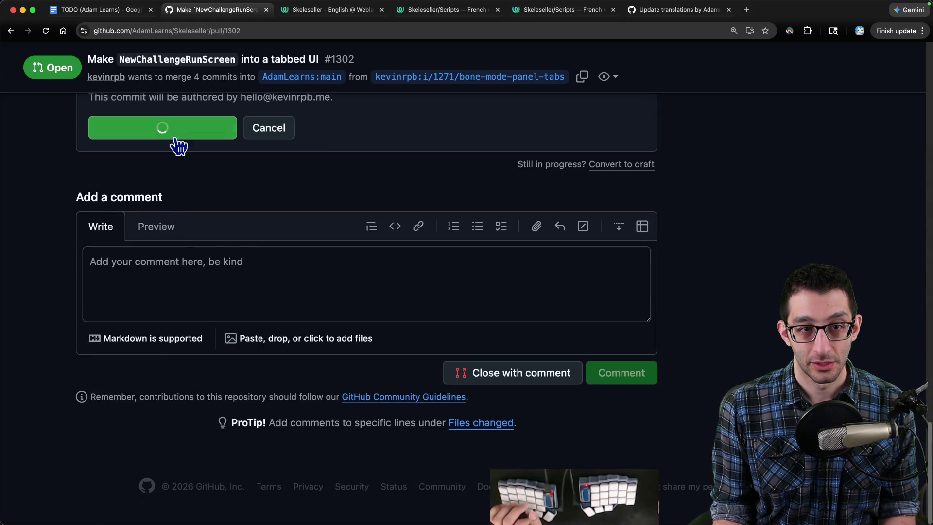
left_click(119, 17)
scroll(525, 199, "up", 3)
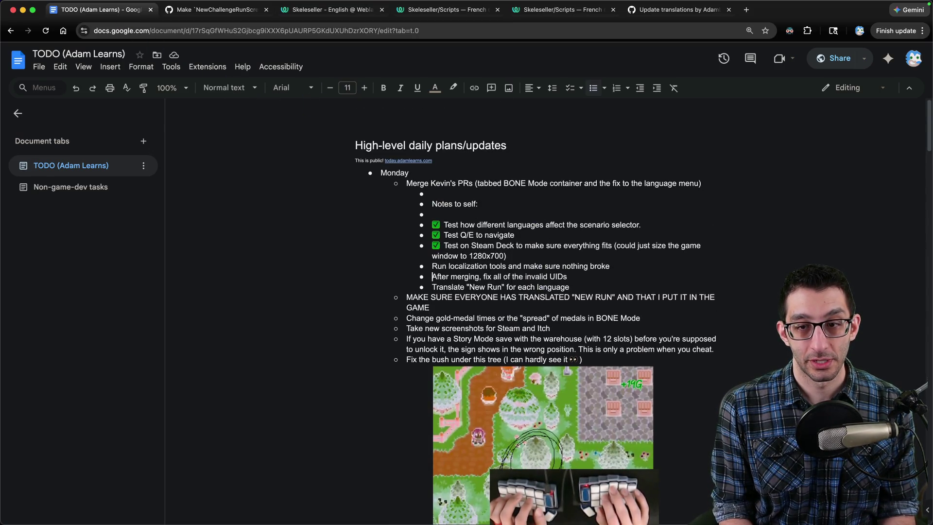
Step: Check off the 'Run localization tools' TODO with ✅, then switch to main and pull in the terminal
key("Home")
type("✅")
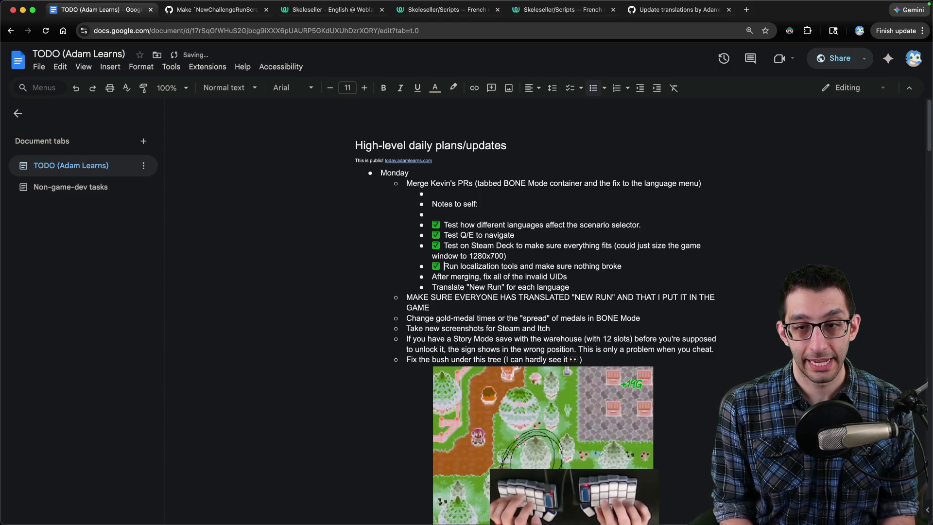
key("super+Tab")
type("git switch main && git pull")
key("Return")
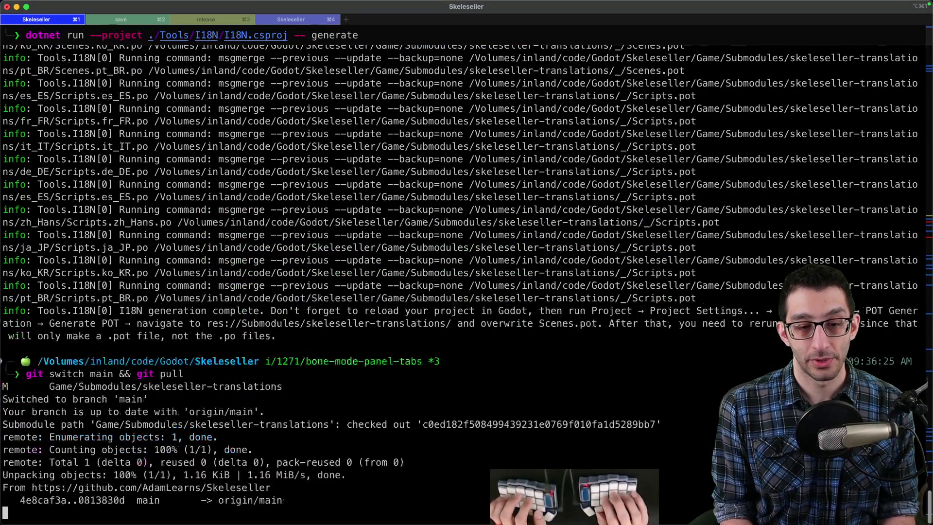
Step: Check out more-todo-items-11 and rebase it onto the latest main
type("git checkout more-todo-items-11")
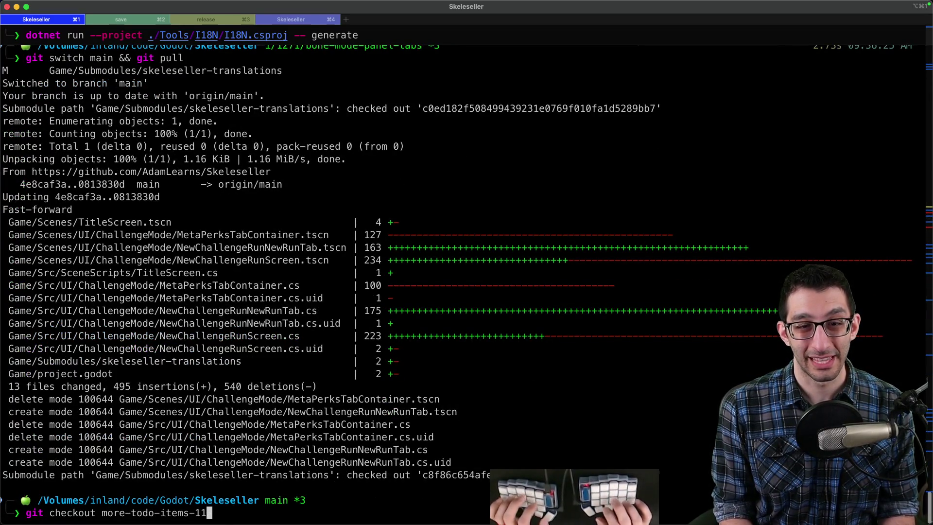
key("Return")
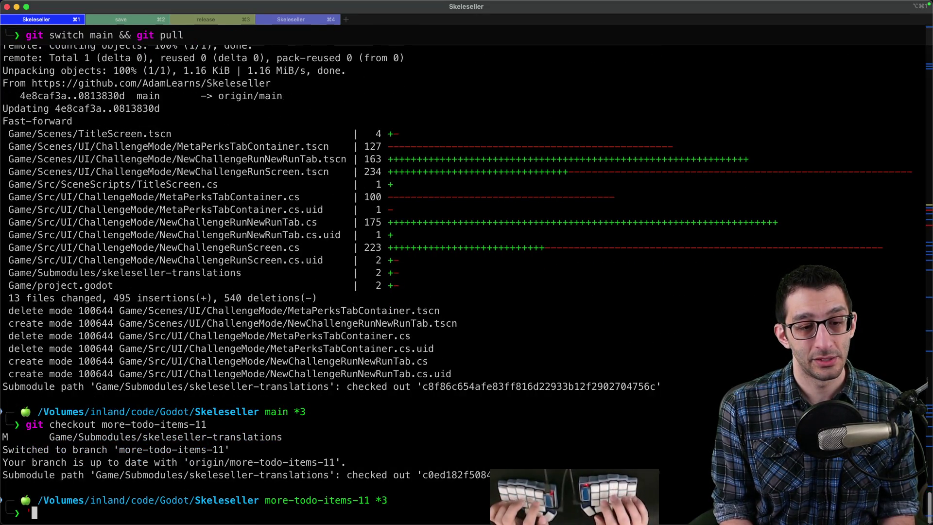
key("Return")
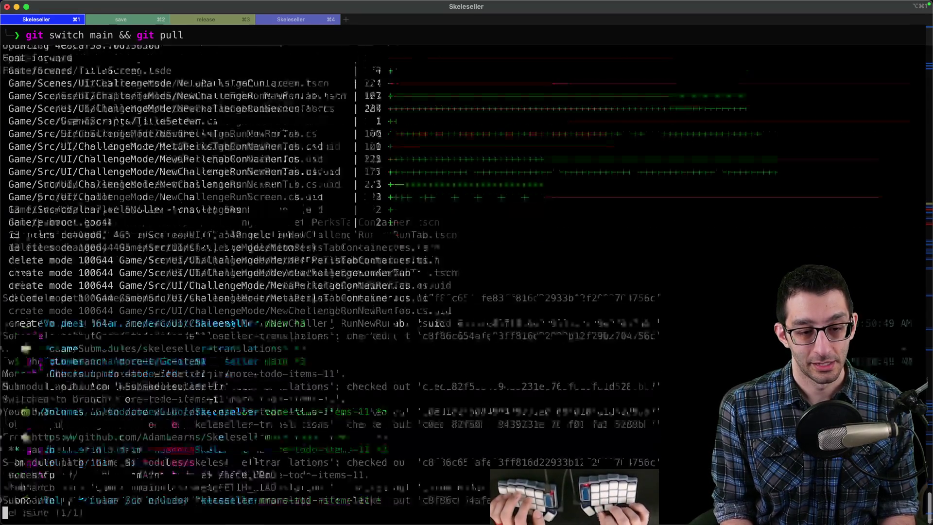
Step: Push the branch, switch GitHub accounts with gh auth switch, and force-push it
type("git push")
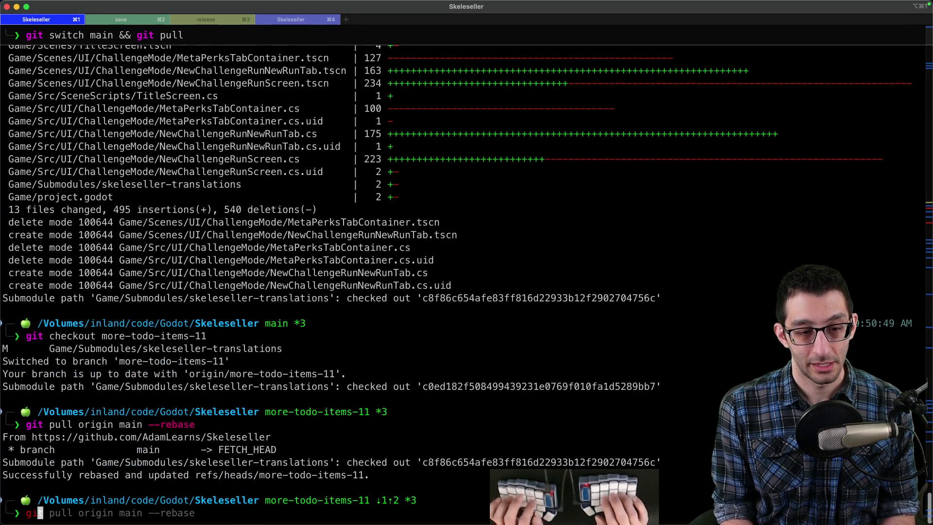
key("Return")
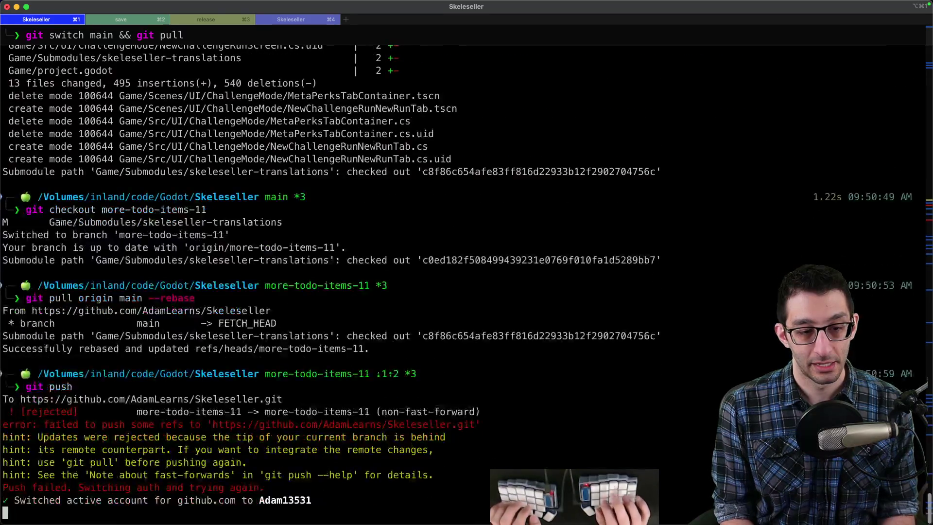
key("Up")
type("gh au")
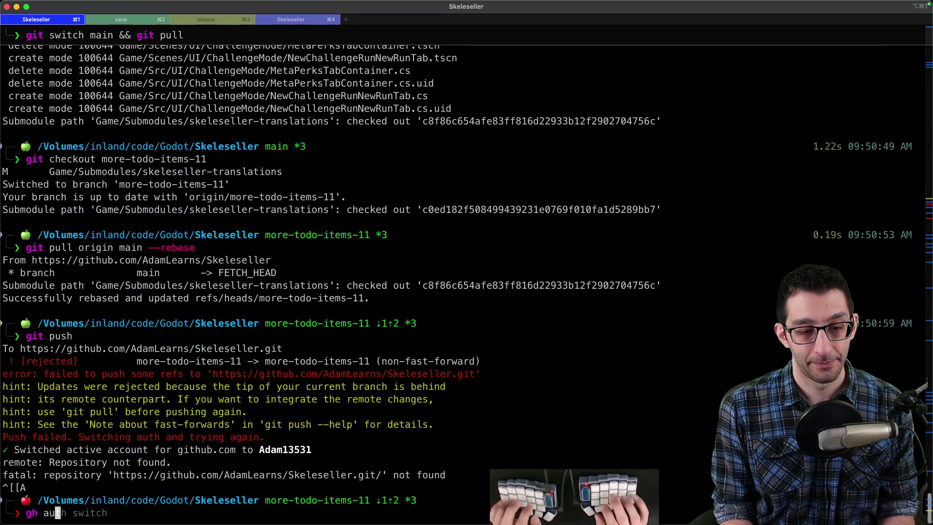
type("th switch")
key("Return")
type("it push --force")
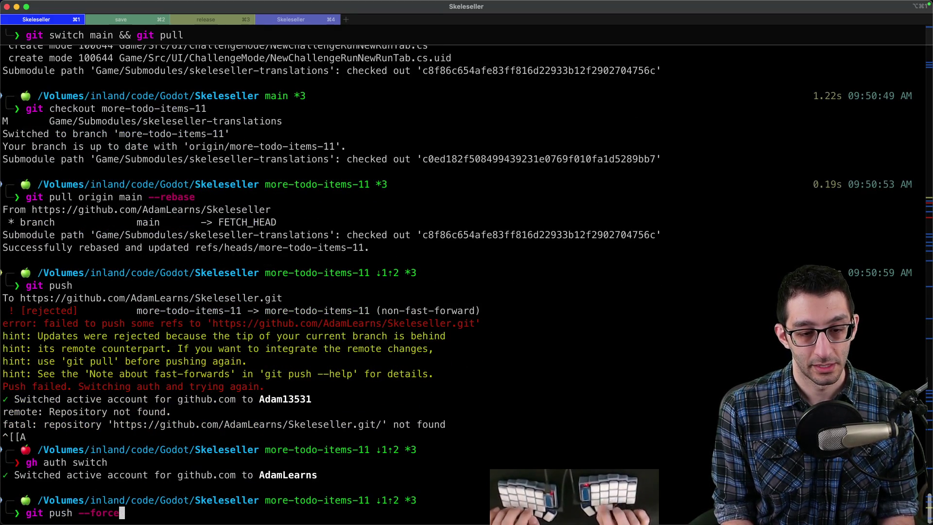
key("Return")
key("super+Tab")
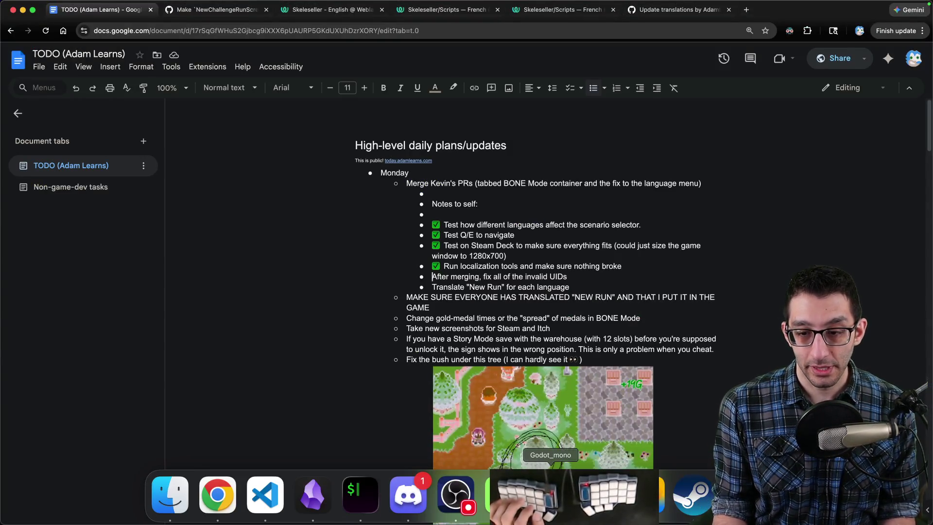
Step: Reload the scene from disk and upgrade project files via Restart & Upgrade, then view Weblate's French New Run page
left_click(548, 509)
left_click(448, 329)
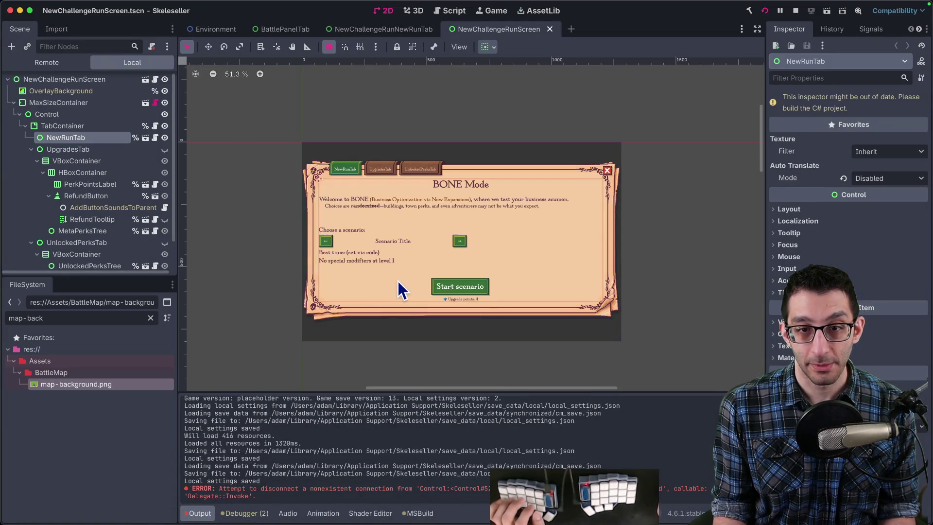
left_click(94, 5)
mouse_move(111, 111)
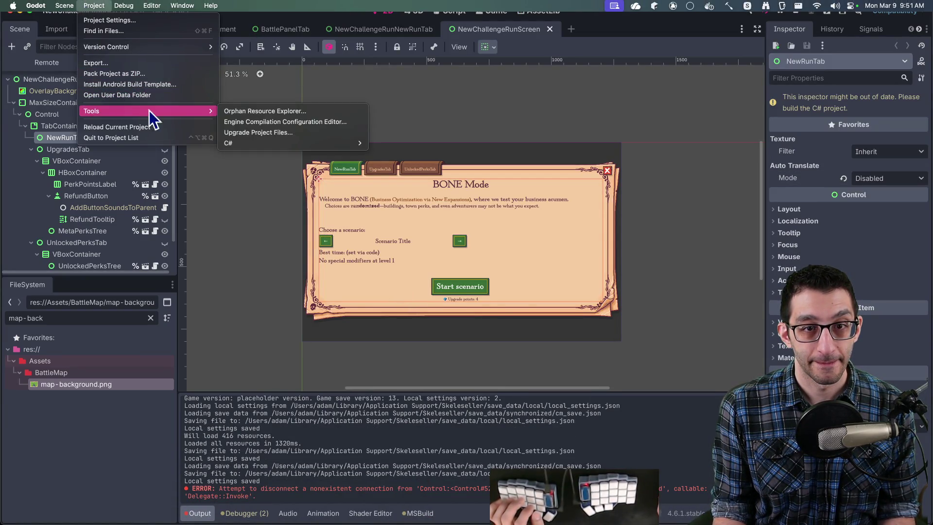
left_click(238, 134)
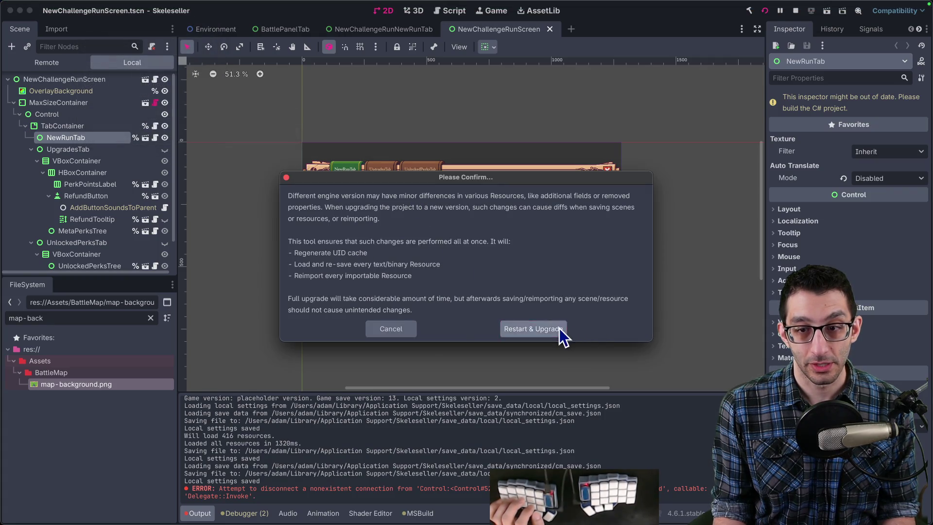
left_click(559, 328)
left_click(507, 270)
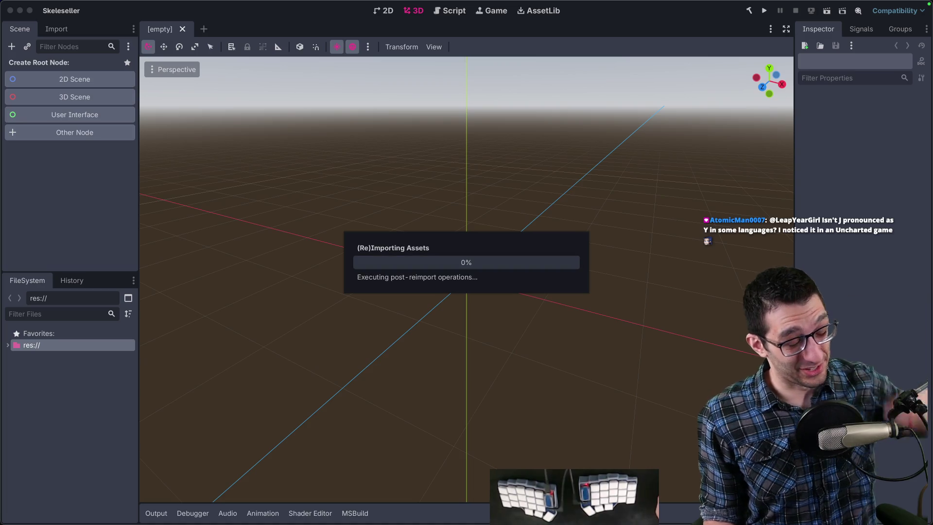
key("super+Tab")
left_click(544, 10)
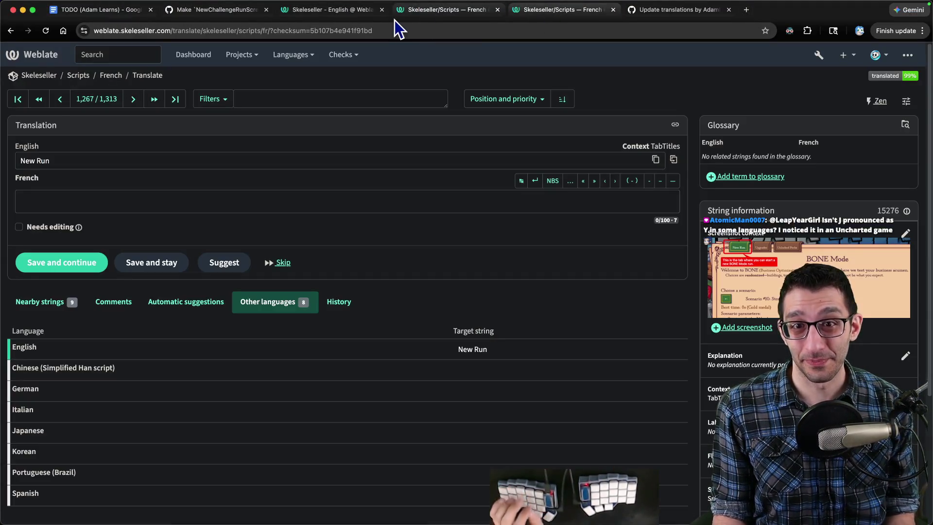
Step: Open New Run's German, Italian, Portuguese (Brazil) and Spanish translations in separate tabs
scroll(39, 334, "down", 4)
left_click(33, 217, "super")
left_click(28, 239, "super")
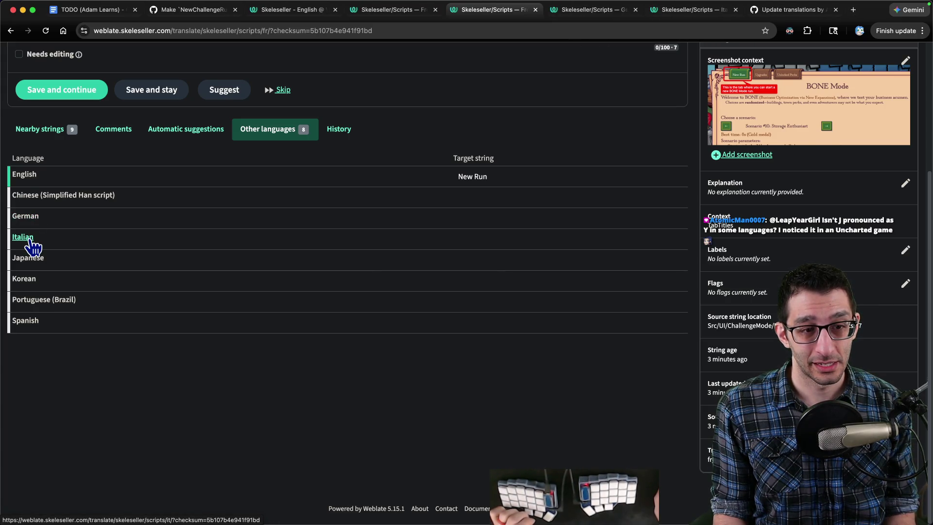
left_click(19, 302, "super")
left_click(30, 324, "super")
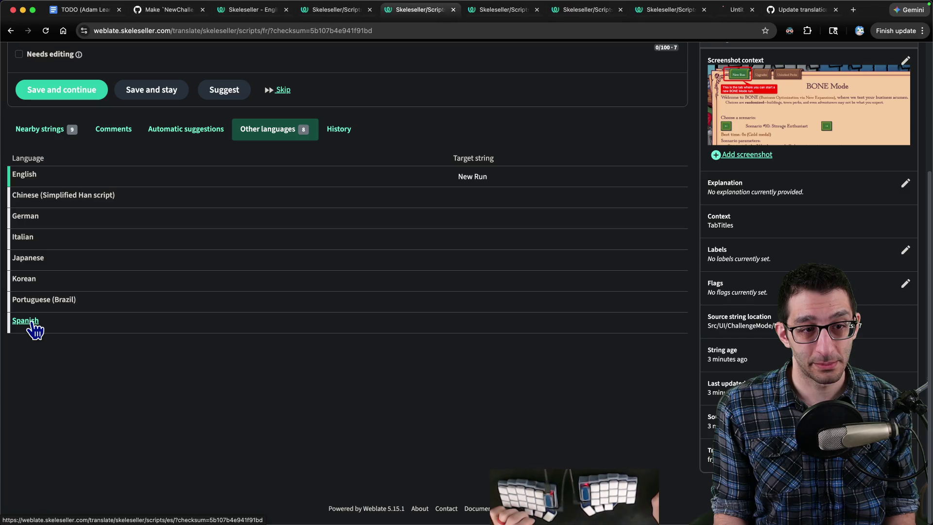
Step: Copy the German page's permalink into a VS Code note labelled 'German:'
key("ctrl+Tab")
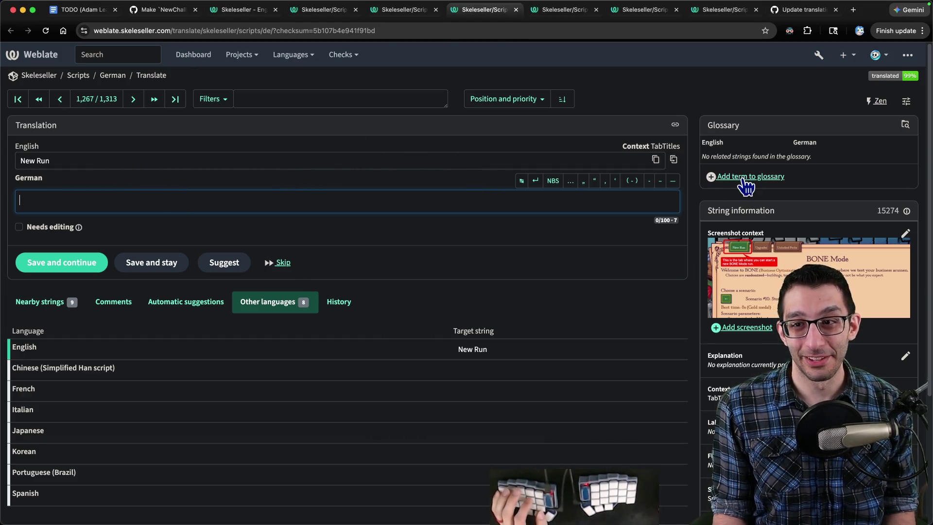
left_click(676, 125)
key("super+Tab")
type("http://weblate.skeleseller.com/translate/skeleseller/scripts/de/?checksum=5b107b4e941f91bd")
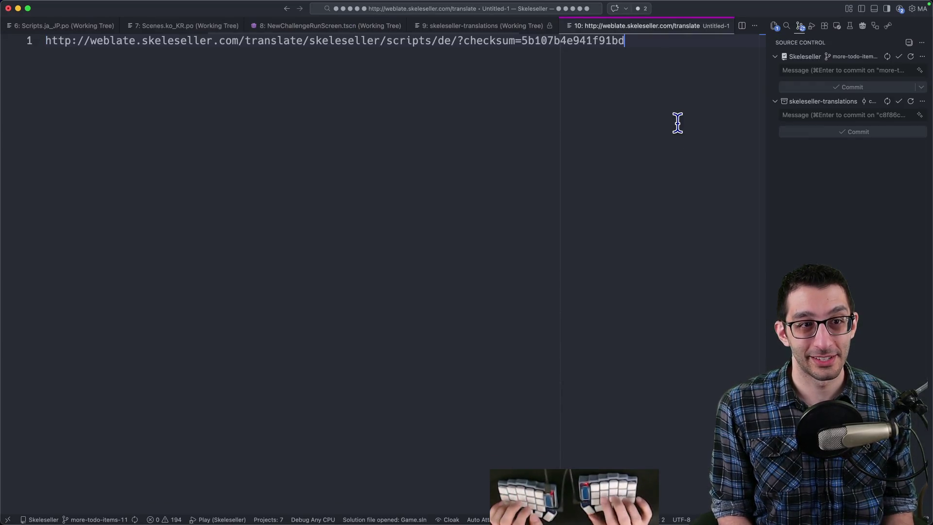
key("super+Left")
type("Italian")
key("super+BackSpace")
key("super+Tab")
key("super+Tab")
type("German:")
key("super+Tab")
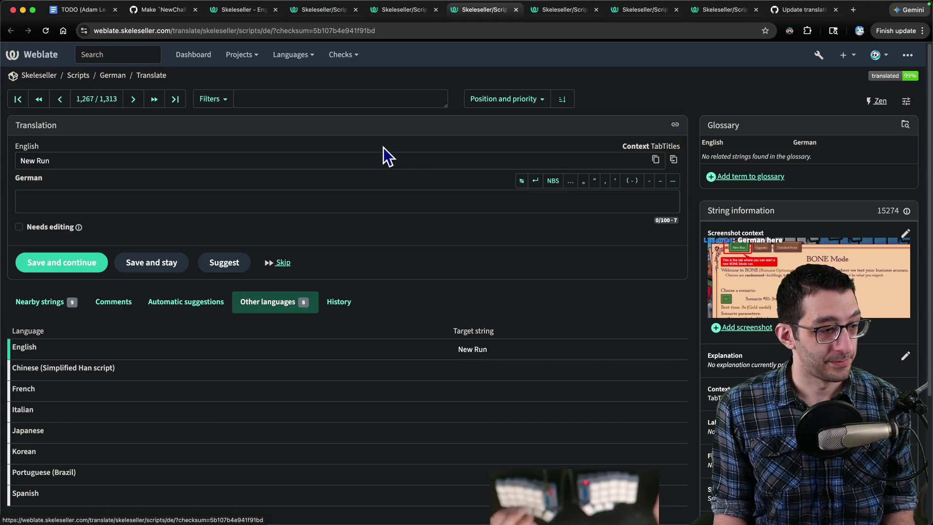
scroll(209, 174, "down", 1)
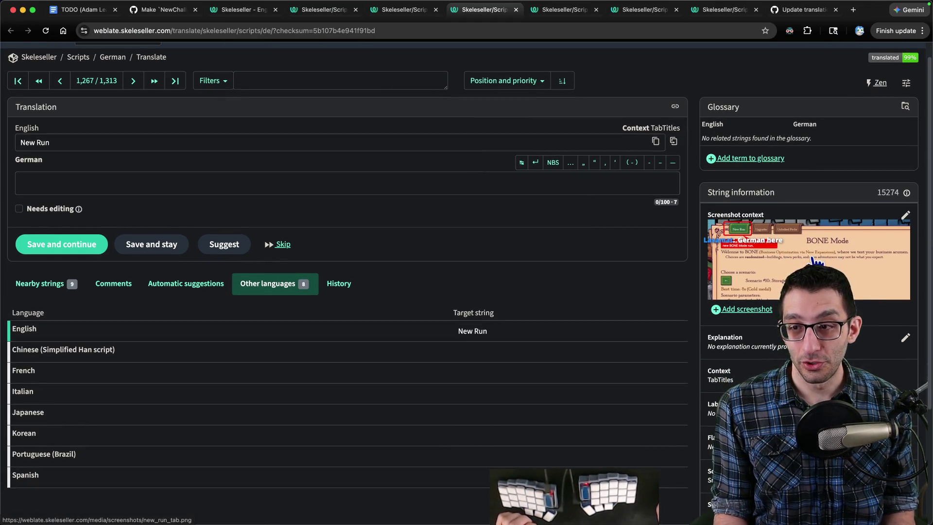
Step: View the new_run_tab.png screenshot full size, then go to the Italian New Run translation tab
left_click(781, 263)
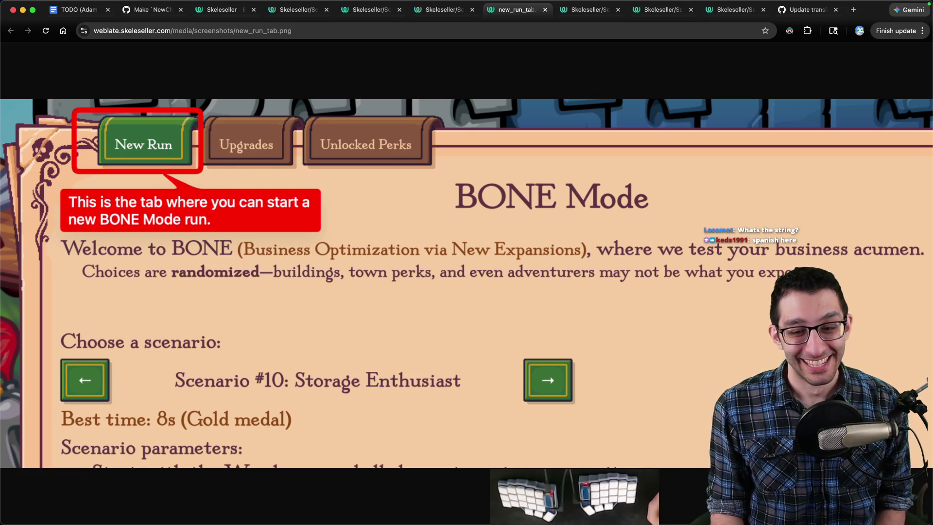
left_click(574, 493)
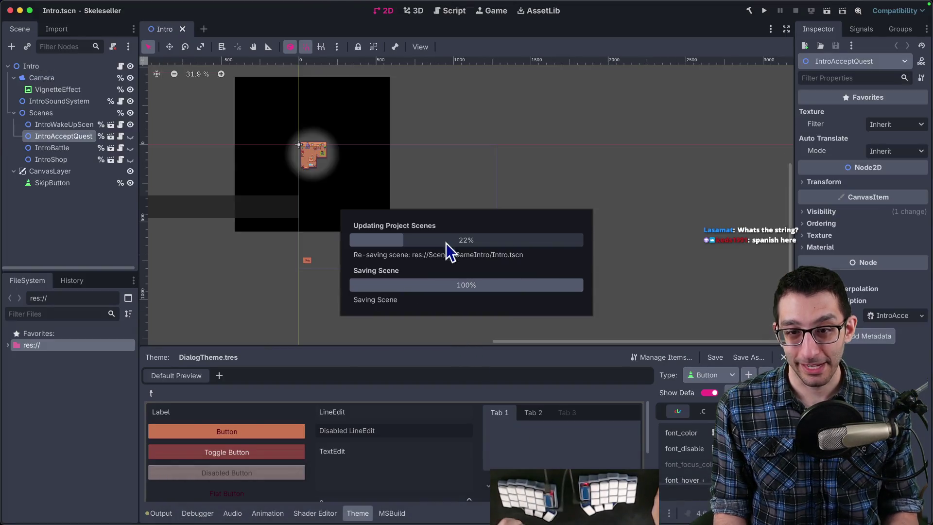
left_click(242, 496)
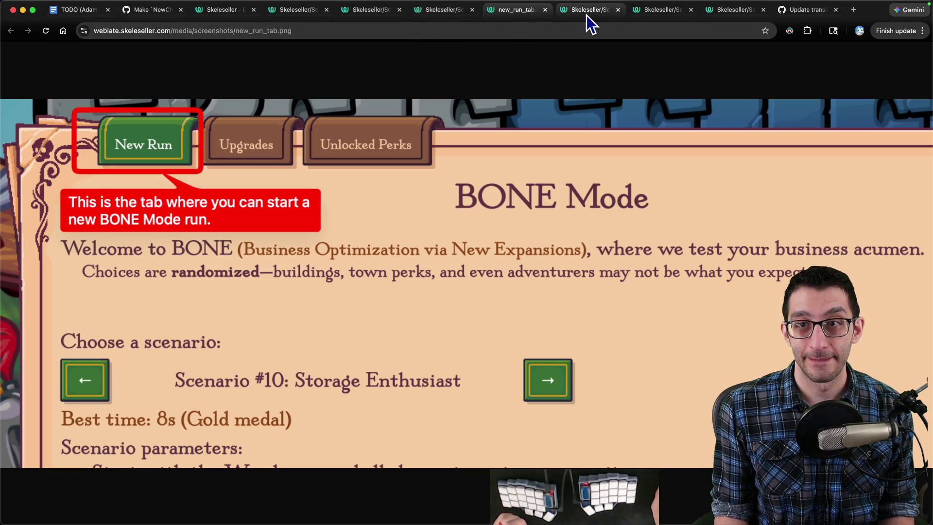
left_click(453, 11)
left_click(582, 17)
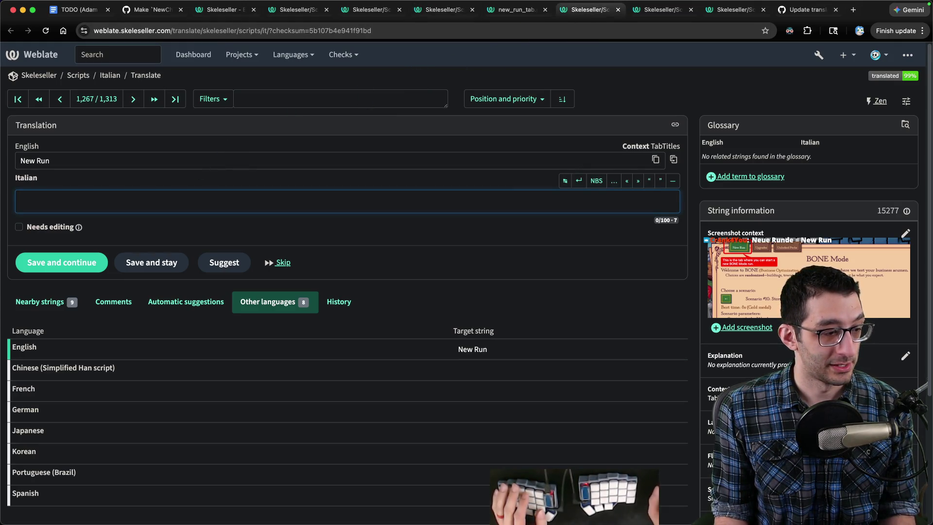
key("super+Tab")
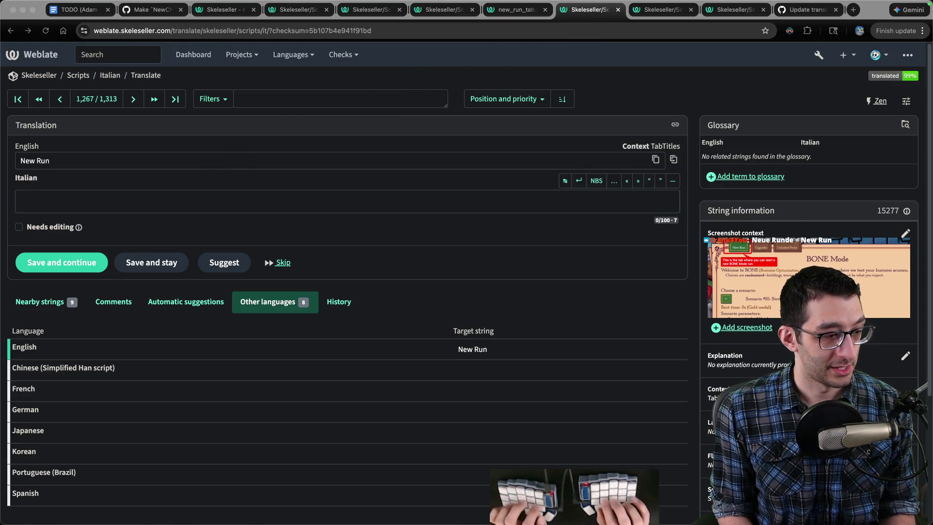
Step: Jot the chat suggestion 'Neue Runde' into the scratch note
key("Return")
key("Return")
type("Neue Runde")
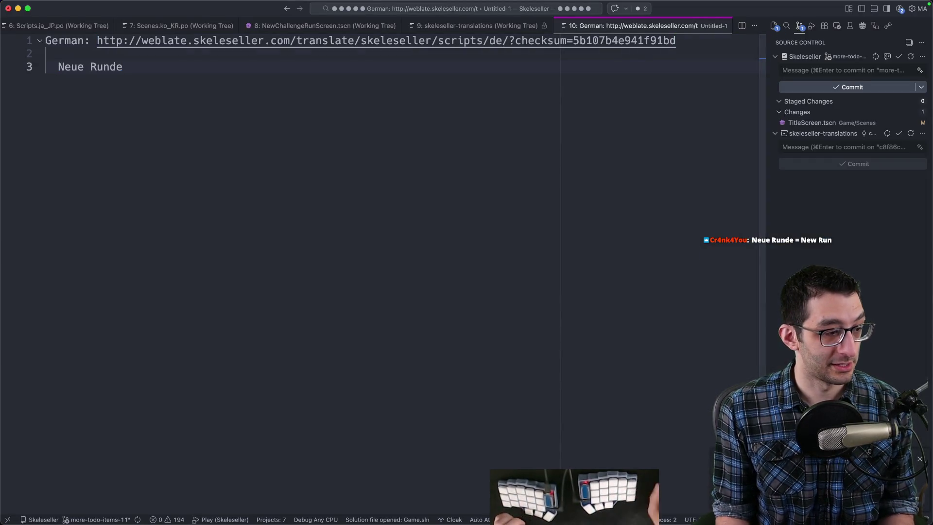
key("super+Tab")
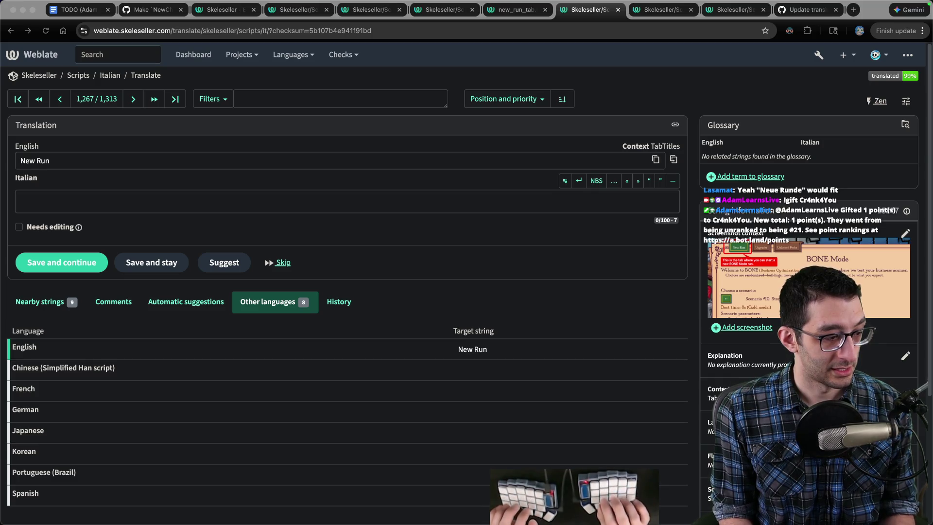
Step: Copy 'Neue Runde' into the German New Run translation and save it, staying on the string
key("super+Tab")
key("super+shift+Left")
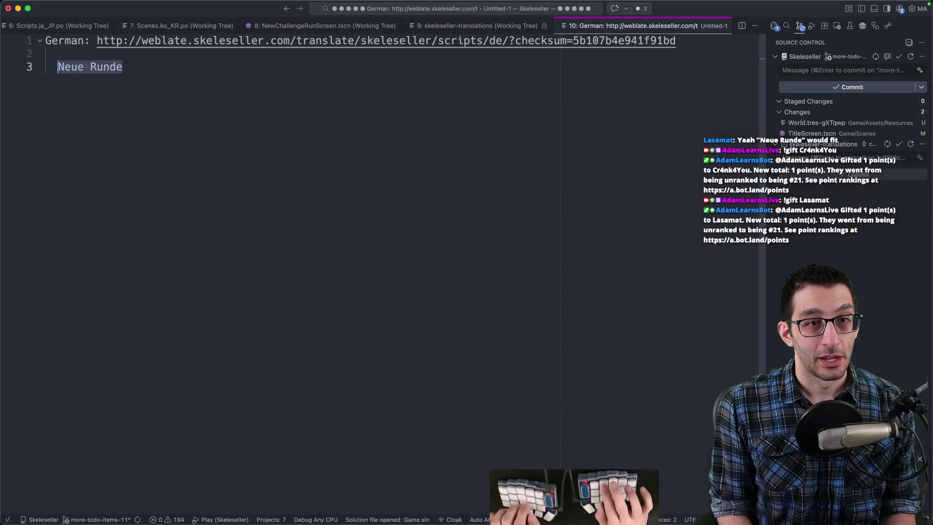
key("super+Tab")
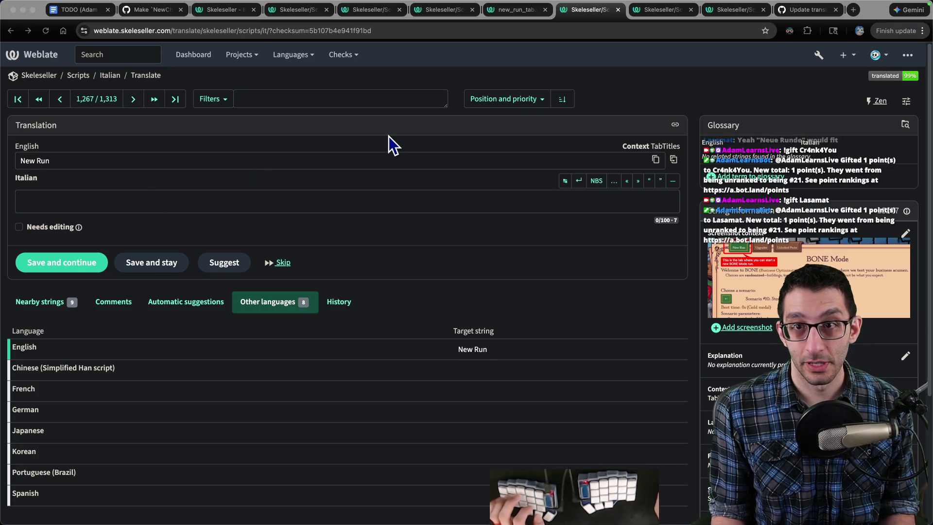
left_click(380, 144)
key("ctrl+Tab")
key("ctrl+Tab")
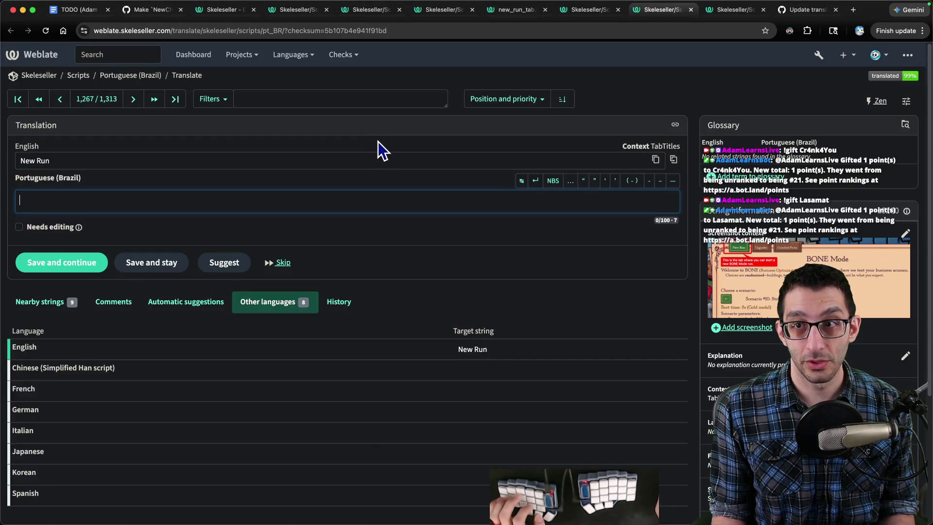
key("ctrl+Tab")
key("ctrl+shift+Tab")
key("ctrl+shift+Tab")
key("ctrl+shift+Tab")
key("ctrl+shift+Tab")
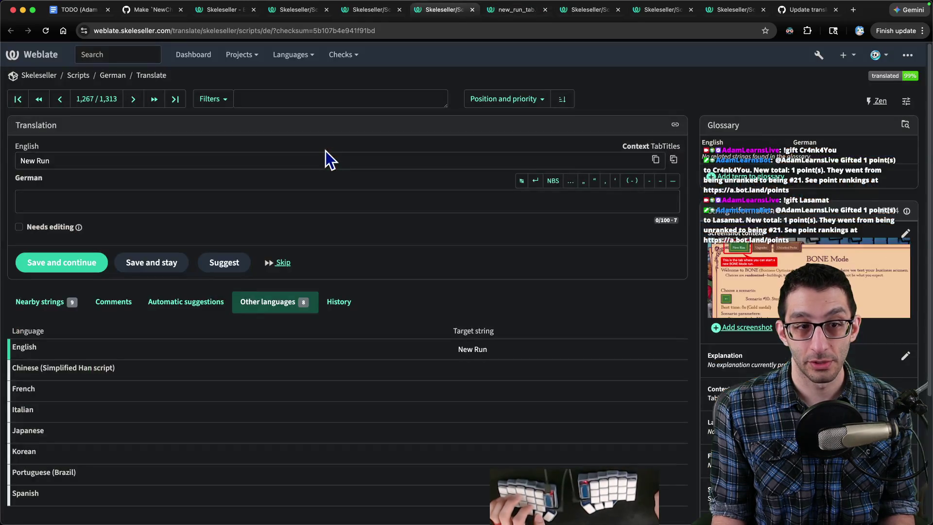
left_click(80, 199)
type("Neue Runde")
scroll(119, 218, "down", 2)
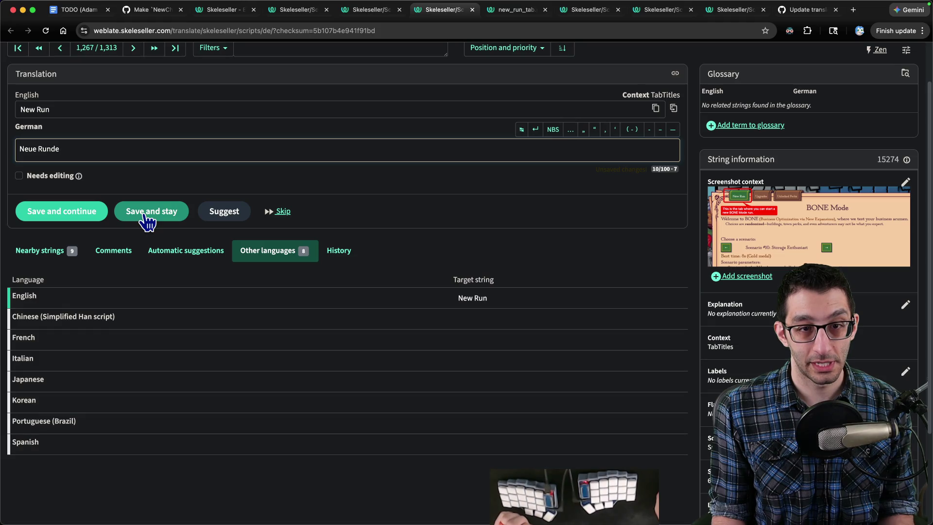
left_click(146, 221)
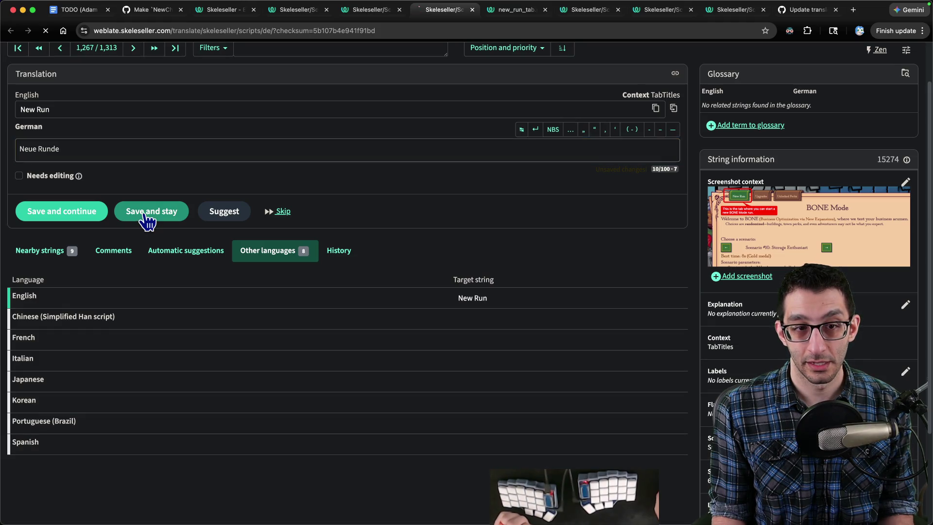
Step: Start a comment on the German string with the first and second chat suggestions for Neue Runde
scroll(187, 250, "down", 2)
left_click(127, 243)
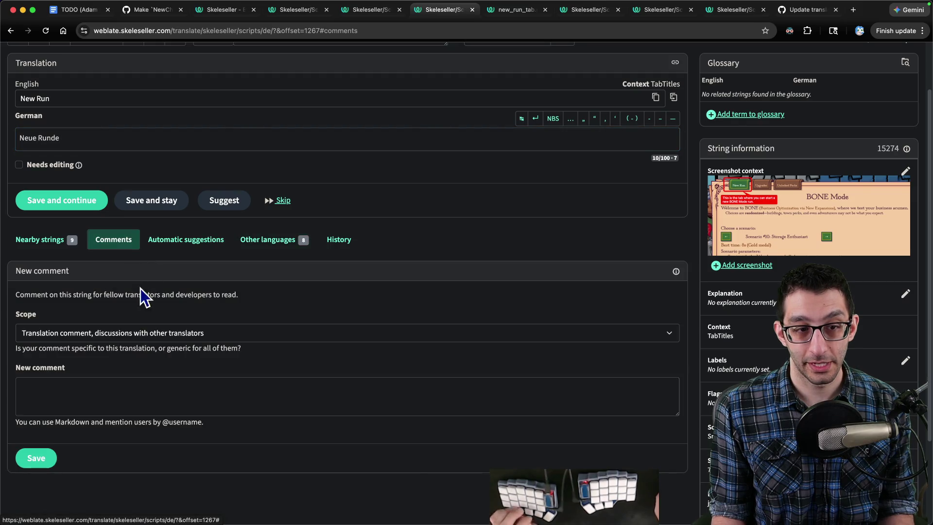
left_click(117, 383)
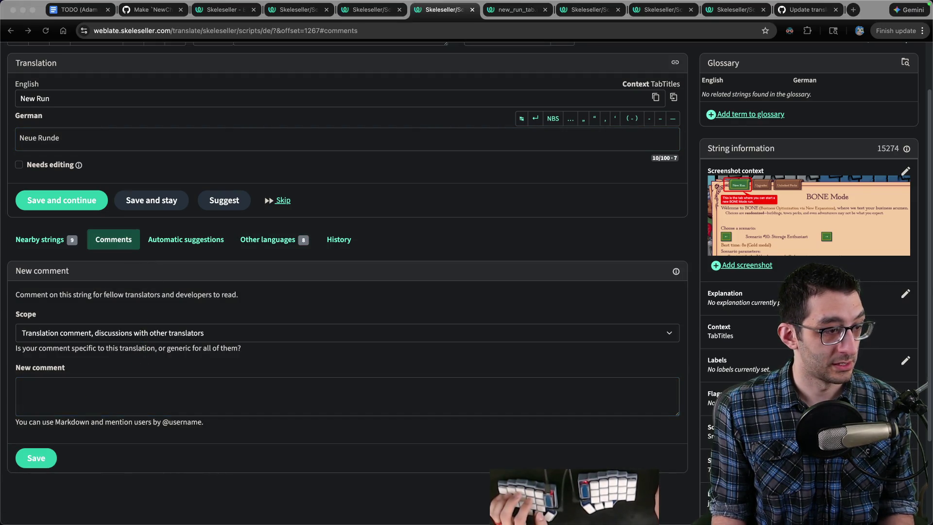
type("Cr4nk4You: Neue Runde = New Run")
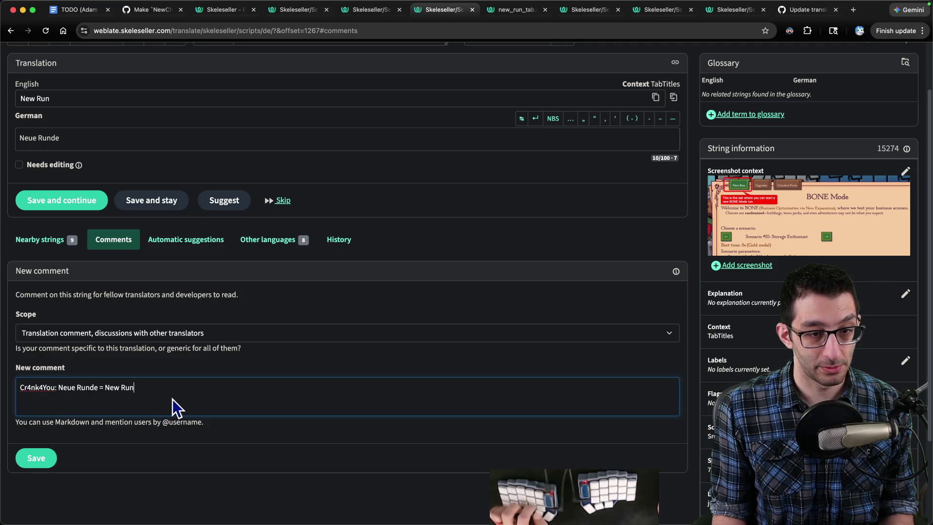
key("super+Tab")
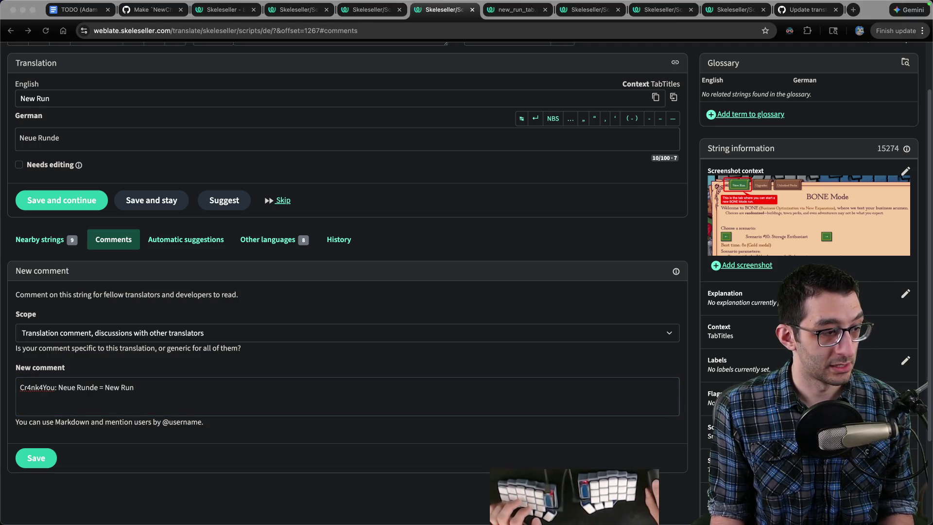
key("super+Tab")
key("super+v")
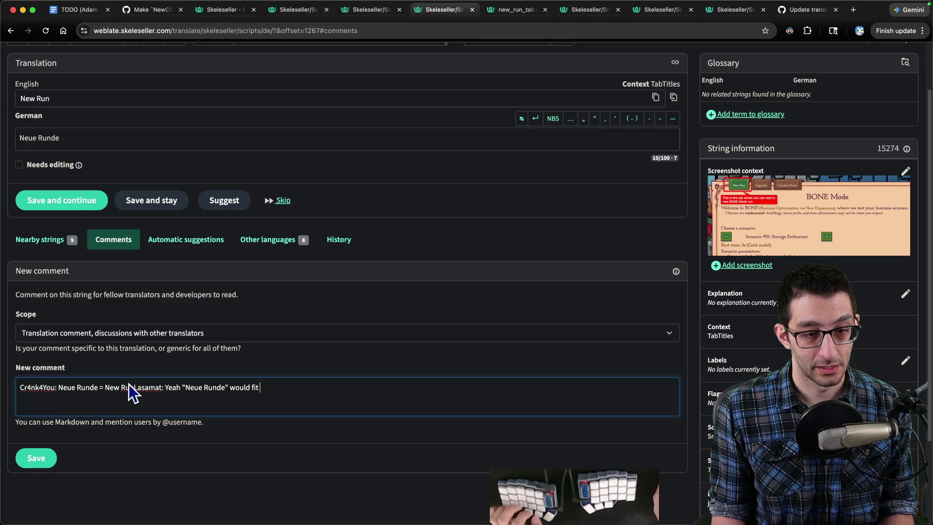
key("Return")
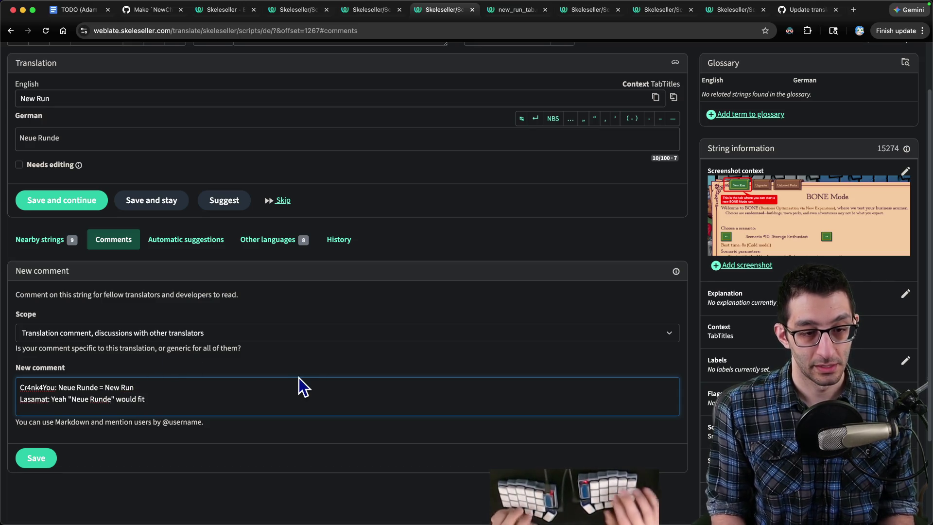
key("ctrl+Return")
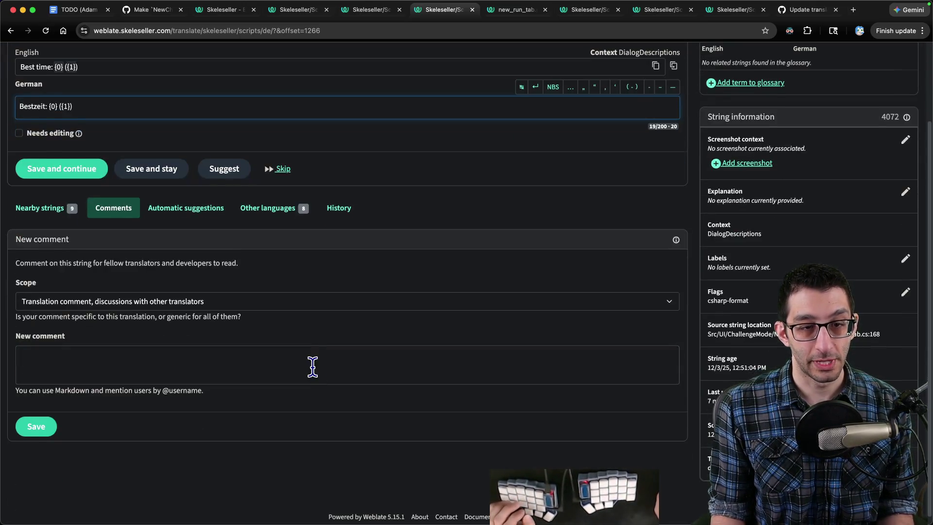
Step: Navigate back to the German New Run translation page
left_click(62, 103)
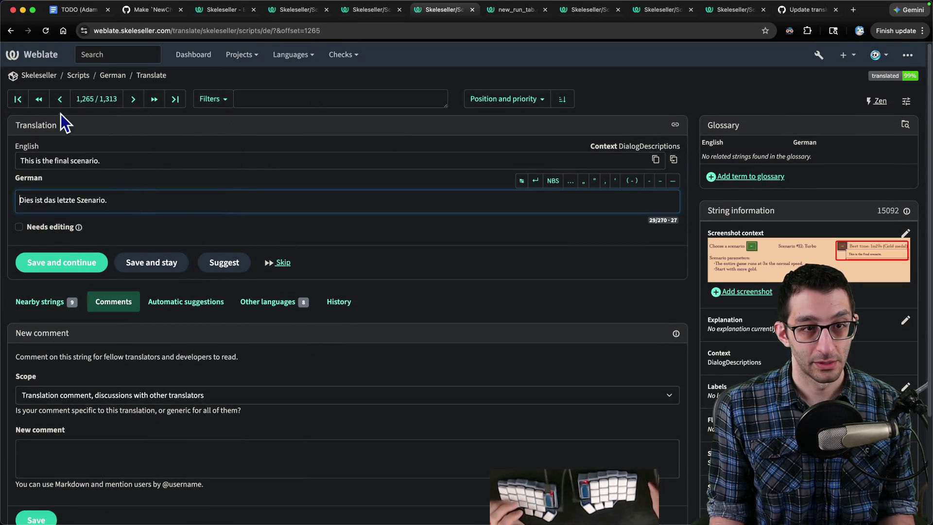
key("ctrl+shift+Tab")
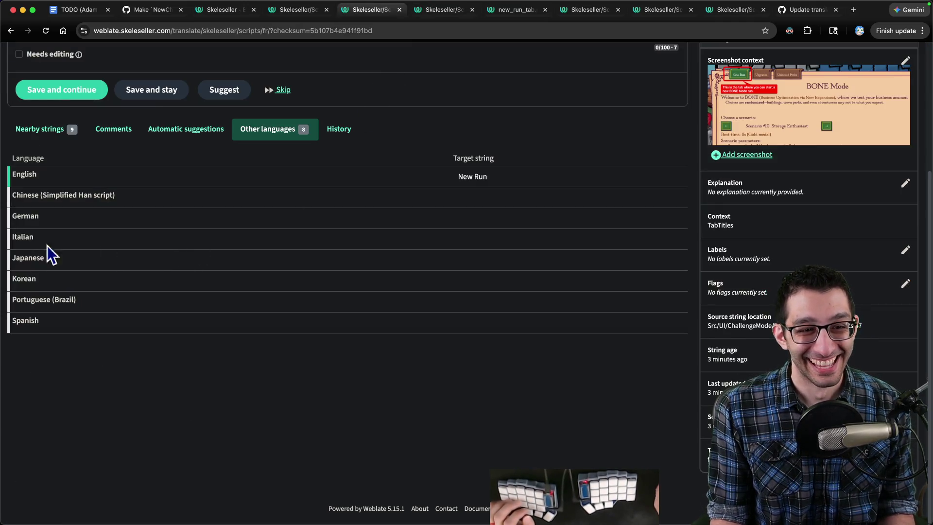
left_click(64, 219)
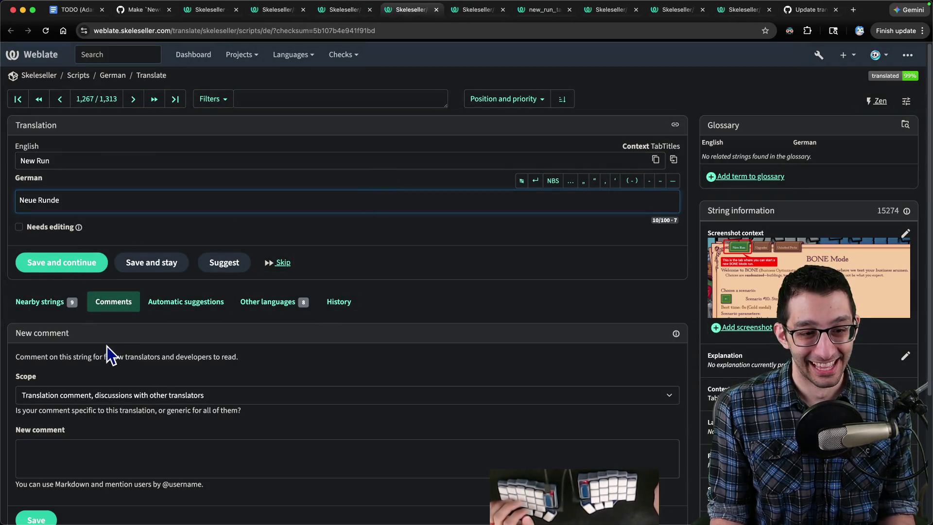
Step: Paste both chat messages as a new comment, remove the timestamp and post it as a translation comment
scroll(117, 350, "down", 2)
left_click(120, 370)
scroll(163, 359, "up", 2)
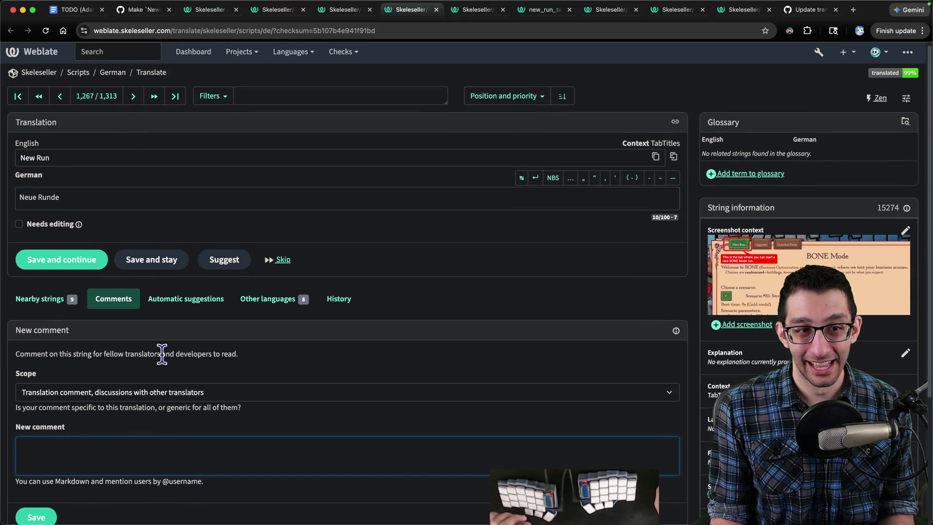
scroll(195, 340, "down", 4)
scroll(242, 316, "up", 5)
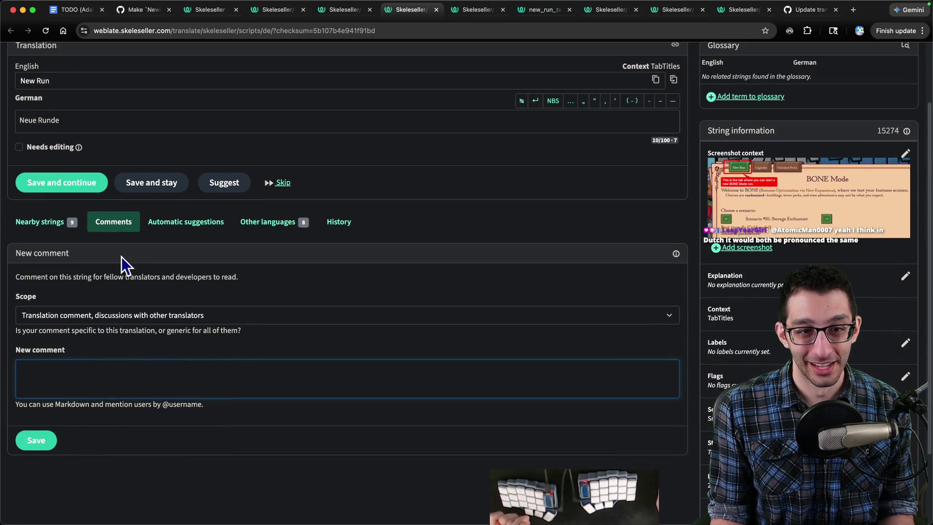
scroll(251, 258, "down", 2)
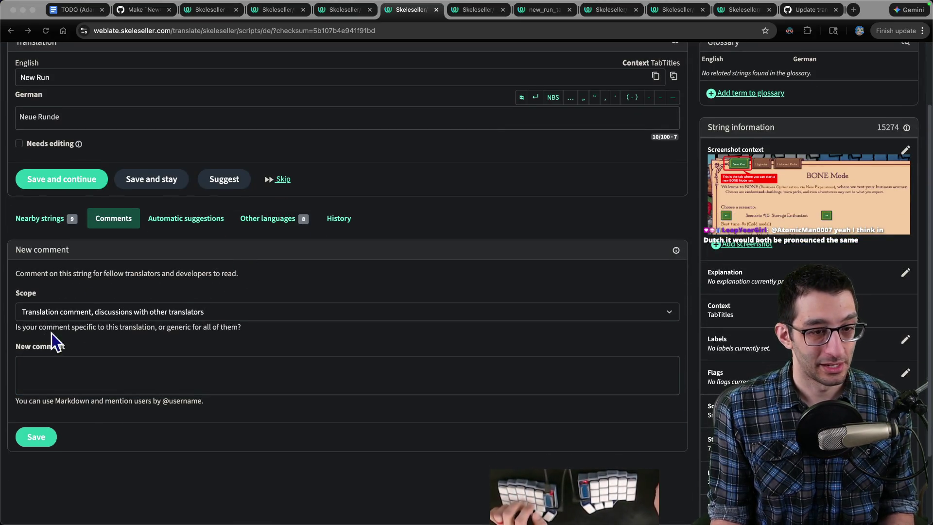
left_click(145, 359)
key("super+v")
left_click_drag(34, 378, 19, 378)
key("BackSpace")
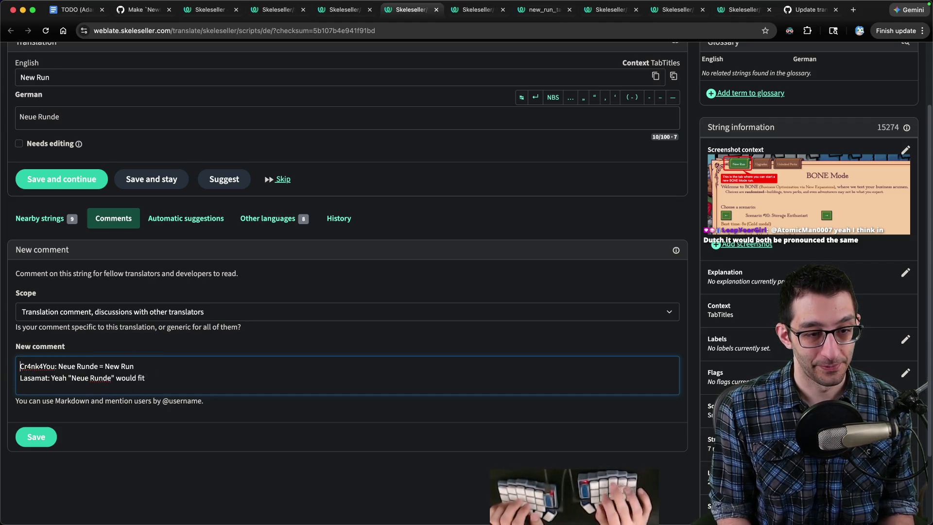
key("Up")
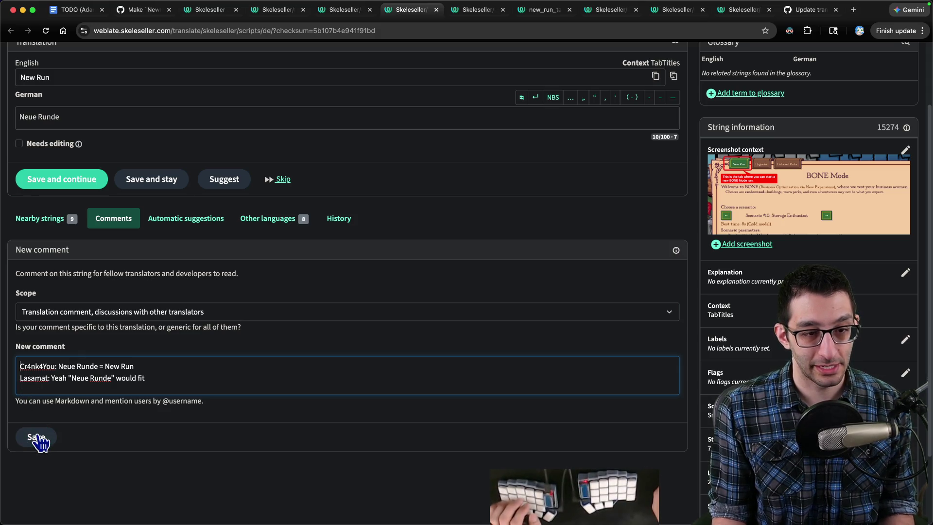
left_click(37, 437)
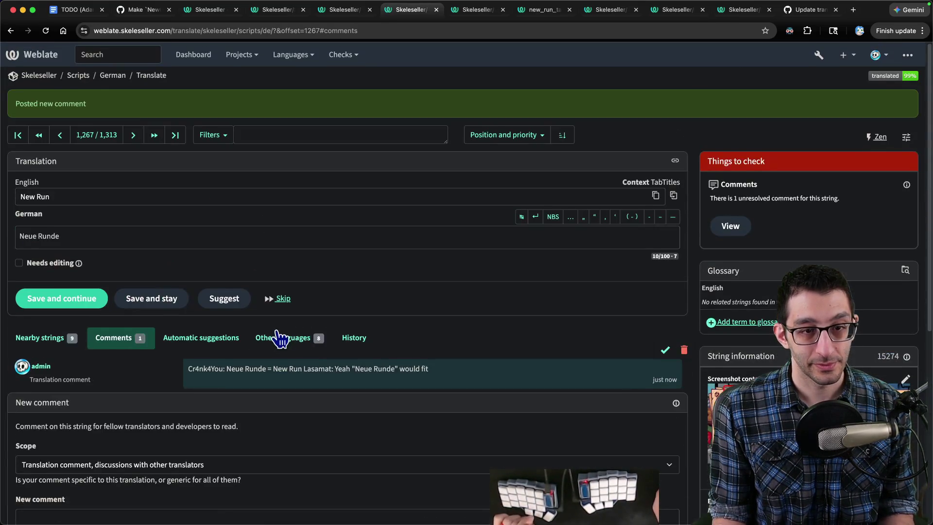
scroll(442, 358, "down", 1)
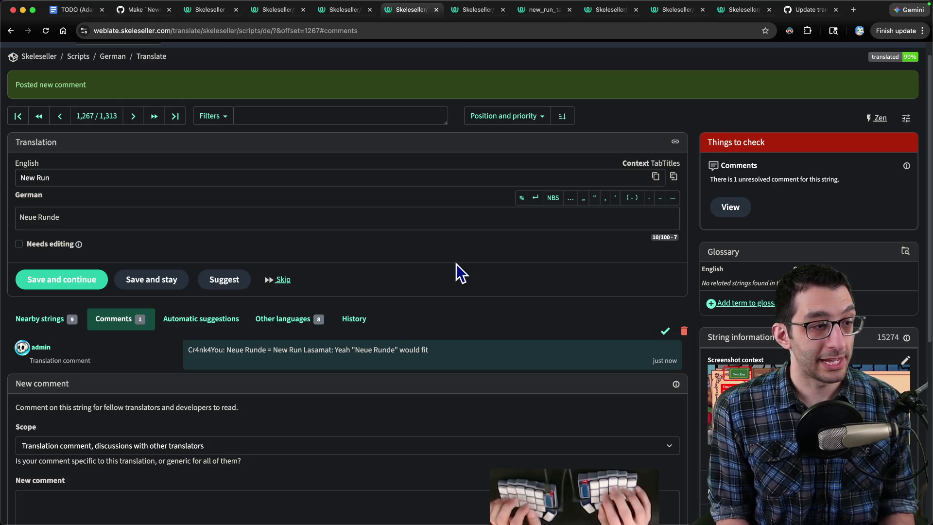
key("super+Tab")
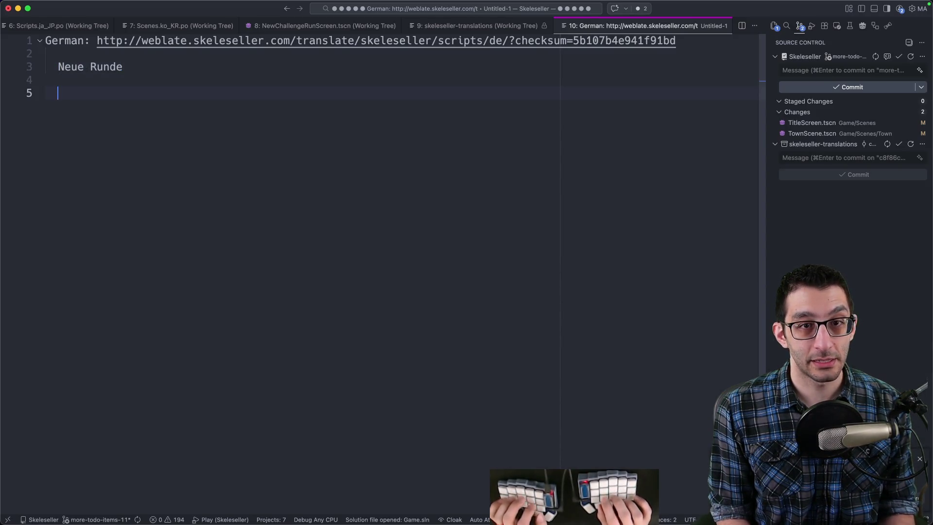
Step: Type the draft 'Novo jogo' into the Brazilian Portuguese New Run translation and select 'jogo'
key("super+Tab")
key("ctrl+Tab")
key("ctrl+Tab")
key("ctrl+shift+Tab")
key("ctrl+Tab")
key("super+Tab")
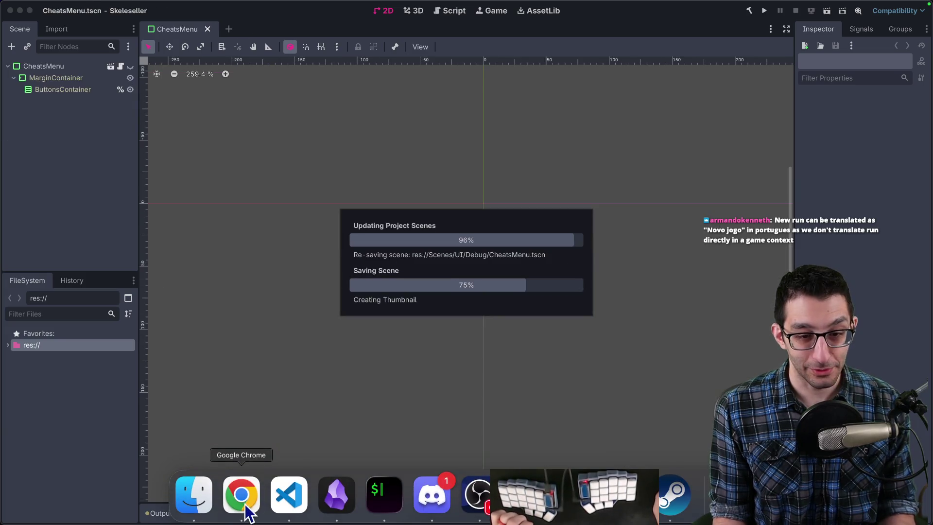
left_click(246, 508)
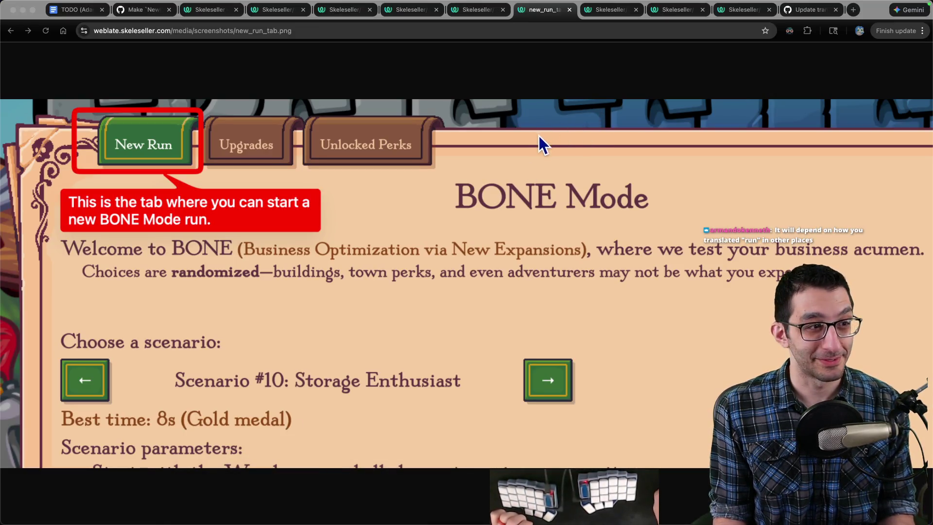
key("ctrl+Tab")
key("ctrl+Tab")
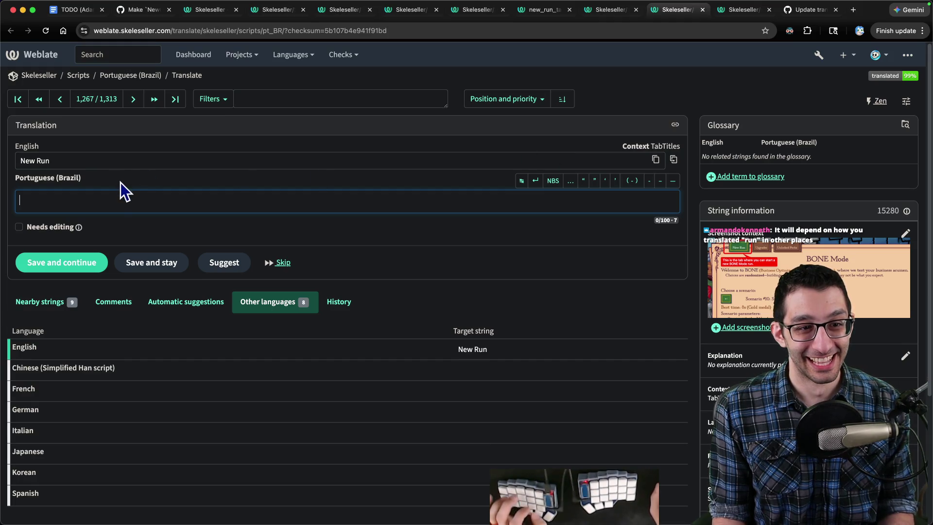
type("Novo jogo")
left_click_drag(60, 200, 44, 200)
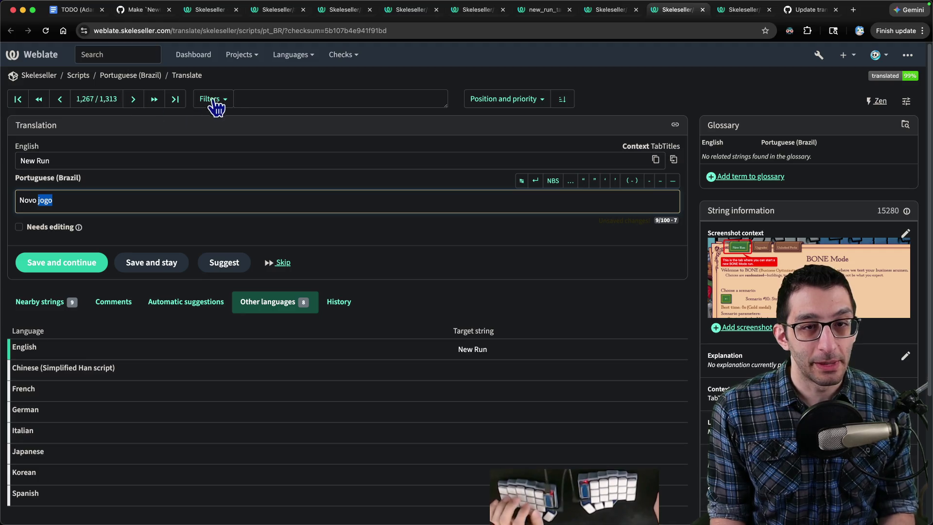
Step: Search Weblate for 'run' from a new tab's address bar
left_click(852, 11)
type("weblat")
key("Tab")
type("run")
key("Return")
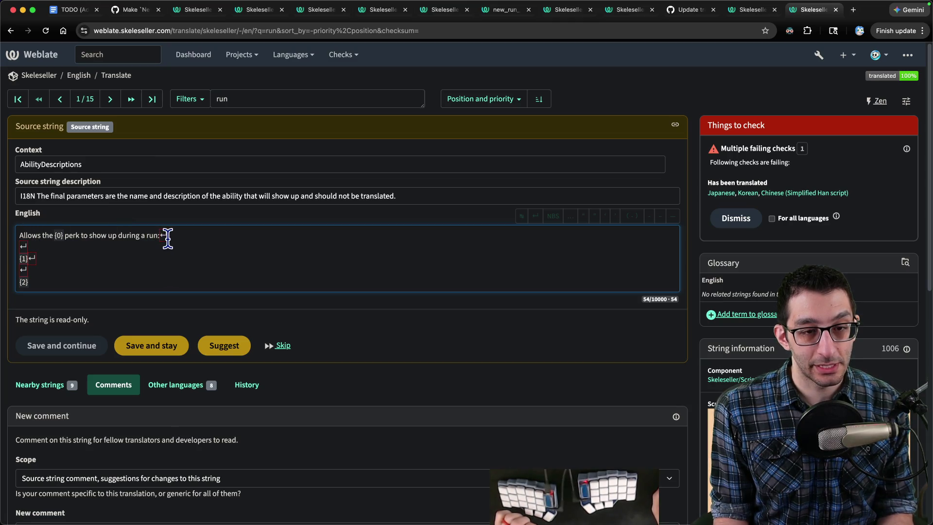
Step: Open the Brazilian Portuguese translation of the first 'run' match via Other languages
scroll(172, 294, "down", 5)
left_click(182, 196)
scroll(176, 243, "down", 5)
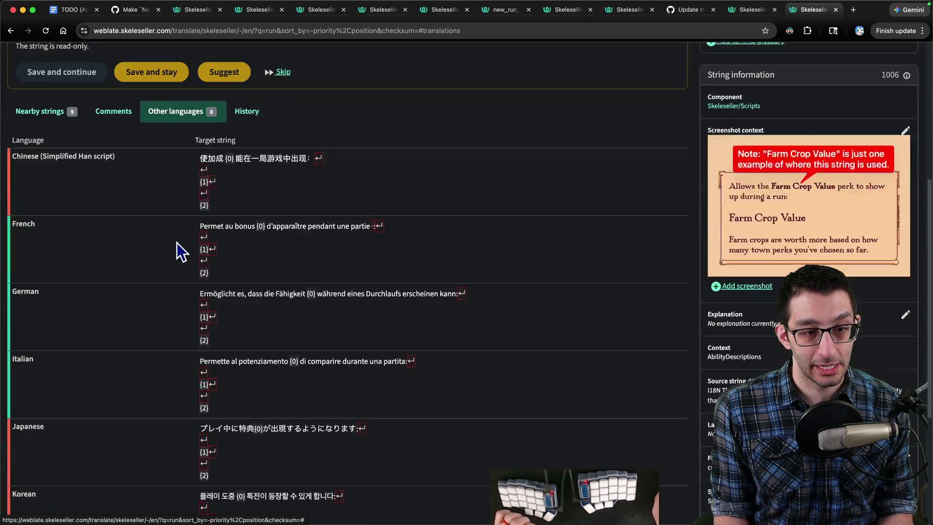
scroll(181, 262, "down", 3)
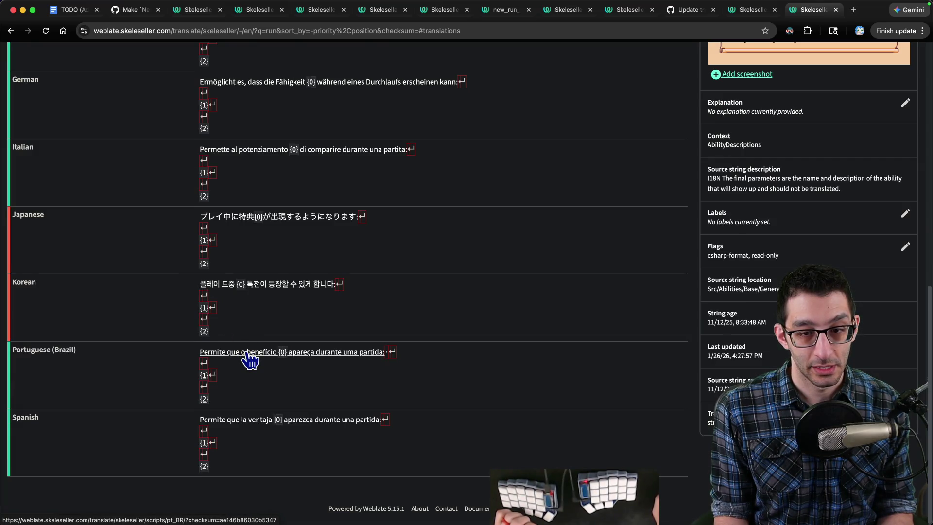
left_click(250, 359)
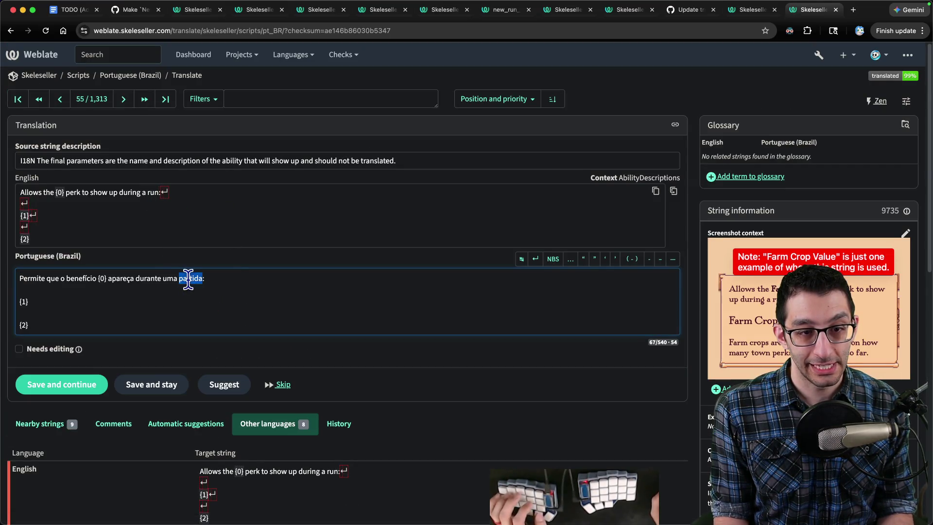
Step: Look up 'partida' in Google Translate in a new tab
key("ctrl+t")
type("transl")
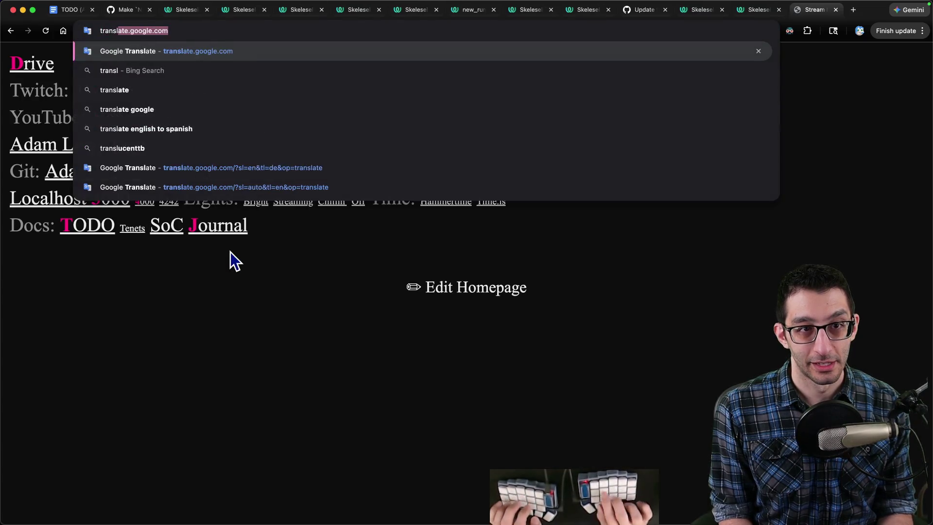
key("Return")
type("partida")
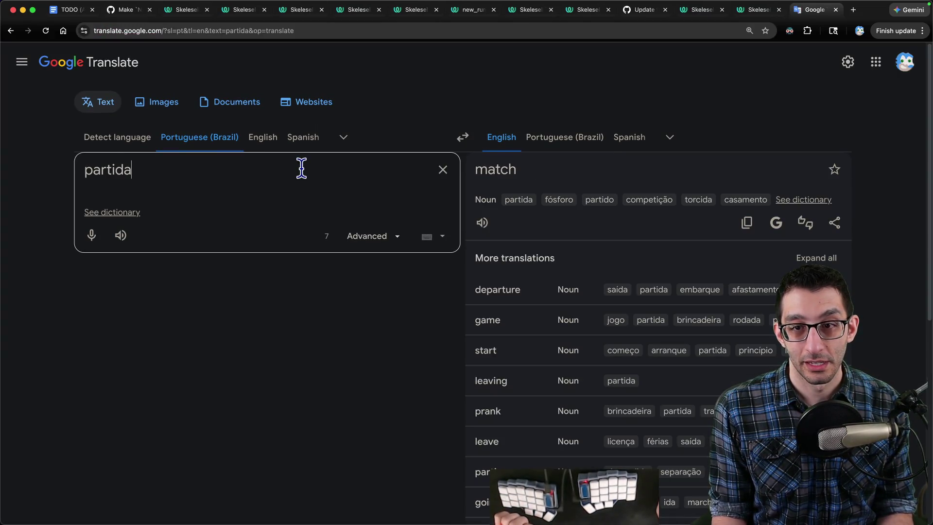
Step: Back in the New Run tab, replace 'jogo' so the draft reads 'Novo partida'
key("ctrl+shift+Tab")
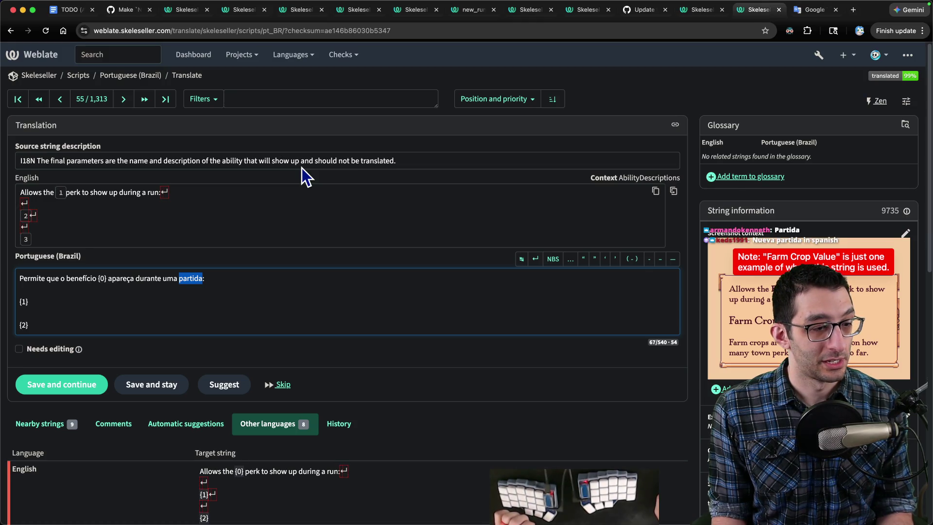
key("ctrl+shift+Tab")
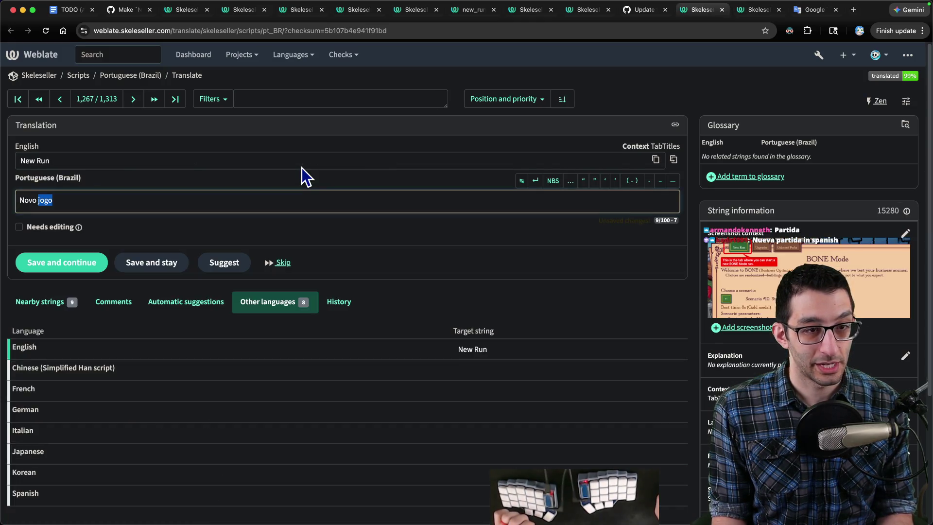
key("alt+Right")
key("alt+shift+Left")
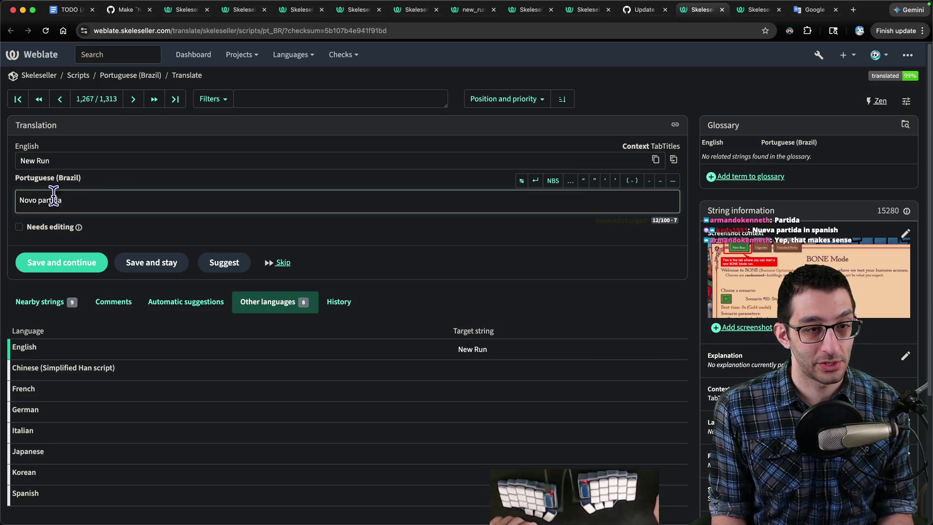
key("Delete")
type("a")
key("BackSpace")
type("o")
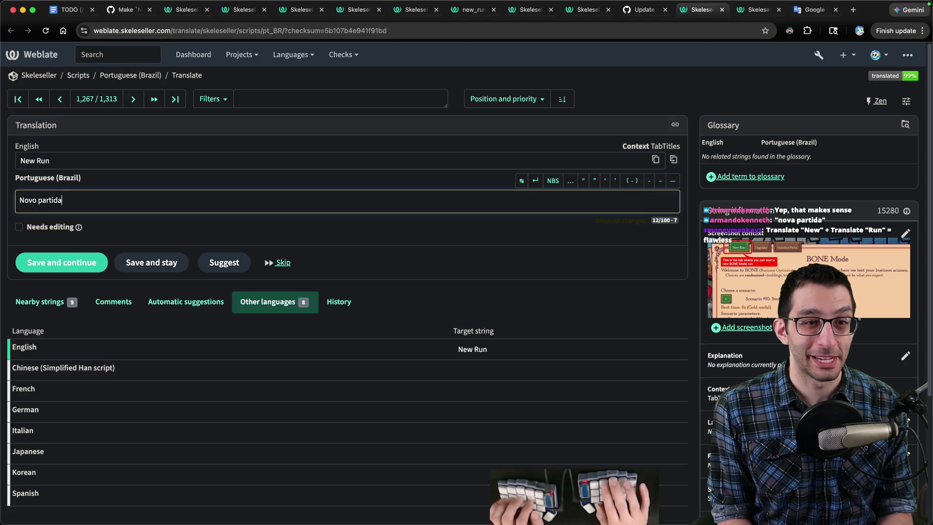
key("super+a")
Step: Translate 'new match' from English into Portuguese in Google Translate to confirm the wording
key("ctrl+Tab")
key("ctrl+Tab")
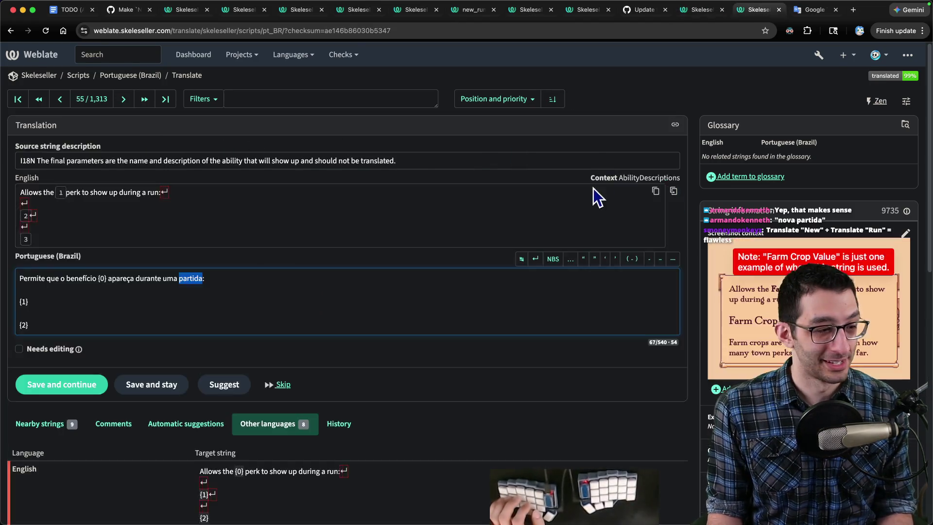
left_click(462, 137)
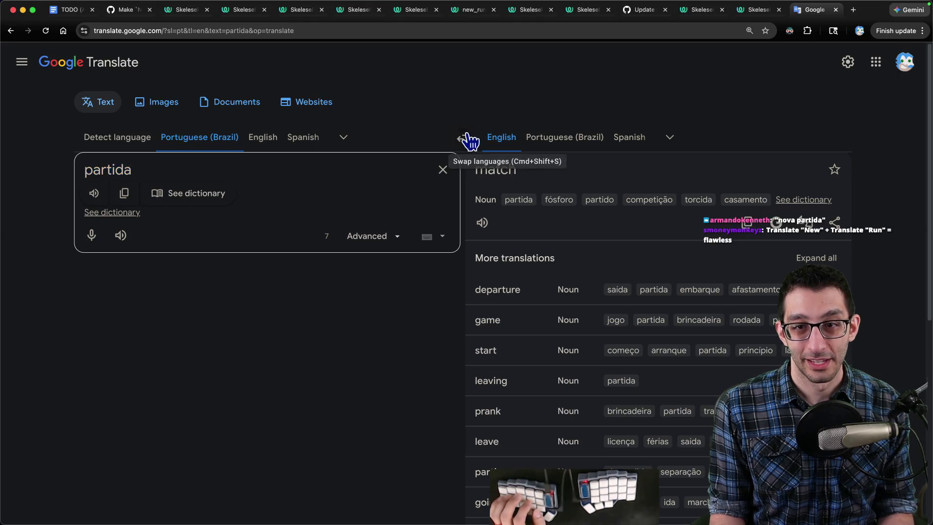
left_click_drag(193, 171, 83, 170)
type("new match")
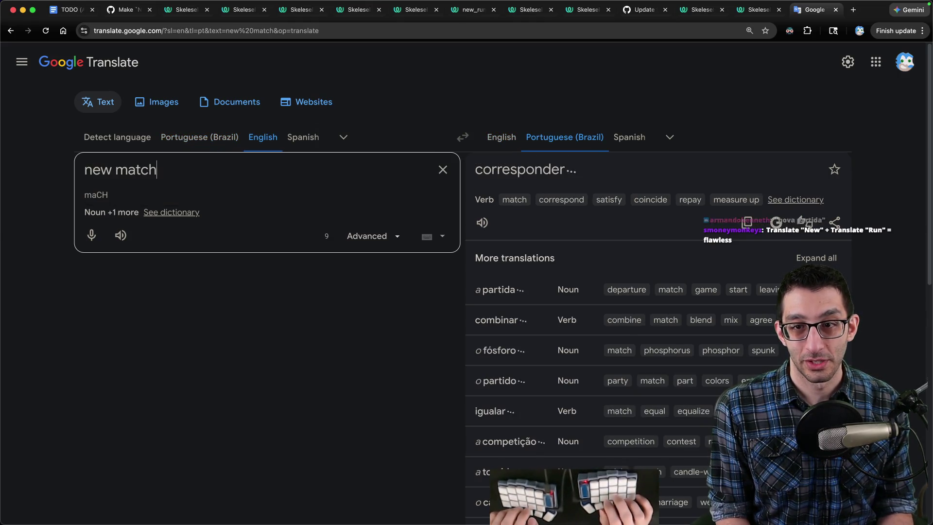
key("ctrl+shift+Tab")
key("ctrl+shift+Tab")
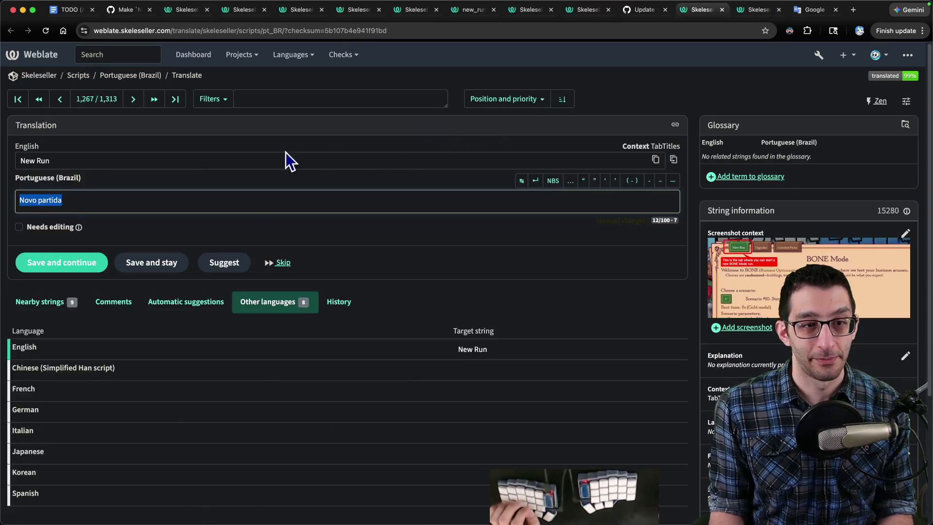
Step: Change 'Novo' to 'Nova', save 'Nova partida', and move to the Spanish New Run tab
left_click(37, 200)
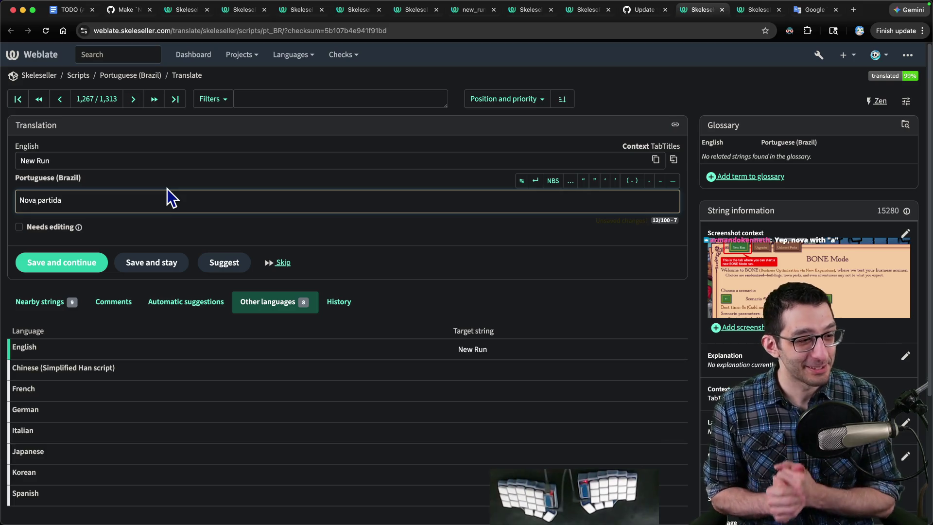
left_click(135, 265)
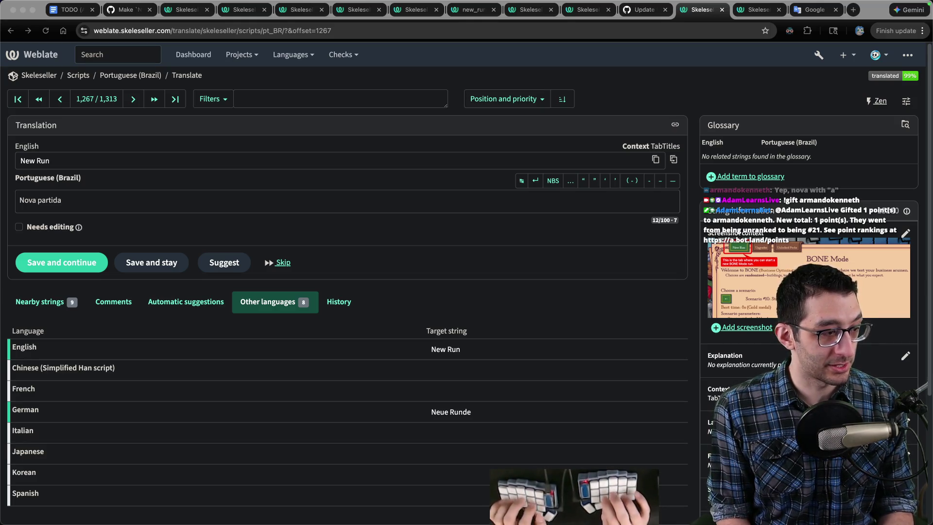
left_click(434, 236)
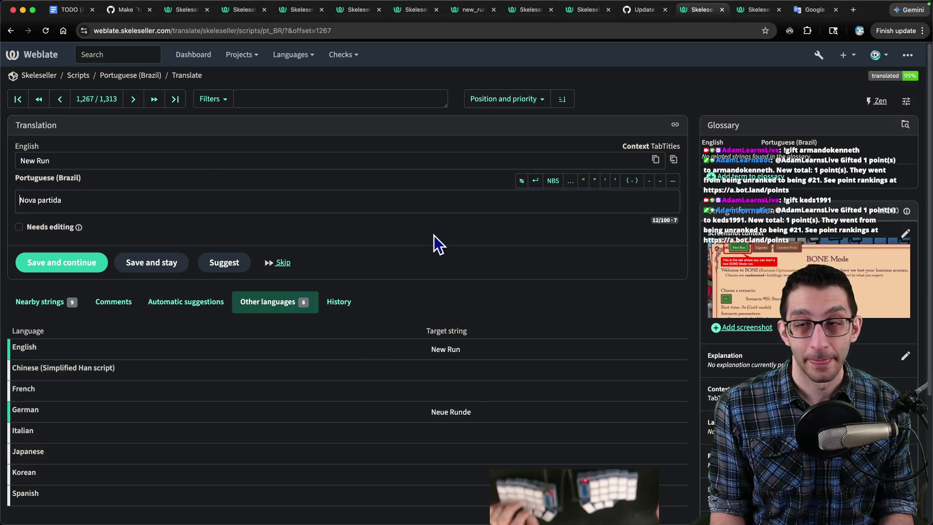
key("ctrl+Tab")
key("ctrl+shift+Tab")
key("ctrl+shift+Tab")
key("ctrl+shift+Tab")
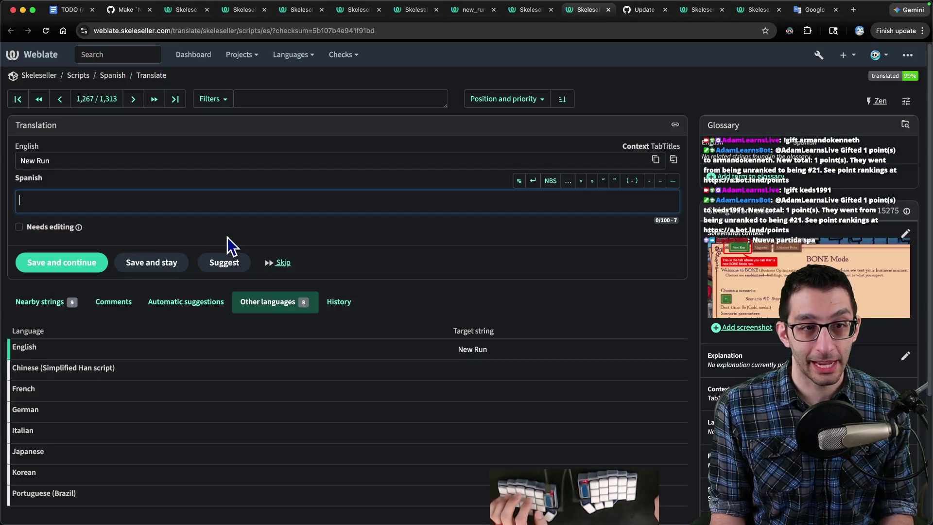
Step: Save 'Nueva partida' as the Spanish translation, then check the Italian and German New Run tabs
type("Nueva partida")
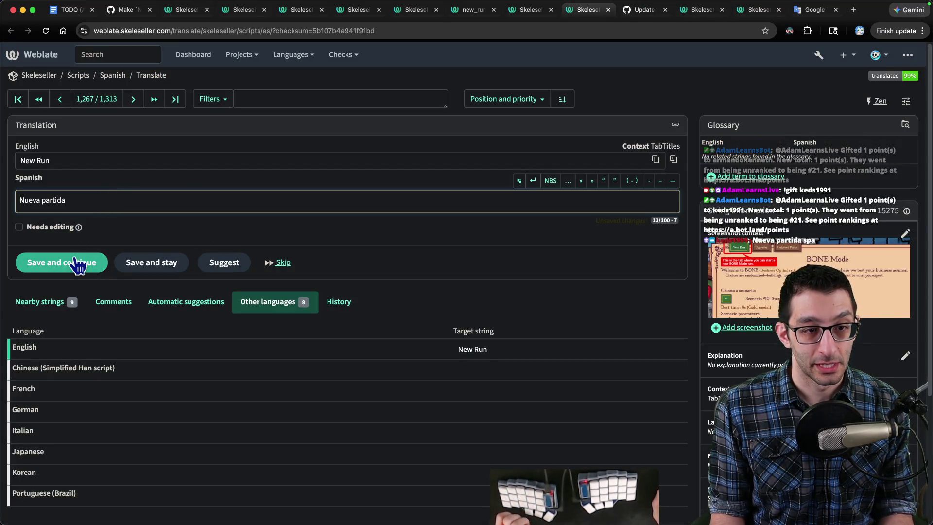
left_click(149, 266)
key("ctrl+shift+Tab")
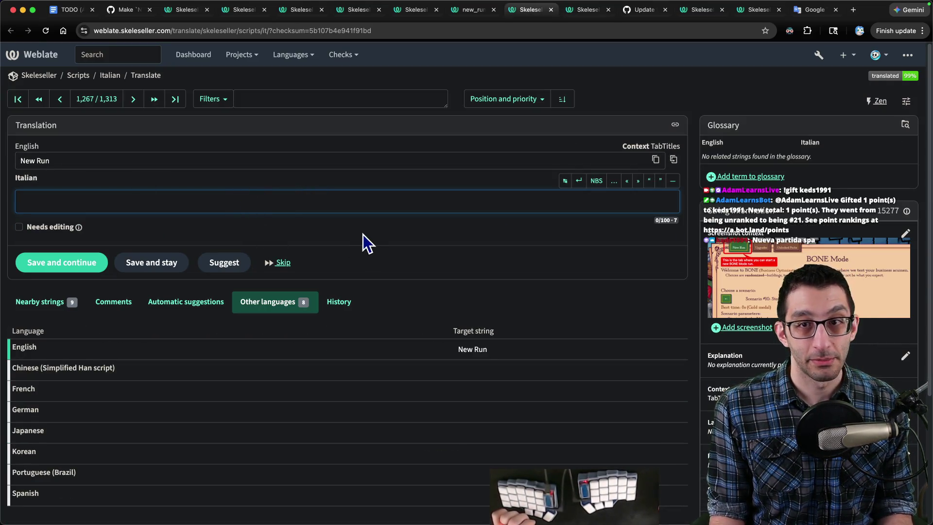
key("ctrl+shift+Tab")
key("ctrl+shift+Tab")
key("ctrl+shift+Tab")
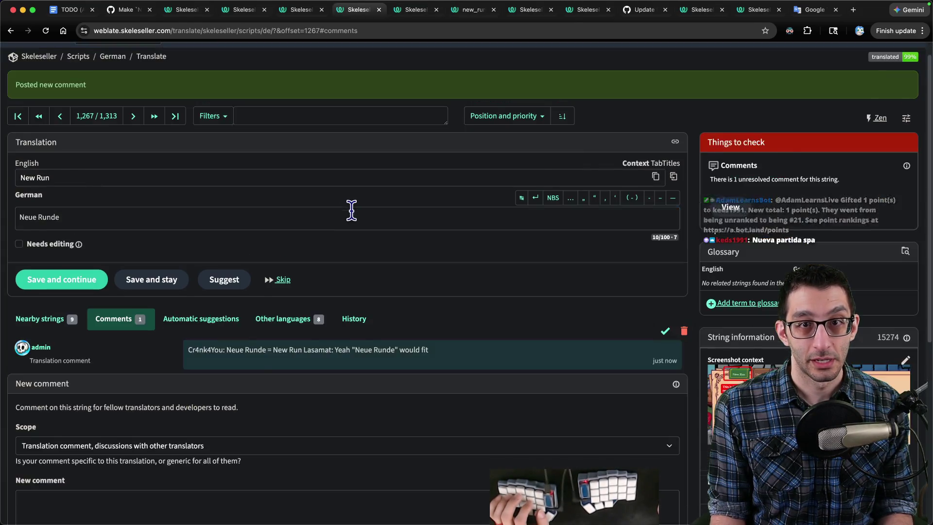
key("ctrl+Tab")
key("ctrl+Tab")
key("ctrl+Tab")
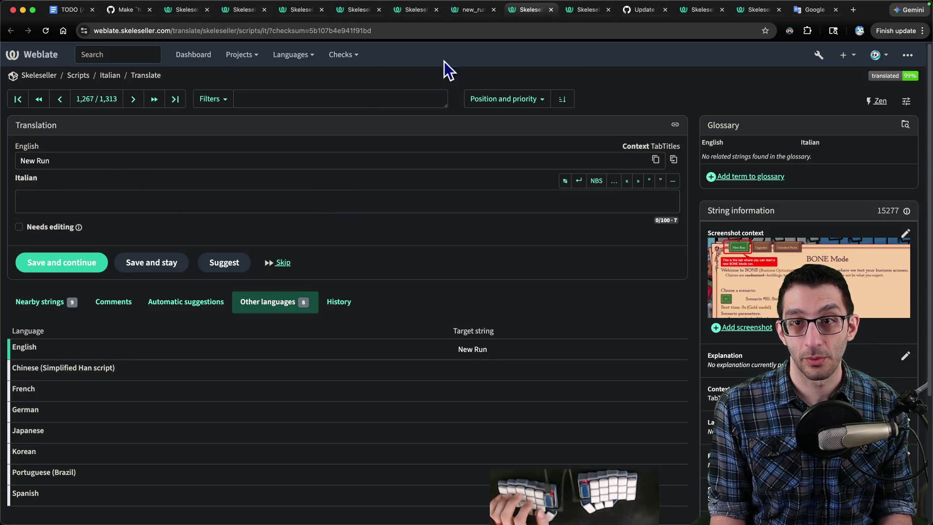
Step: Close the tabs to the right and begin a Skeleseller Weblate search in a new tab
right_click(546, 13)
left_click(556, 158)
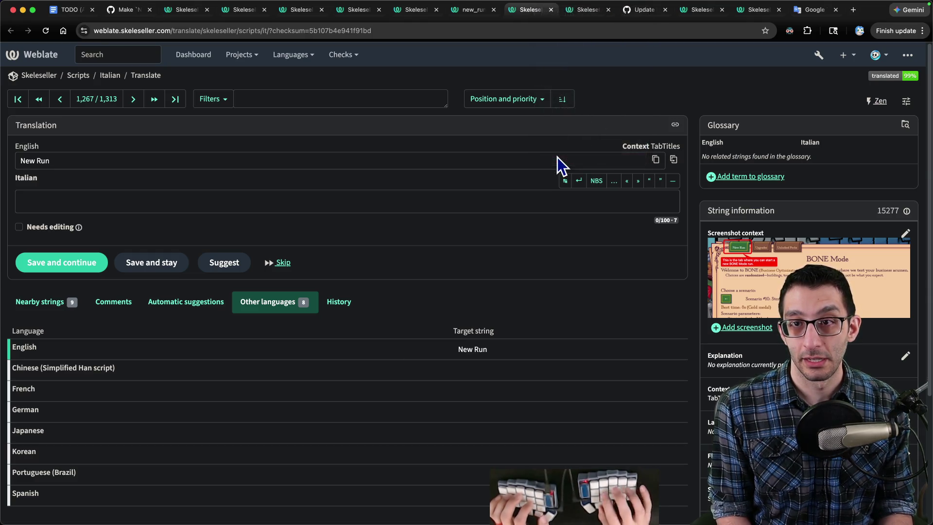
key("ctrl+t")
type("web")
key("Tab")
Step: Search Weblate for 'run' and copy 'partita' from an Italian match into the Italian New Run field
type("run")
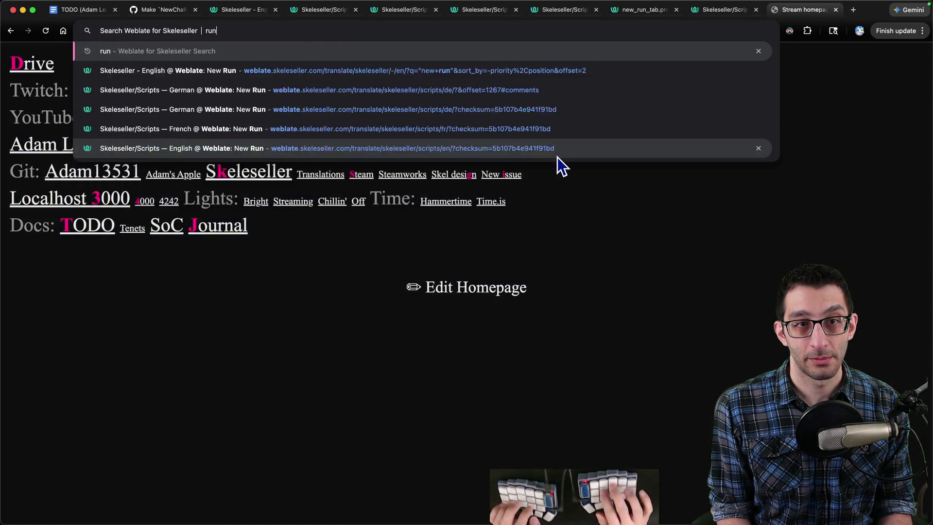
key("Return")
scroll(146, 253, "down", 7)
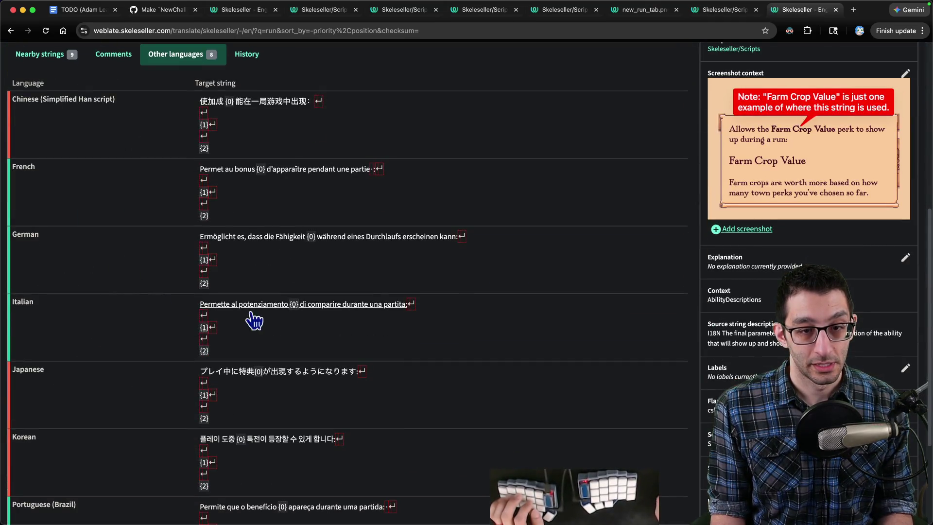
left_click(285, 305)
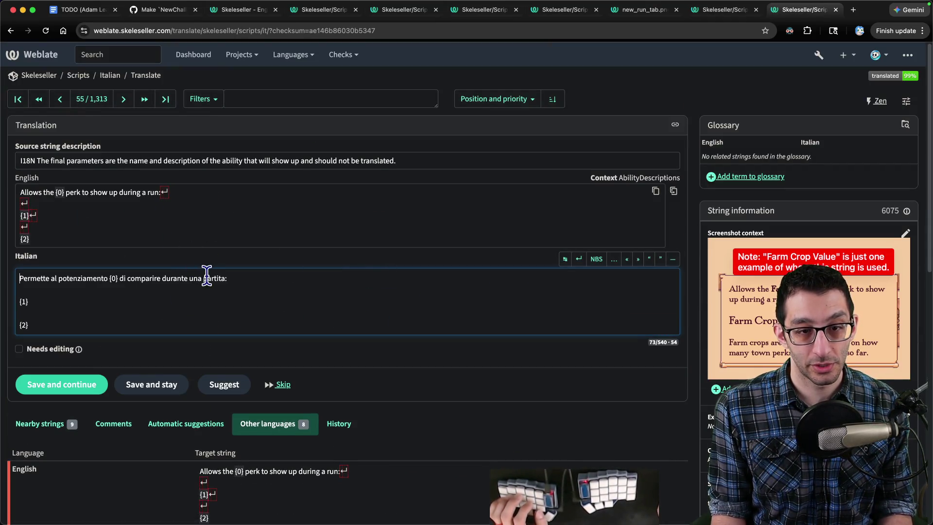
key("super+c")
key("ctrl+shift+Tab")
left_click(92, 200)
key("super+v")
Step: Translate 'new match' into Italian with Google Translate, yielding 'nuova partita'
key("super+t")
type("tra")
key("Return")
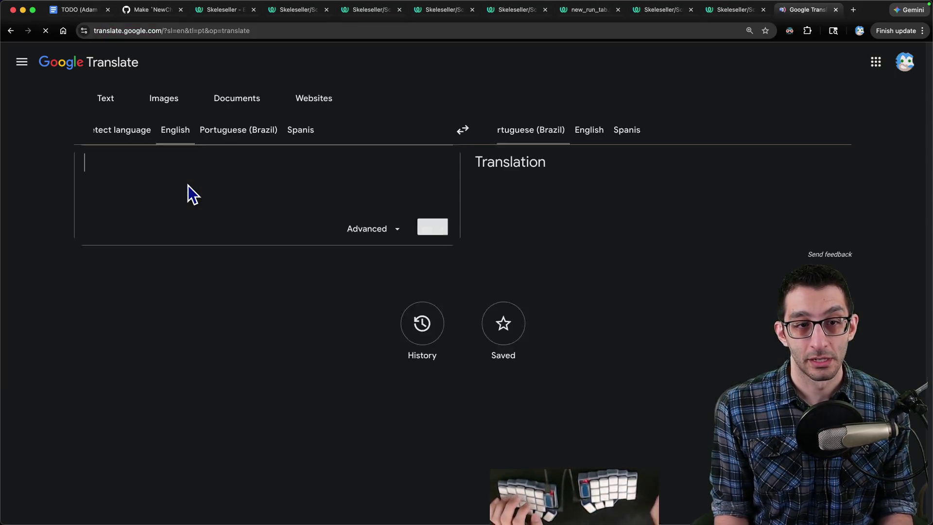
type("new match")
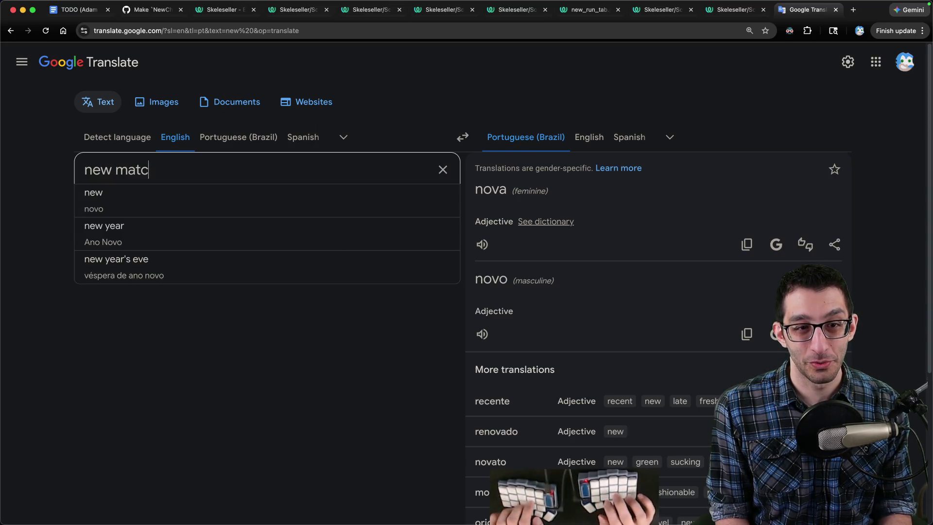
left_click(670, 137)
type("itali")
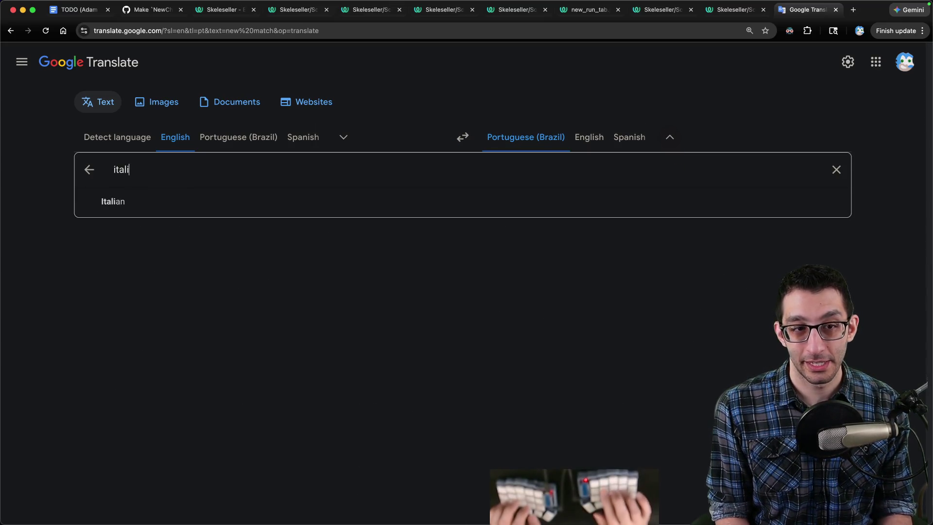
key("Return")
left_click_drag(477, 175, 560, 181)
Step: Paste and correct the Italian New Run translation to 'Nuova partita' and save it
key("ctrl+shift+Tab")
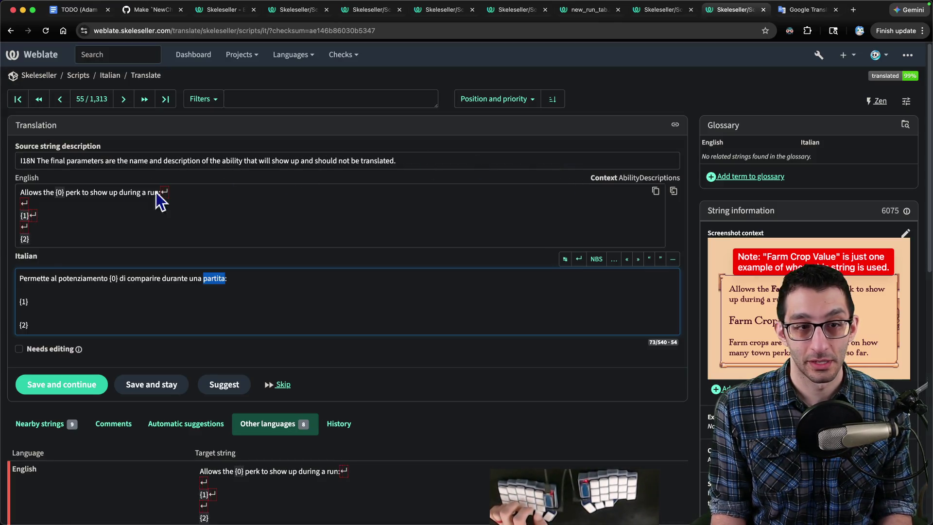
key("ctrl+shift+Tab")
key("super+v")
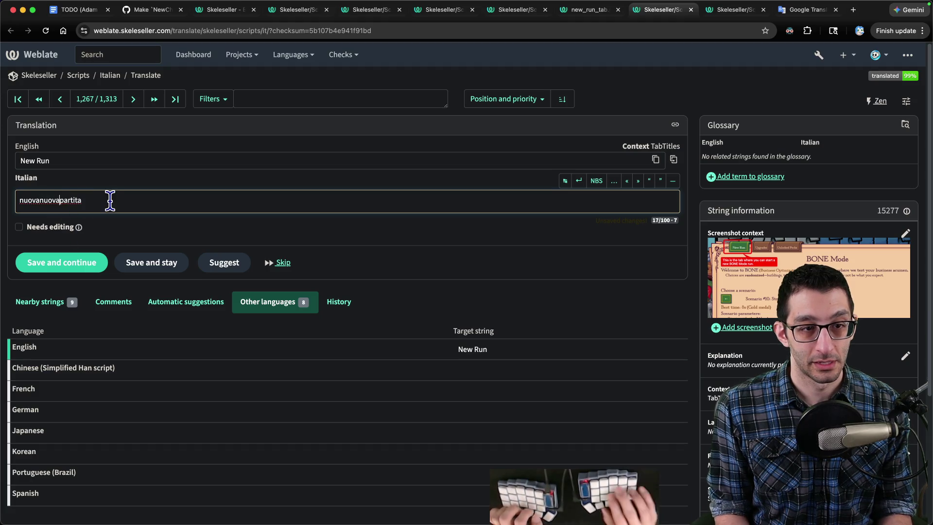
key("Delete")
key("Delete")
key("Delete")
type("N")
key("Delete")
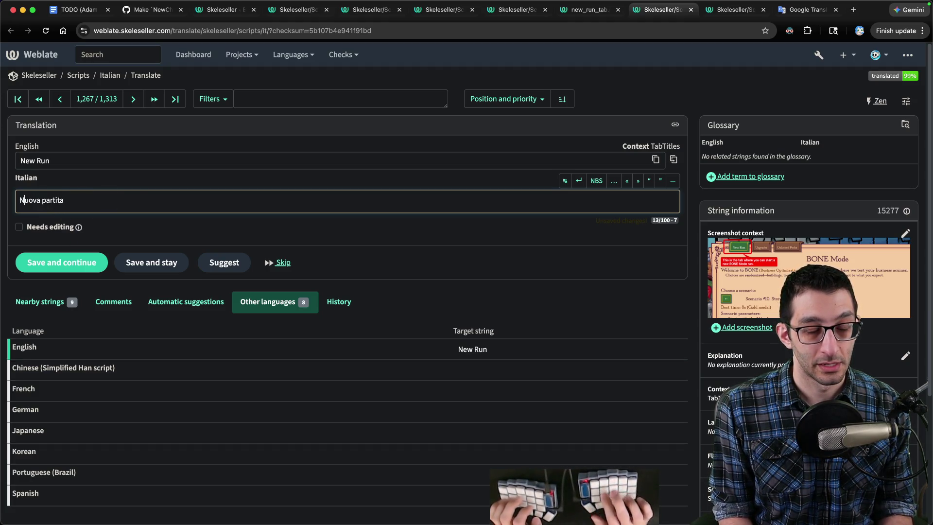
left_click(67, 263)
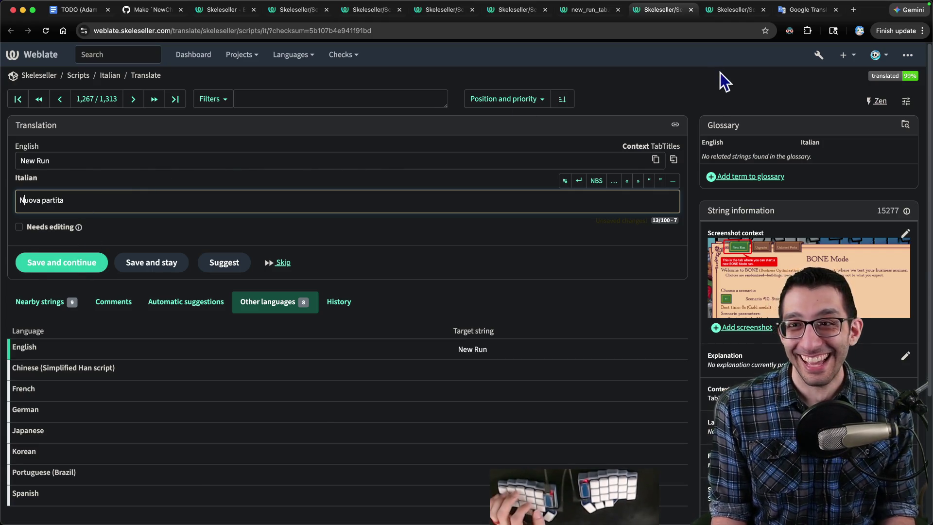
key("super+9")
key("ctrl+shift+Tab")
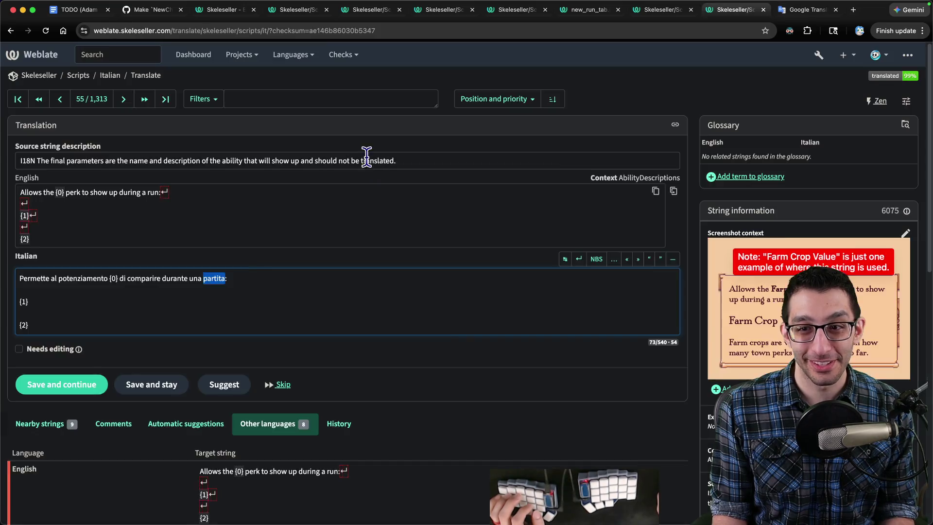
key("ctrl+shift+Tab")
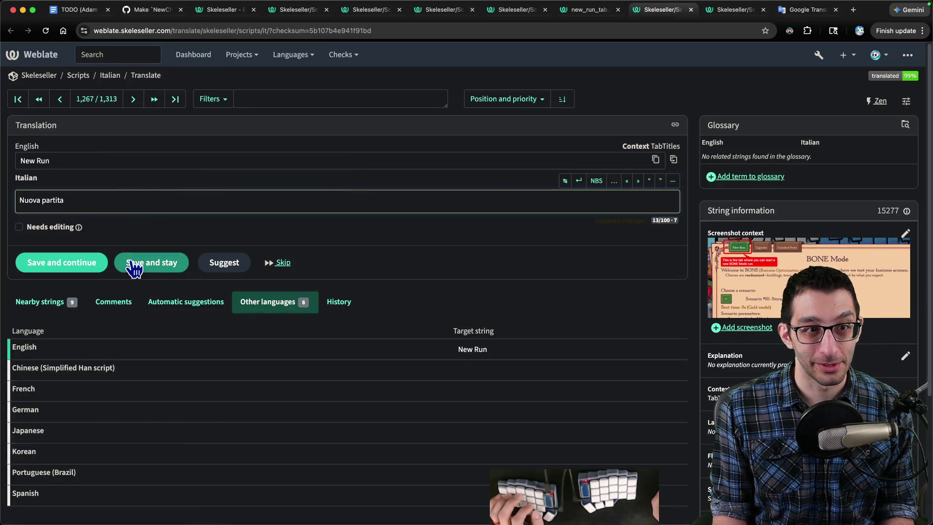
left_click(138, 264)
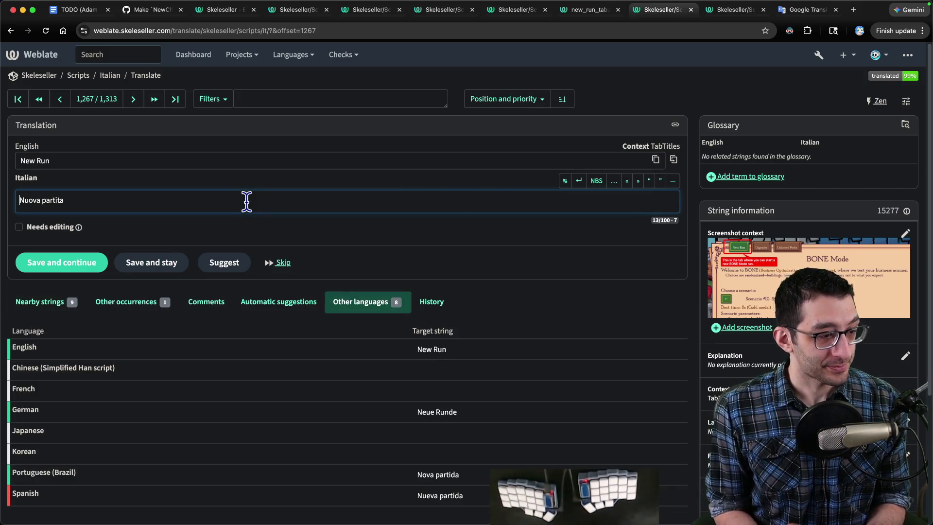
Step: Compare with Google Translate, view the Spanish New Run translation, then open the empty French one
scroll(288, 176, "down", 2)
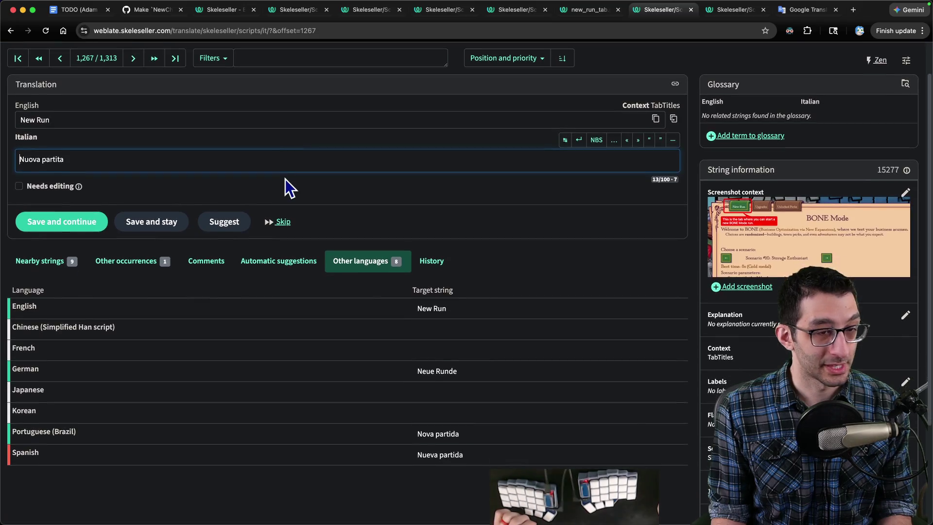
key("ctrl+Tab")
key("ctrl+Tab")
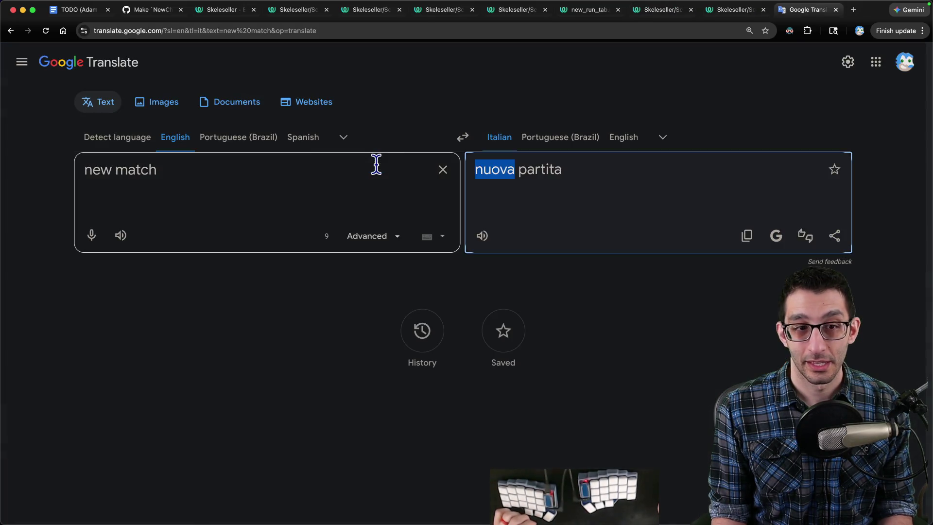
key("ctrl+shift+Tab")
key("ctrl+shift+Tab")
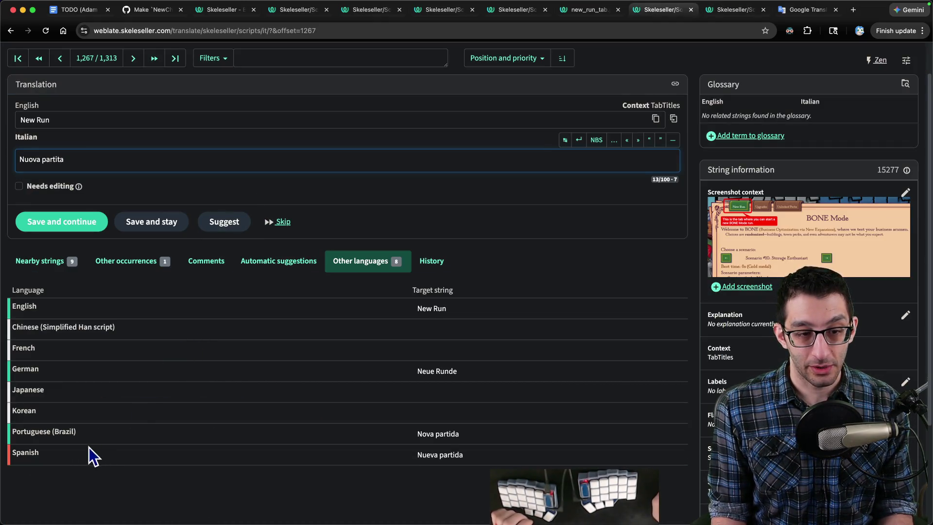
left_click(32, 453)
scroll(115, 385, "down", 6)
scroll(118, 381, "up", 6)
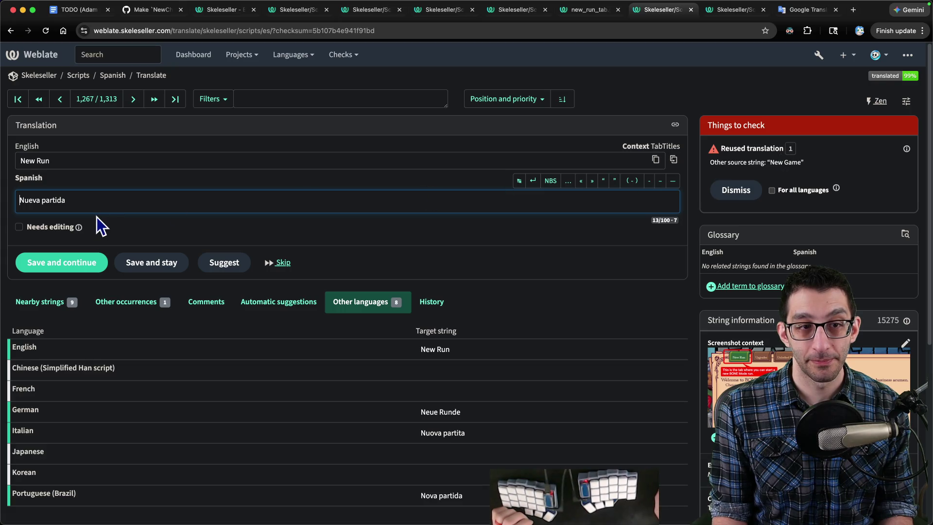
key("super+bracketleft")
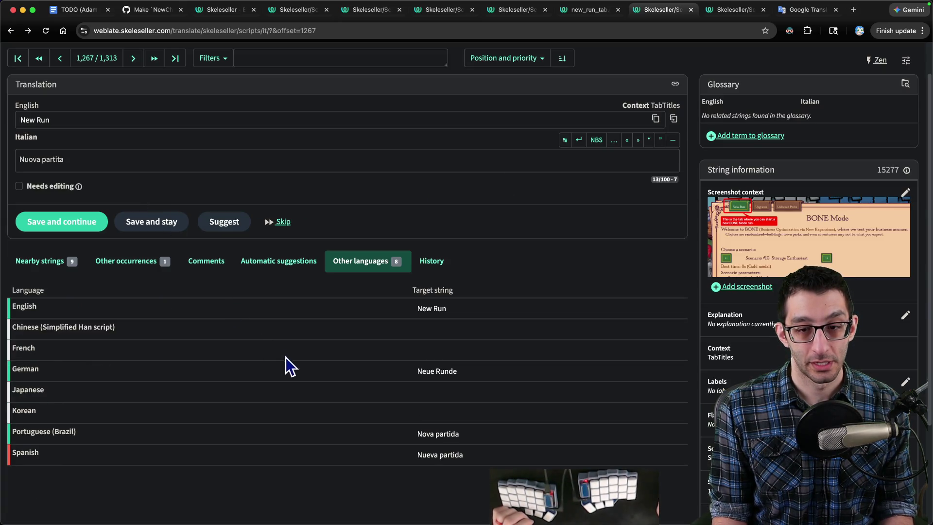
left_click(28, 349)
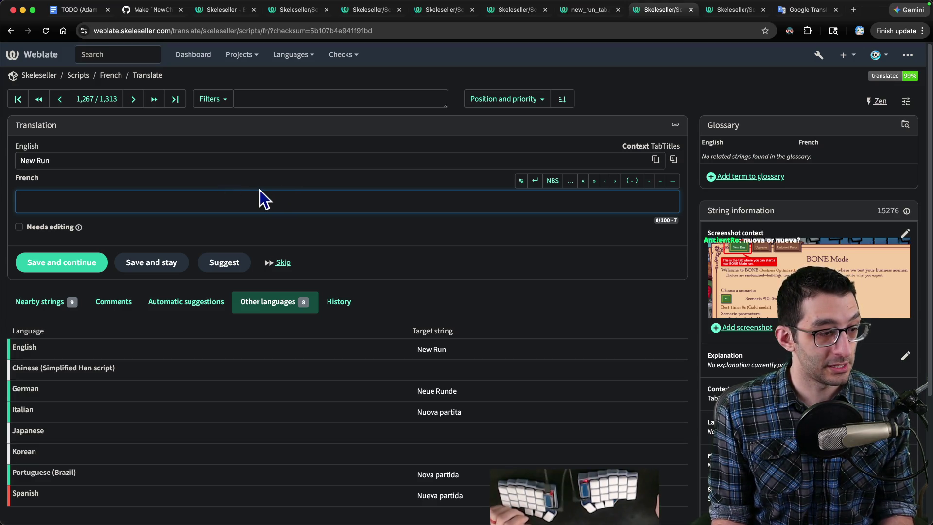
Step: Review the 'nuova partita' result and compare the French, German and Italian string pages
key("ctrl+Tab")
key("ctrl+Tab")
left_click_drag(164, 186, 69, 181)
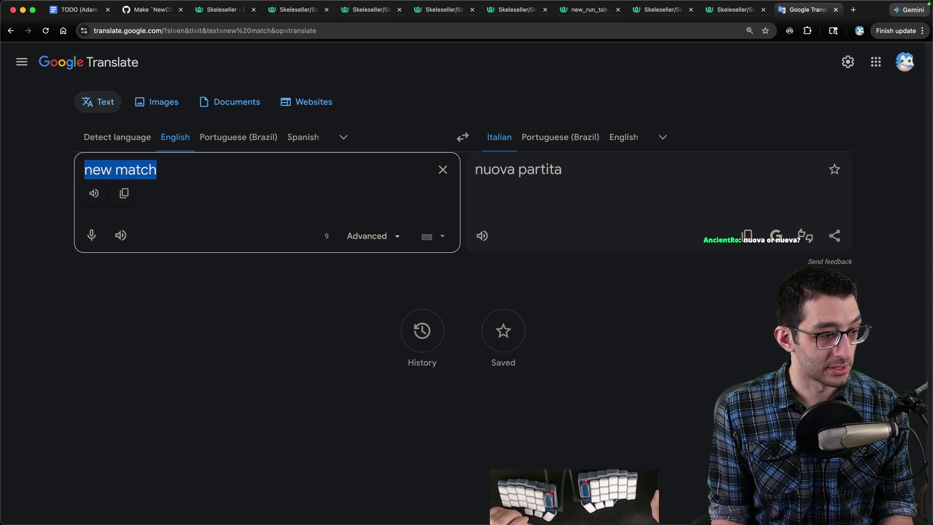
left_click(217, 173)
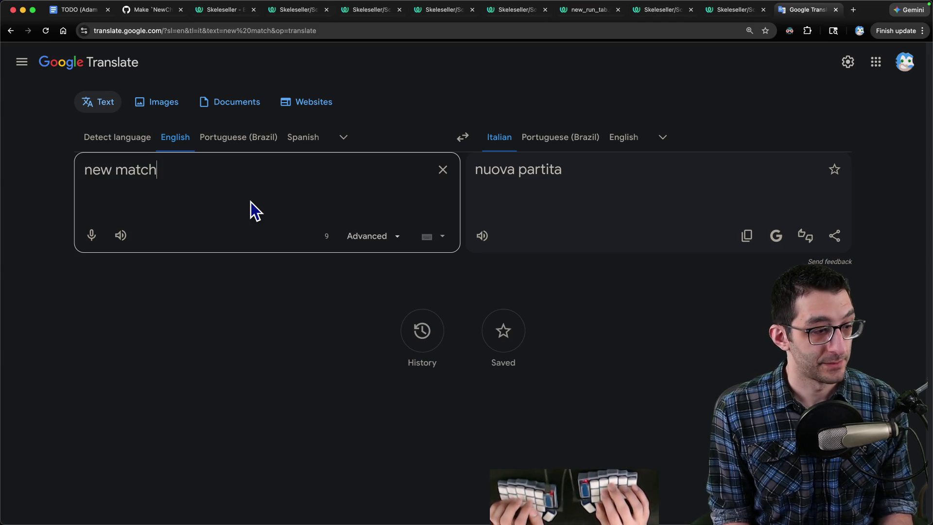
left_click_drag(515, 176, 471, 175)
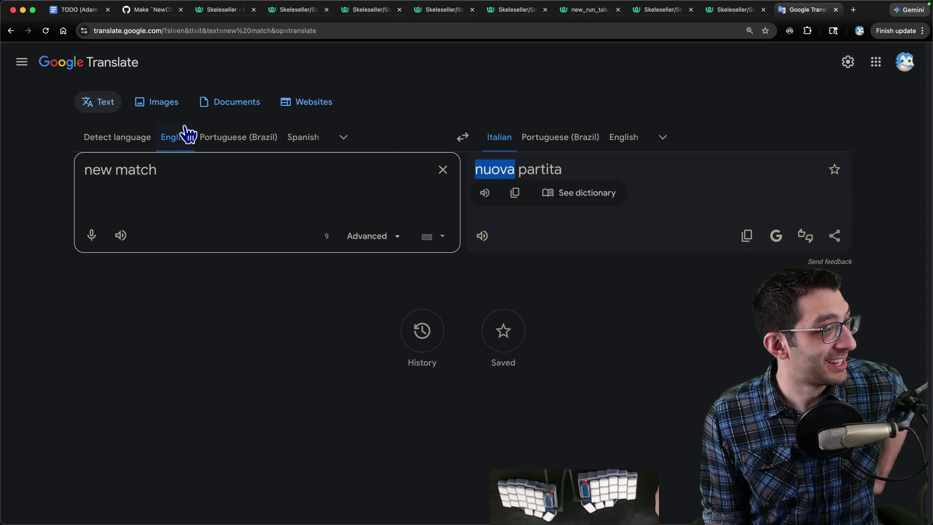
key("ctrl+shift+Tab")
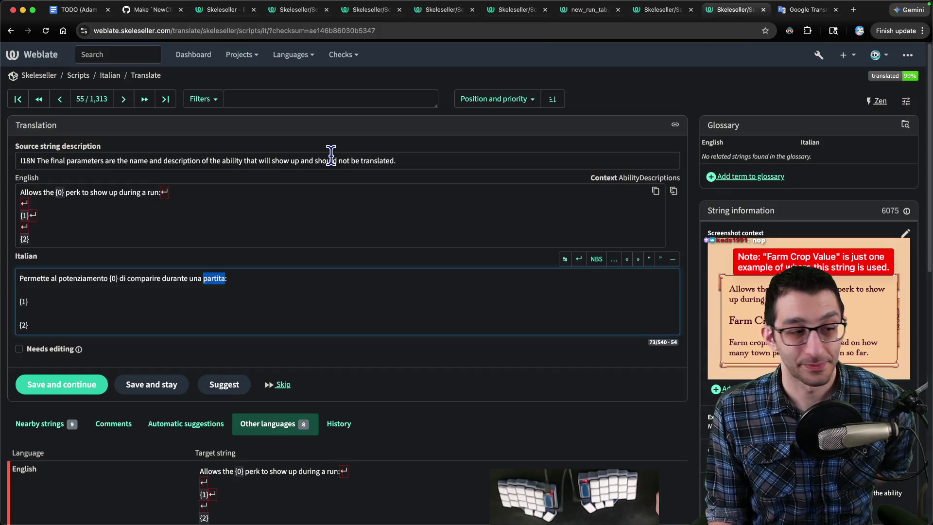
key("ctrl+shift+Tab")
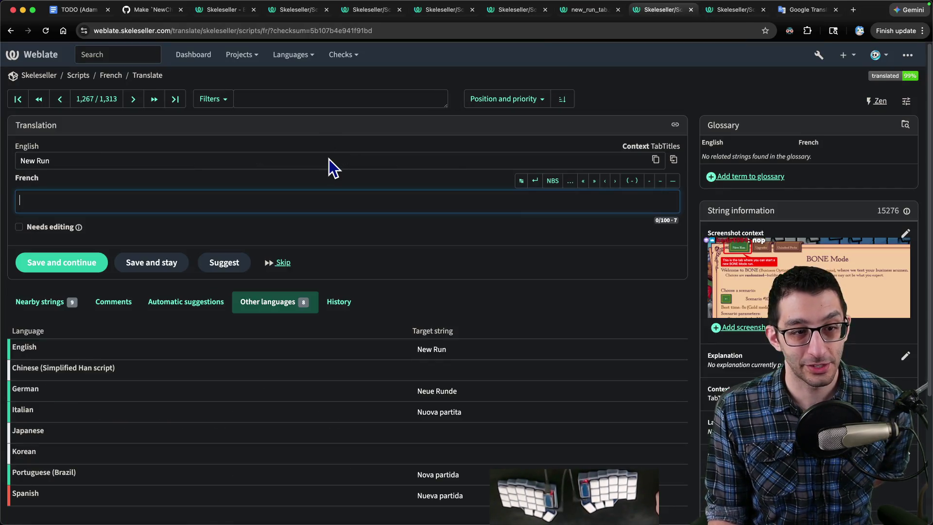
key("ctrl+shift+Tab")
key("ctrl+shift+Tab")
key("ctrl+shift+Tab")
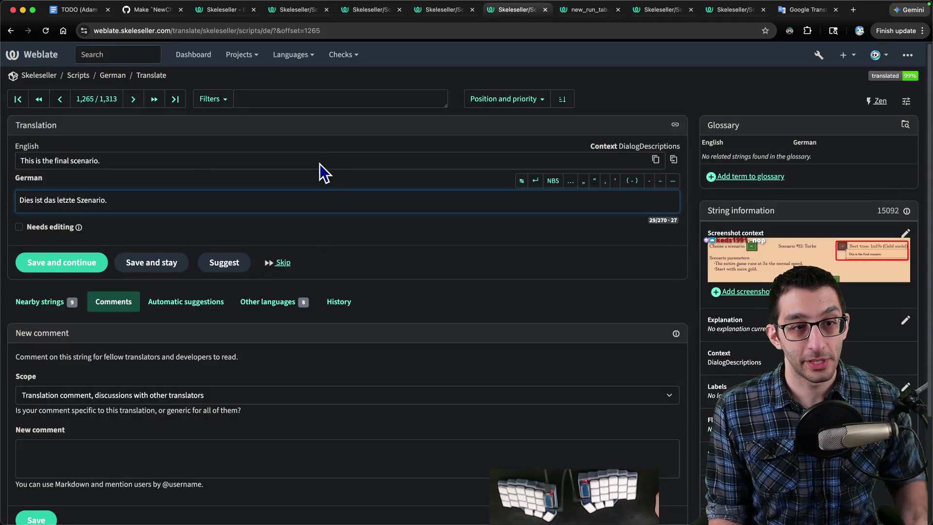
key("ctrl+Tab")
key("ctrl+Tab")
key("ctrl+Tab")
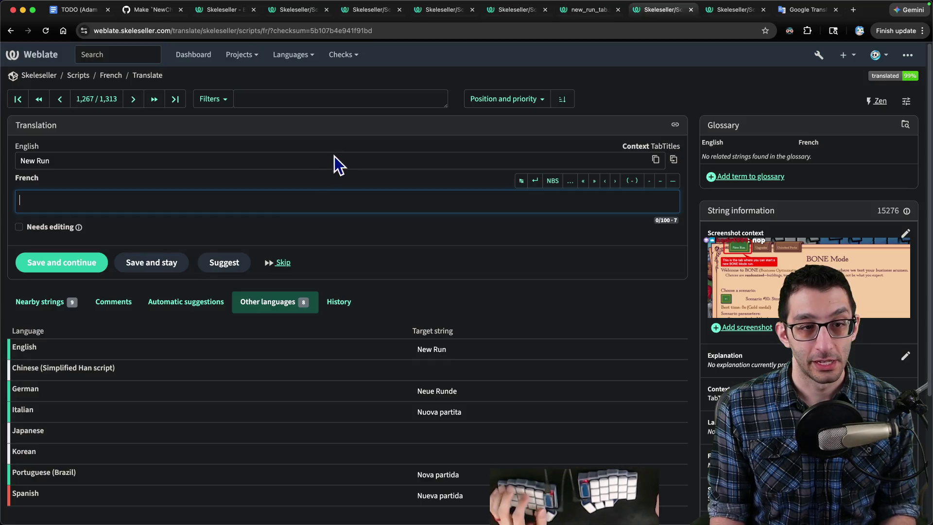
scroll(215, 273, "down", 2)
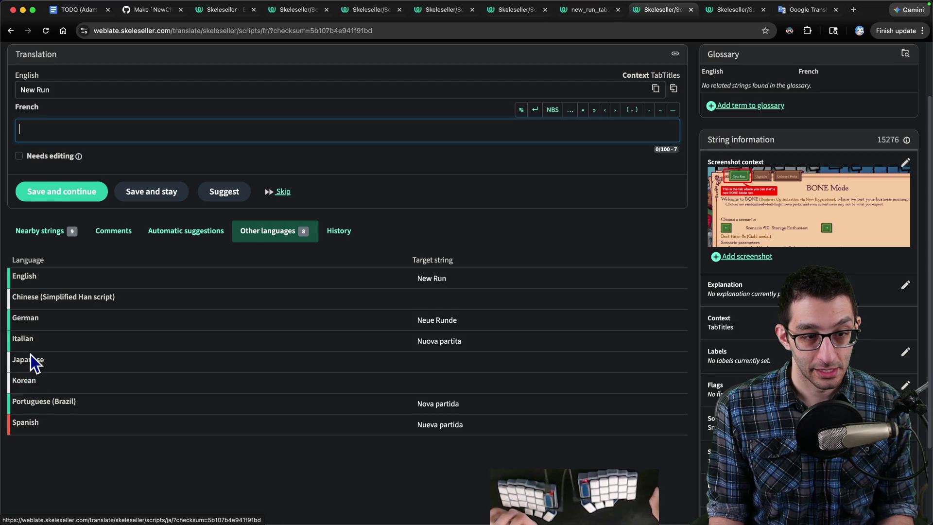
scroll(208, 250, "up", 2)
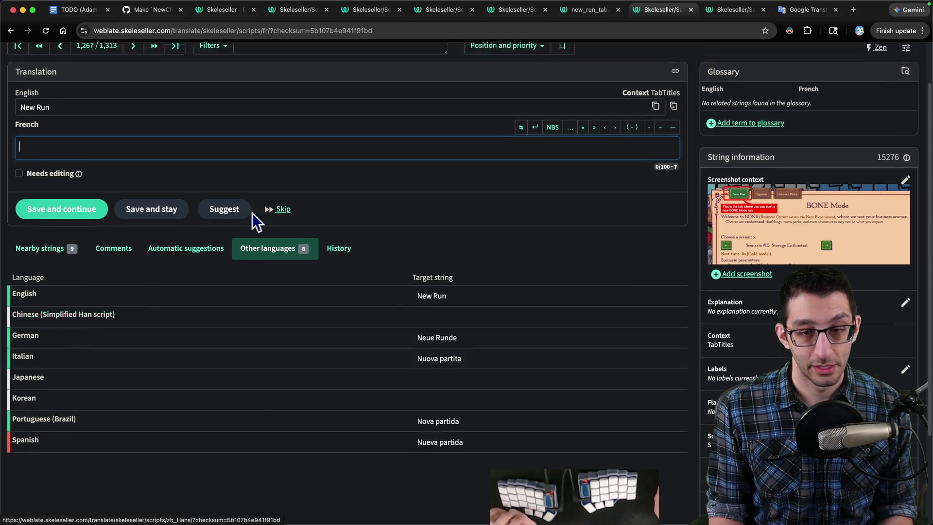
key("ctrl+Tab")
scroll(139, 343, "down", 8)
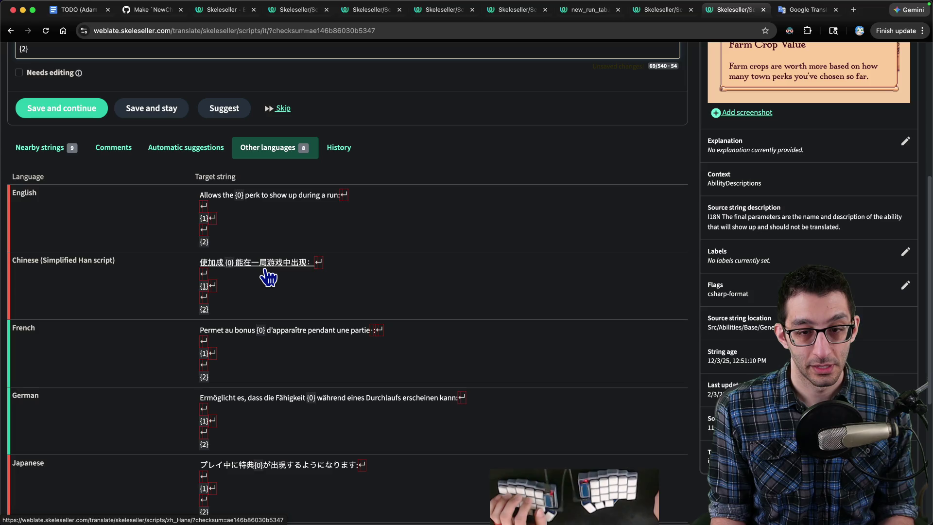
Step: Open the French perk string and translate its word 'partie' to English in Google Translate
left_click(305, 329)
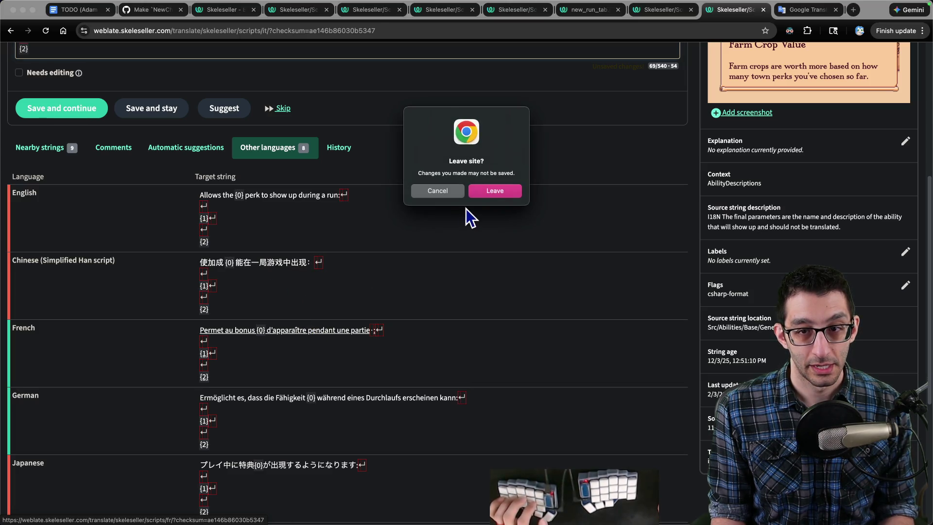
left_click(493, 191)
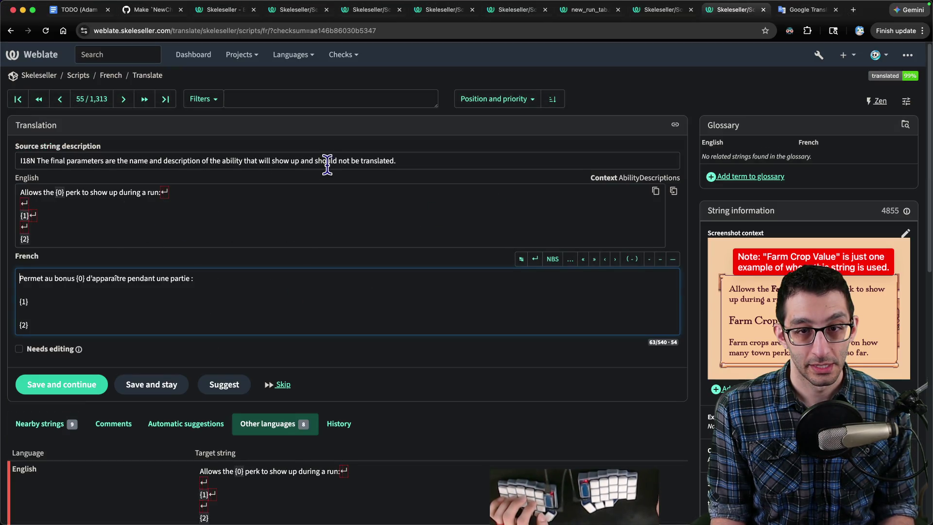
right_click(183, 281)
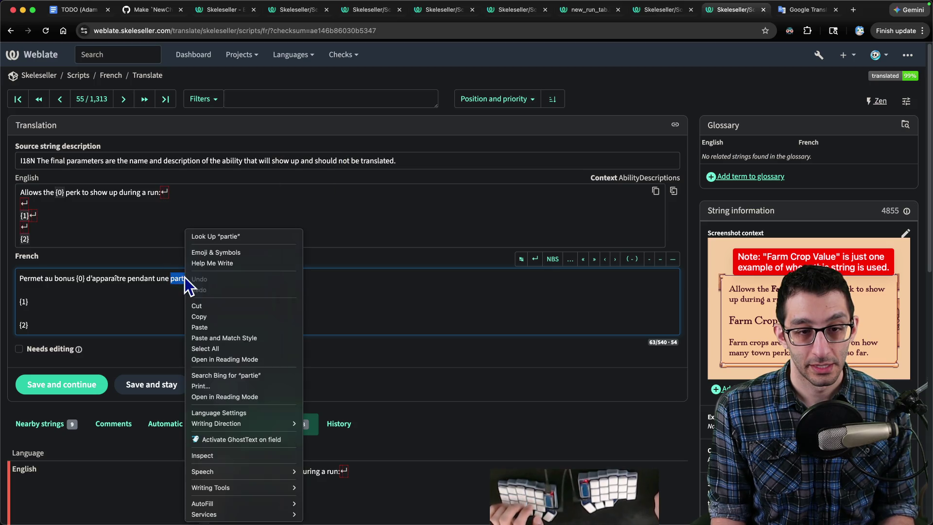
left_click(209, 309)
key("ctrl+Tab")
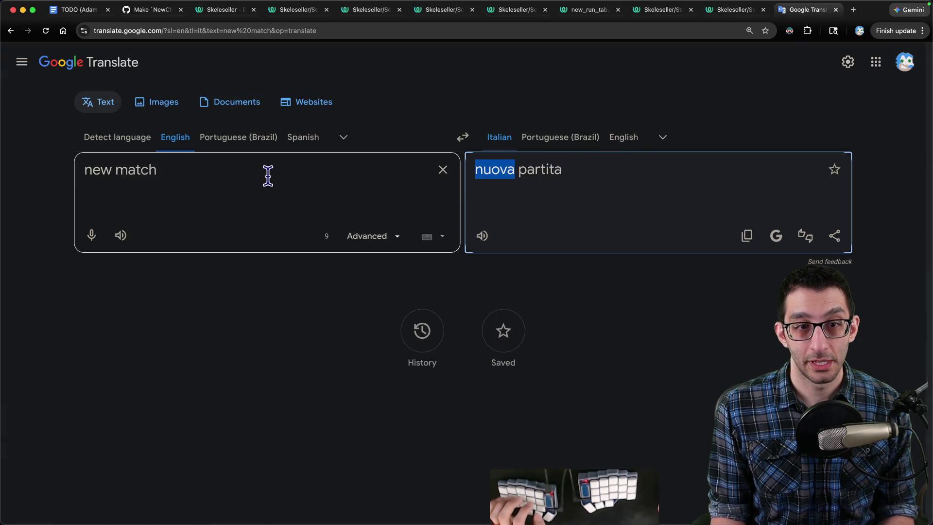
left_click_drag(269, 175, 42, 176)
type("partie")
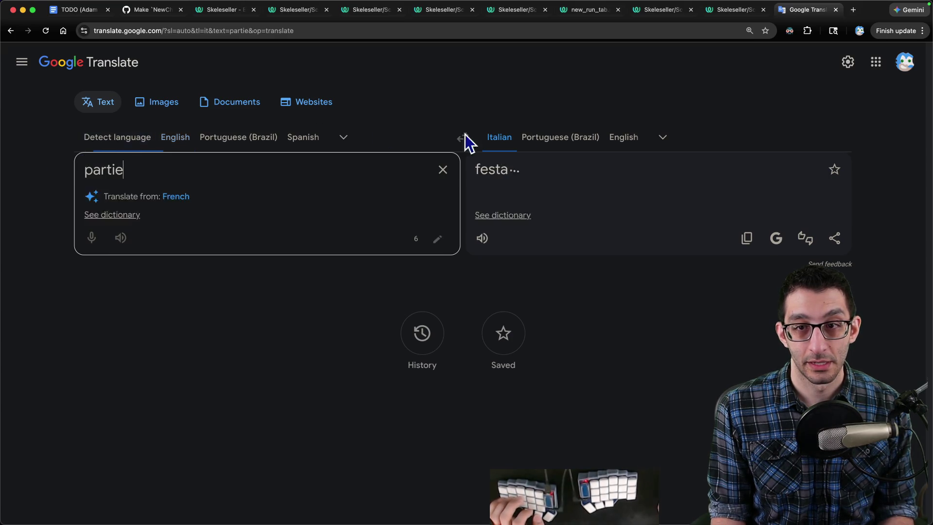
left_click(624, 138)
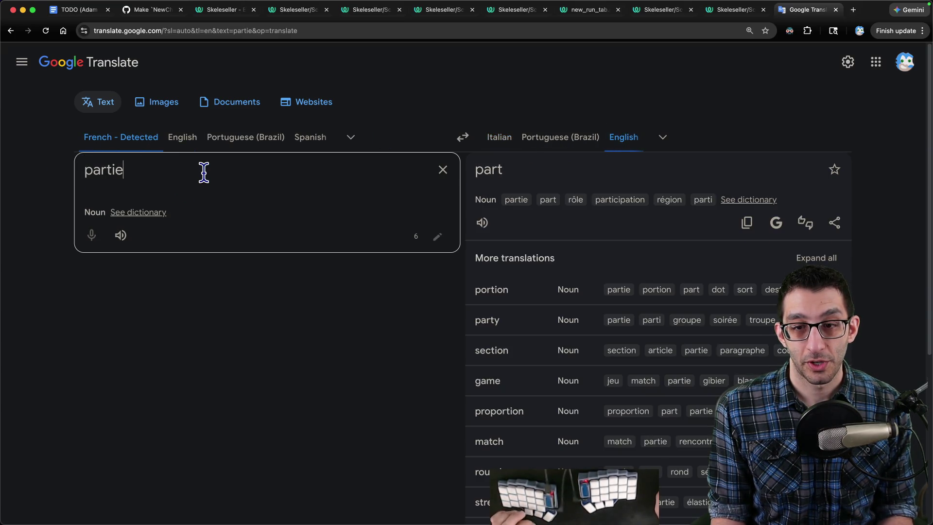
key("super+a")
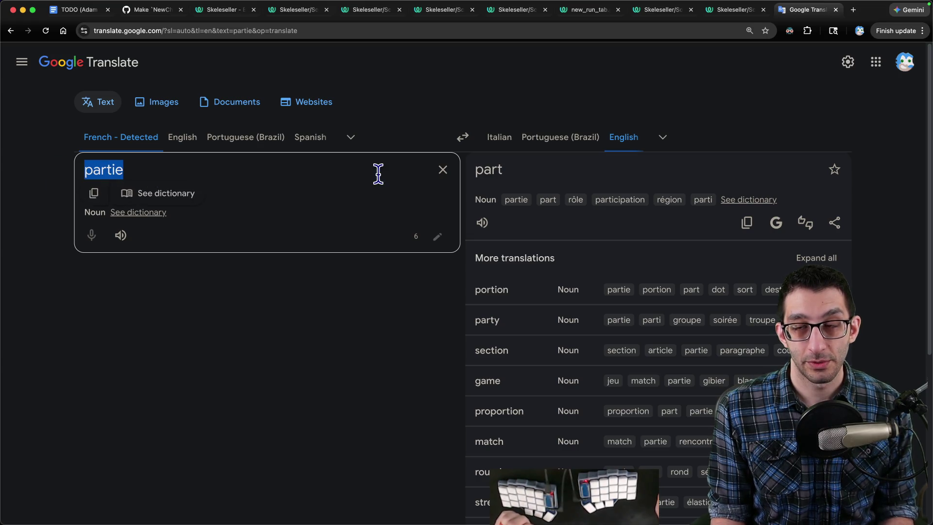
key("ctrl+shift+Tab")
left_click(259, 96)
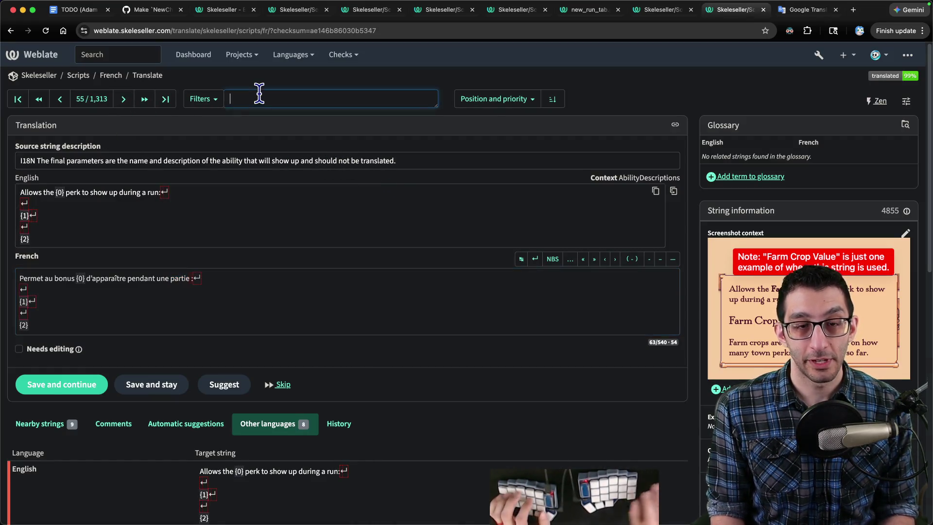
Step: Search Weblate for 'run', step through four matches, and select the NewRunTab source text
key("ctrl+t")
type("weblate")
key("Tab")
type("run")
key("Return")
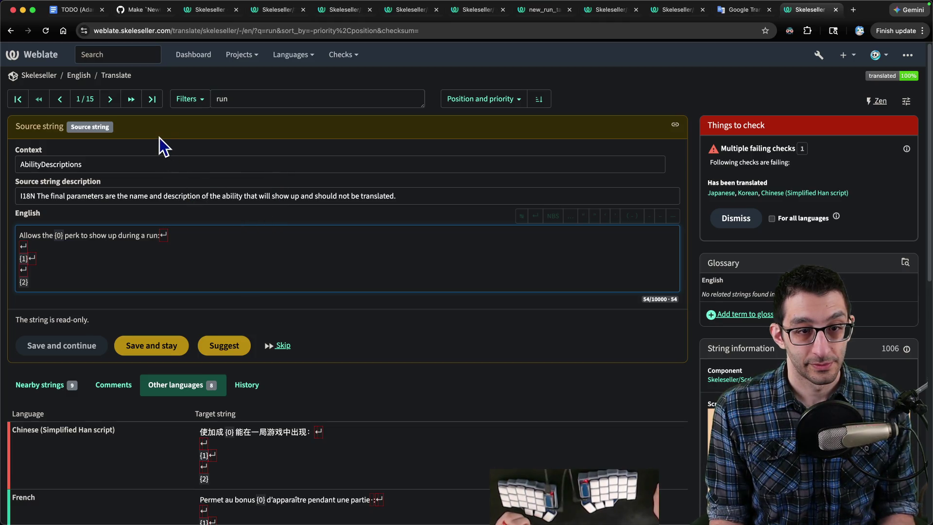
left_click(110, 101)
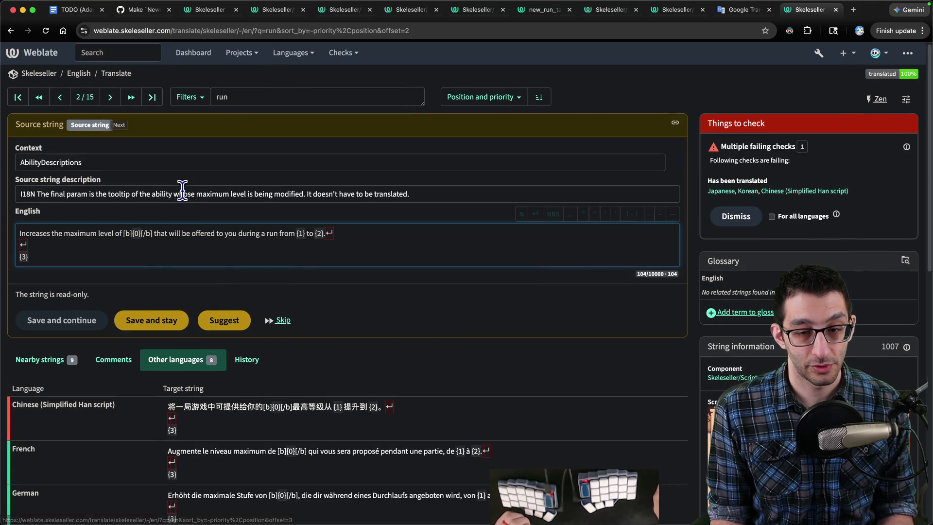
left_click(111, 98)
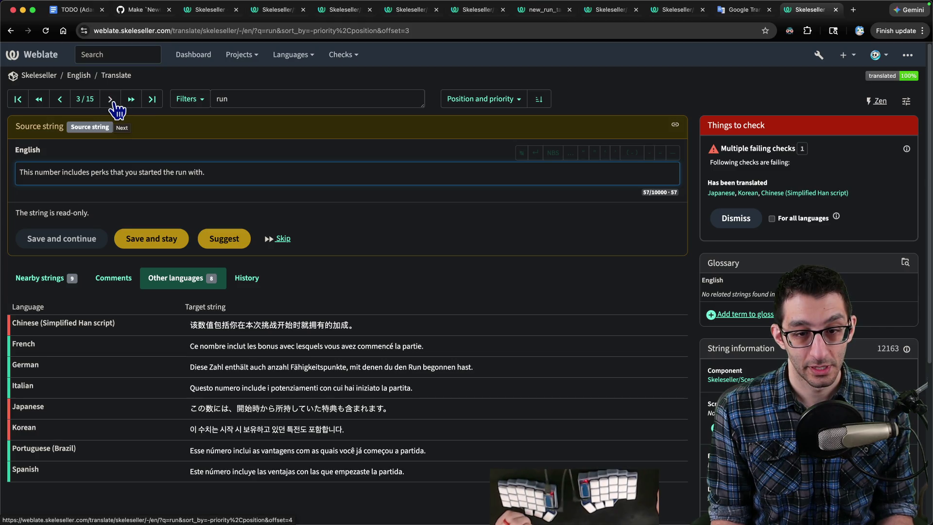
left_click(111, 99)
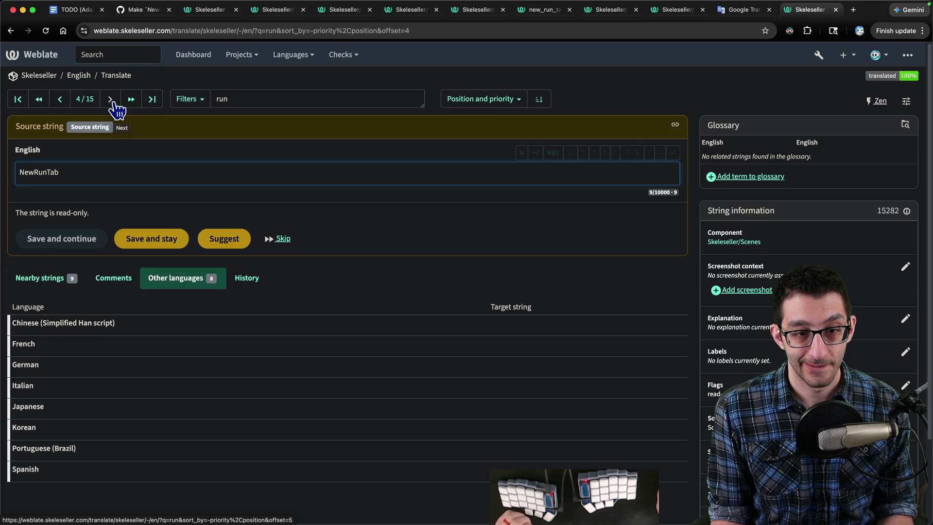
left_click(111, 99)
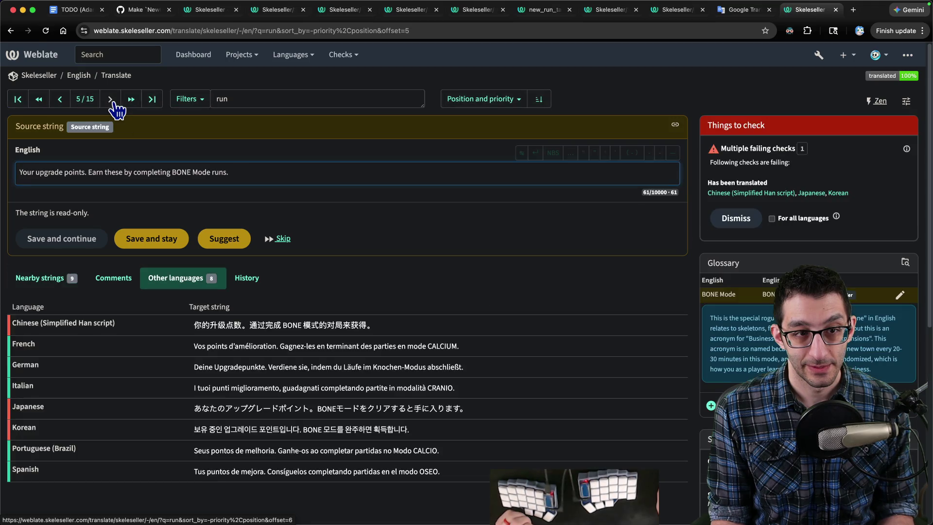
left_click(60, 99)
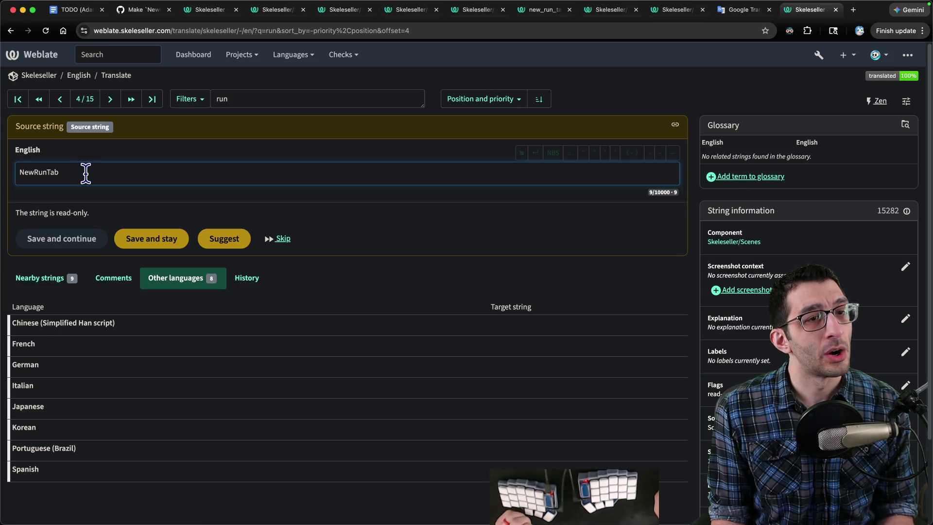
left_click_drag(89, 173, 3, 177)
Step: Open the project's Languages overview in a new tab to check progress, then close it
key("super+Tab")
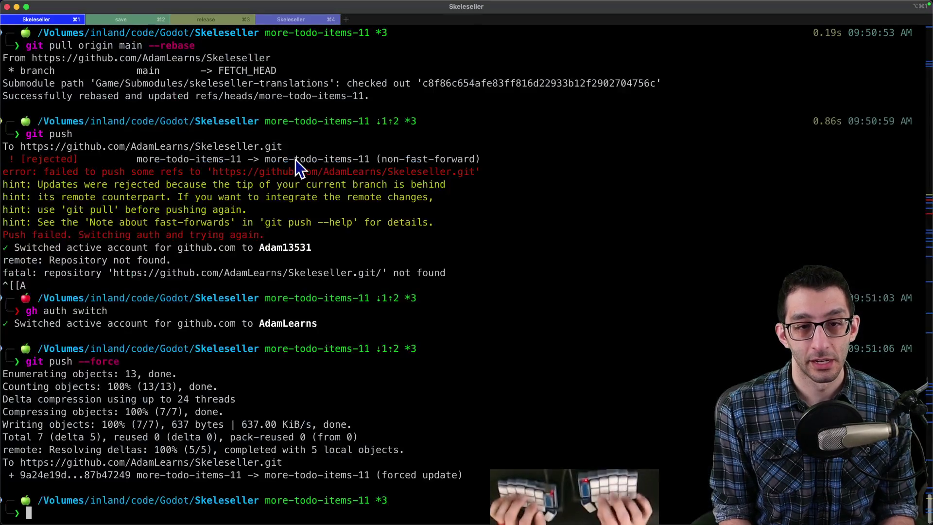
key("super+Tab")
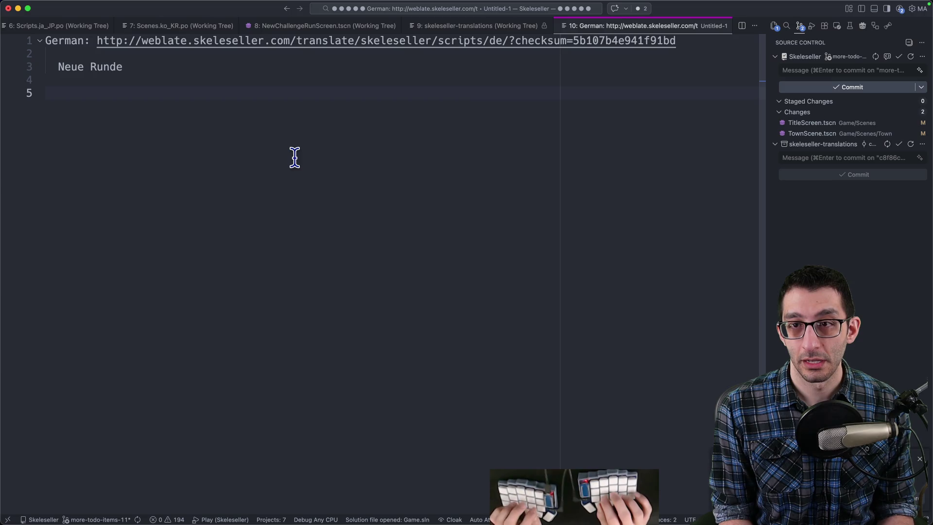
key("super+Tab")
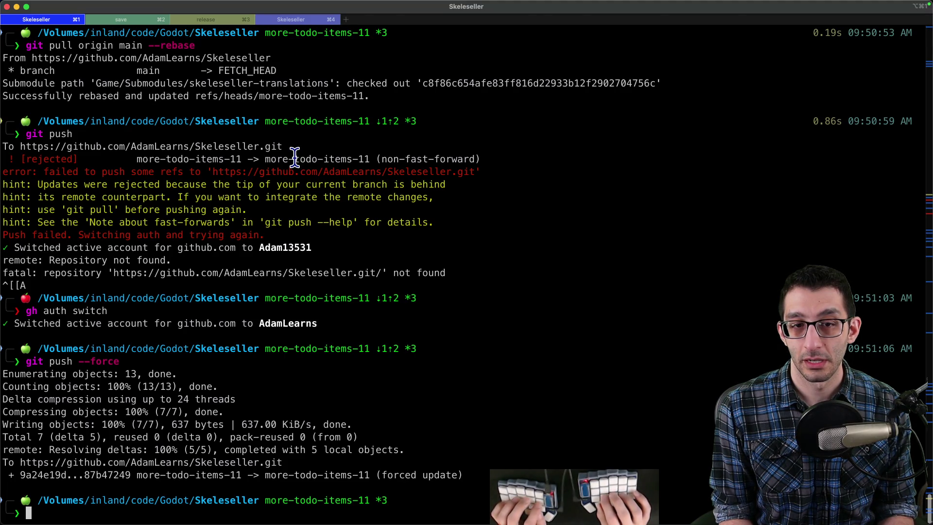
key("super+Tab")
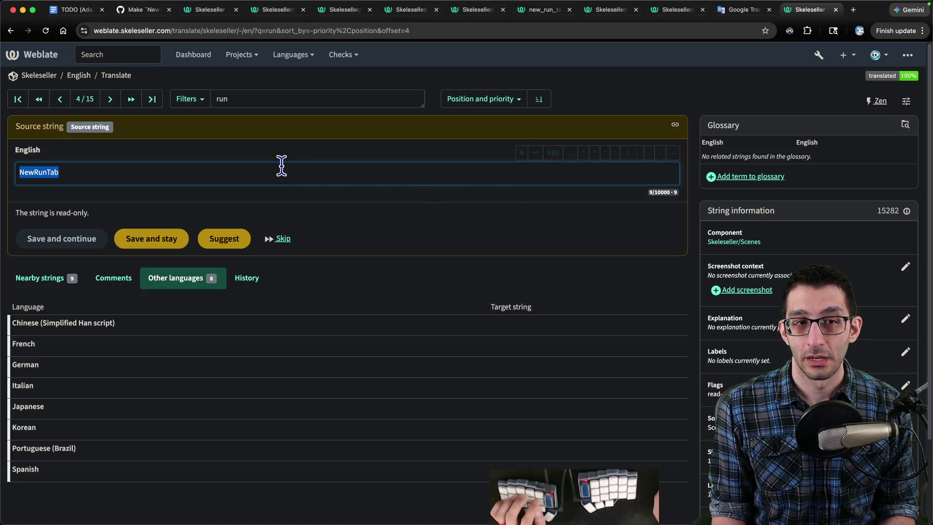
left_click(48, 76, "shift+super")
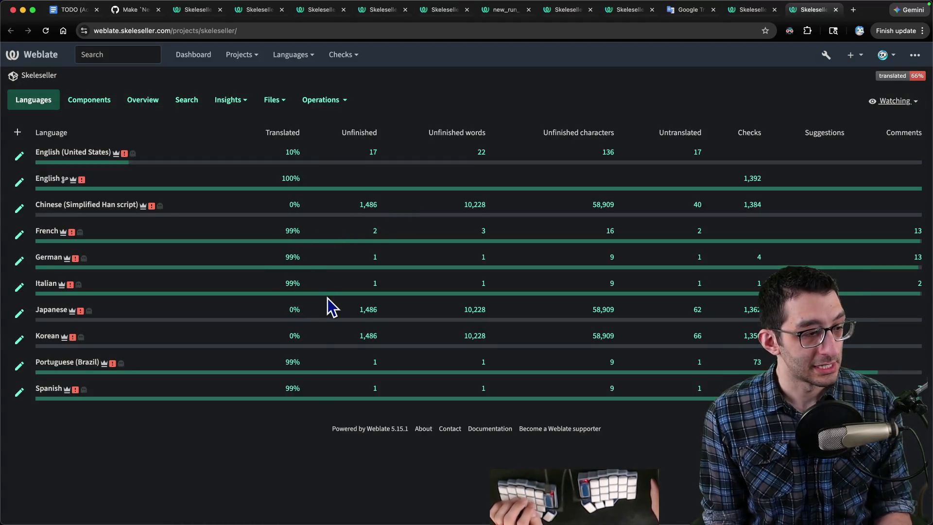
key("super+w")
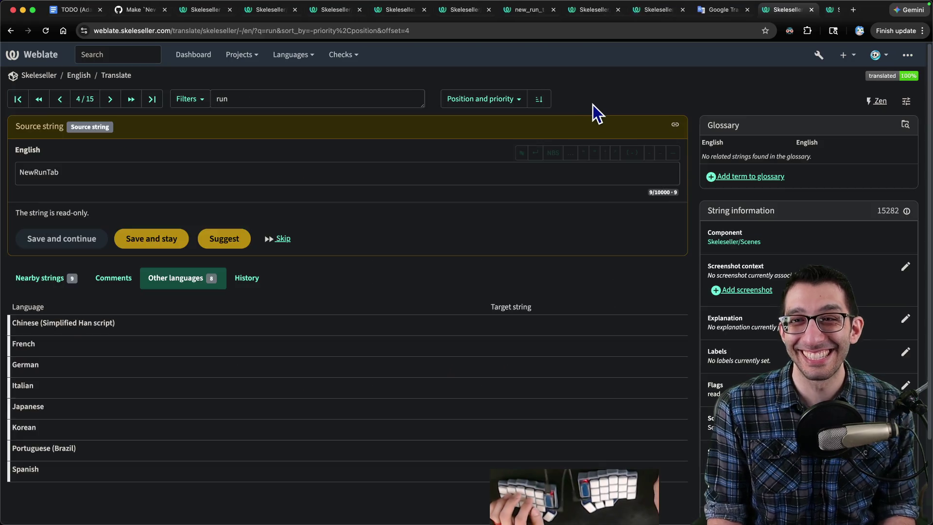
Step: Run 'git switch main && git pull' in the translations submodule terminal session
key("super+Tab")
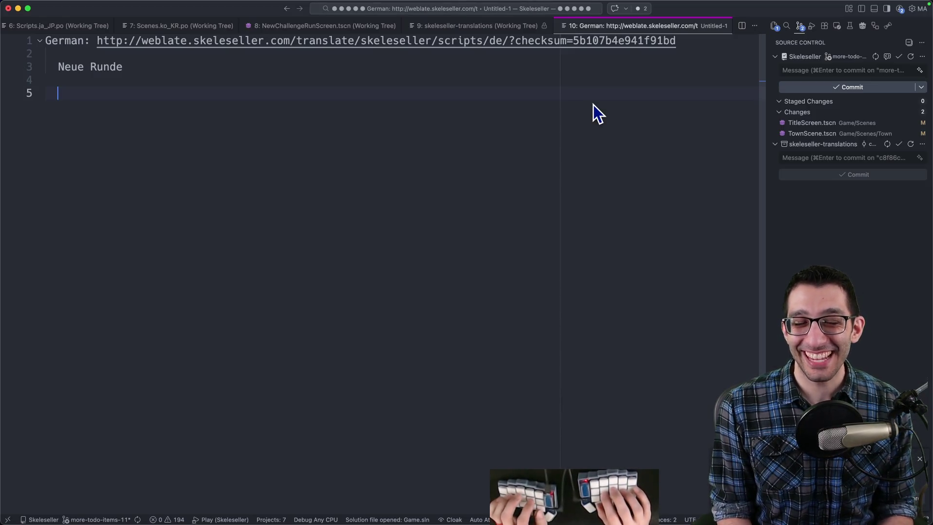
key("super+Tab")
key("super+4")
type("git")
key("Right")
key("Return")
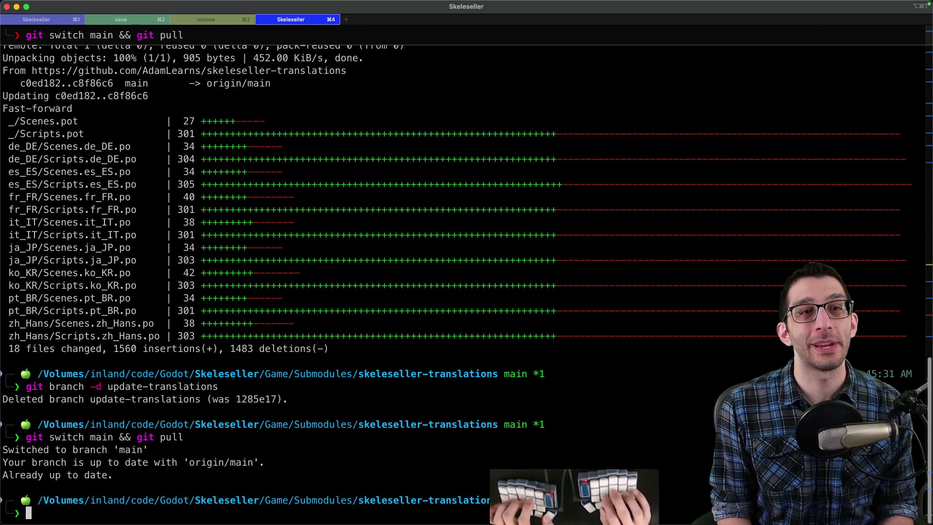
Step: Rerun 'dotnet run --project ./Tools/I18N/I18N.csproj -- generate' from history in terminal tab 1
key("super+1")
key("ctrl+r")
type("generate")
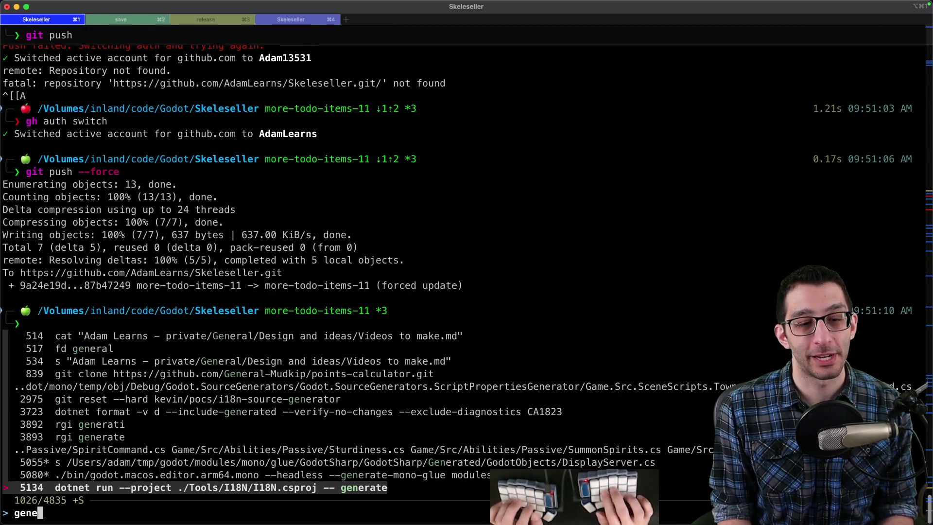
key("Return")
key("Return")
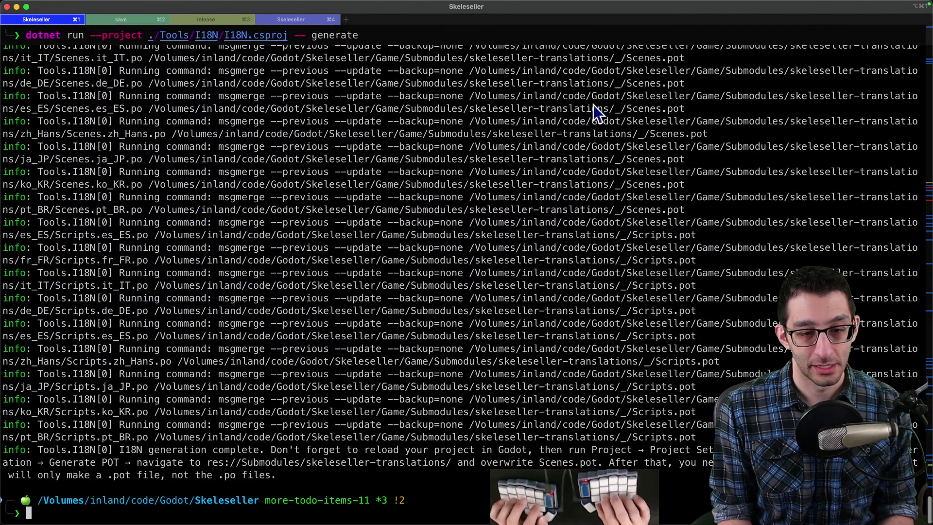
key("super+Tab")
Step: Review the Italian, German, Japanese and Chinese Scenes.po diffs and the Scripts.pot diff
left_click(826, 263)
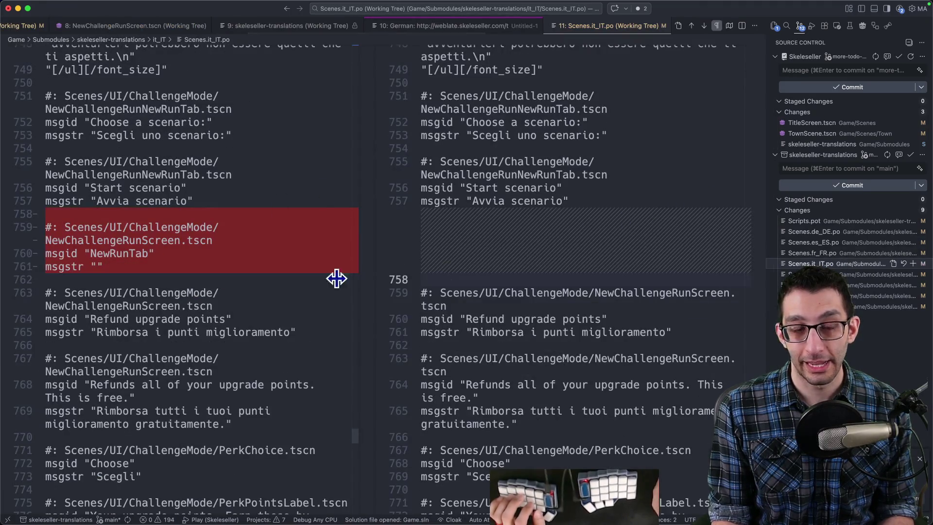
left_click(837, 232)
left_click(837, 221)
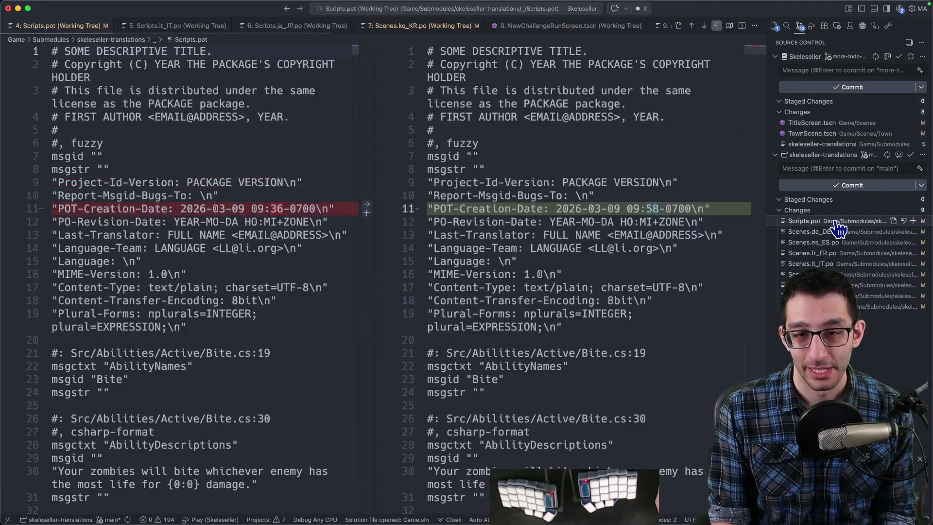
left_click(826, 274)
left_click(826, 306)
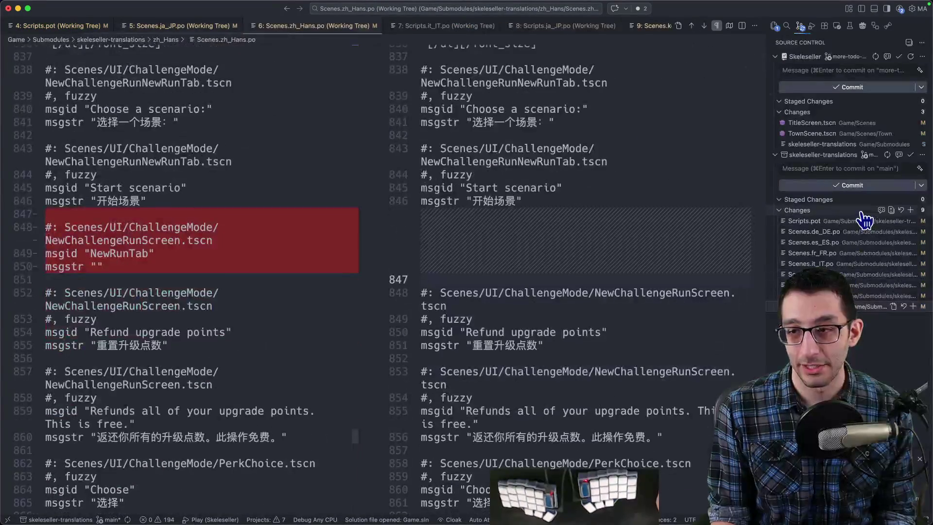
Step: Discard all 9 changed translation files in the submodule and switch back to Weblate
left_click(900, 210)
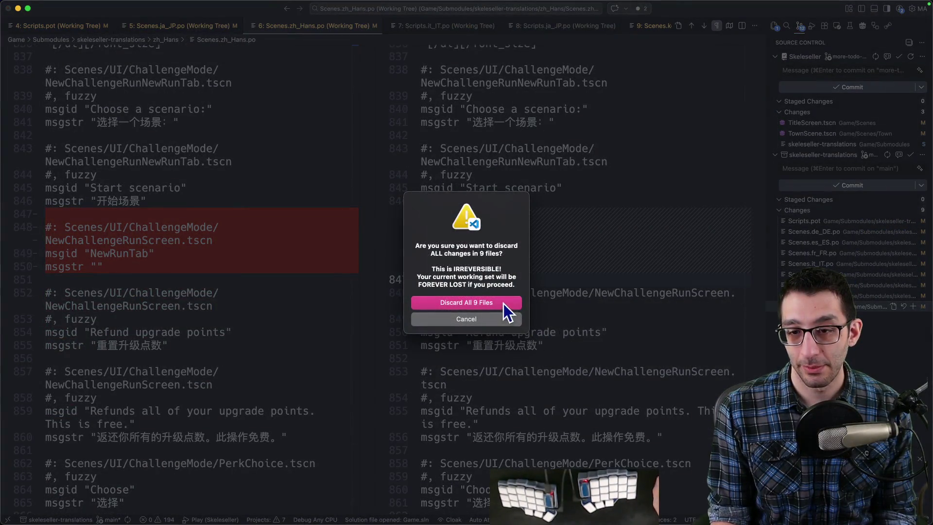
left_click(503, 306)
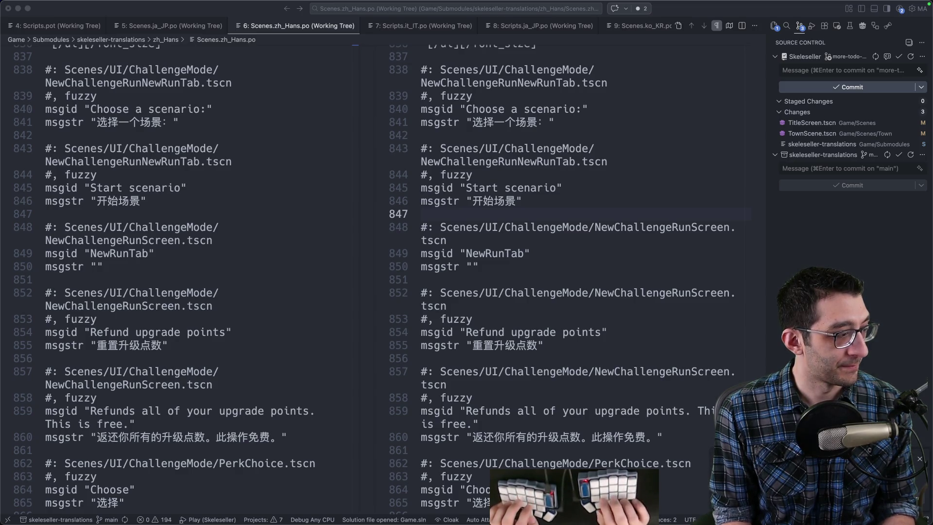
key("super+Tab")
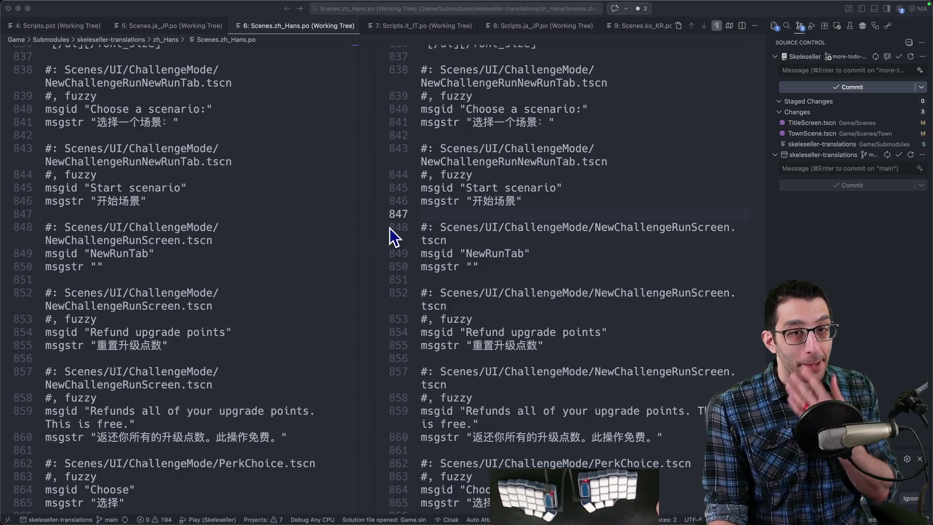
key("super+Tab")
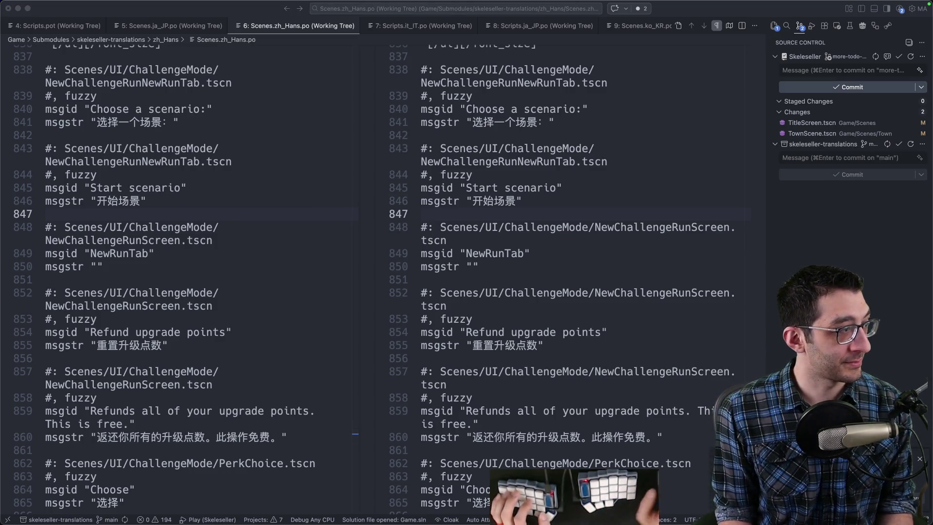
key("super+Tab")
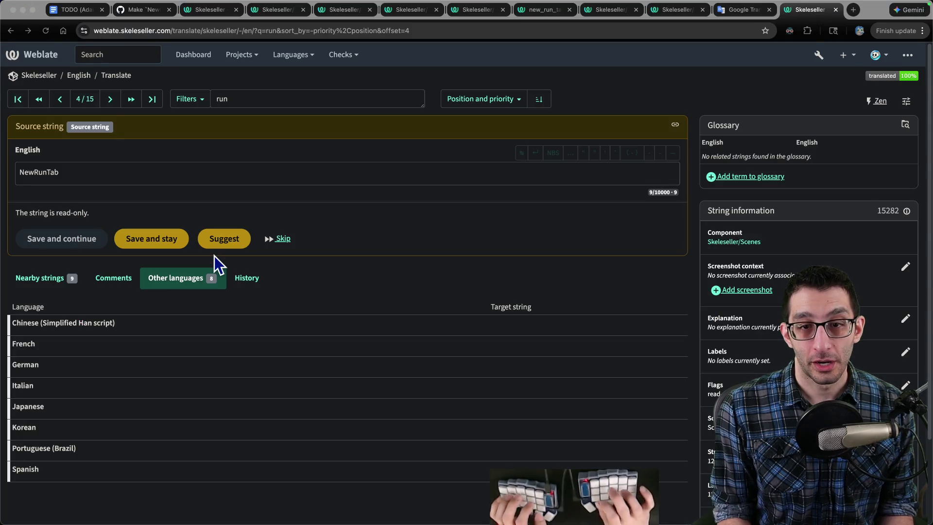
Step: Glance at the TODO document, then review the TitleScreen.tscn and TownScene.tscn diffs
left_click(75, 10)
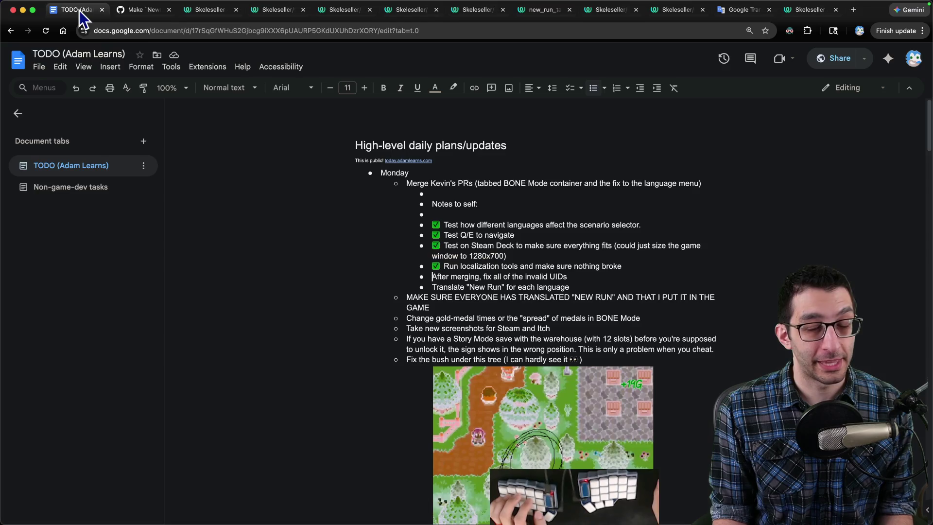
scroll(447, 287, "down", 1)
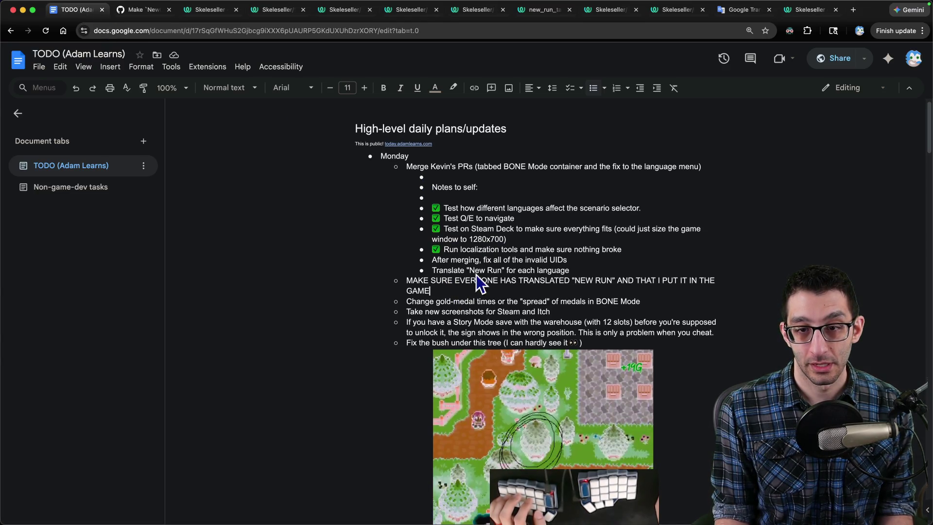
mouse_move(63, 520)
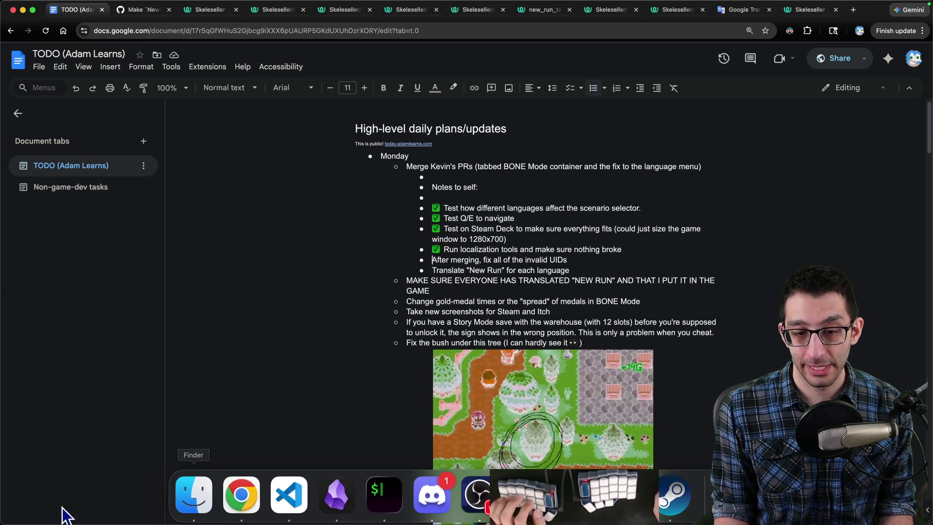
left_click(281, 511)
left_click(821, 124)
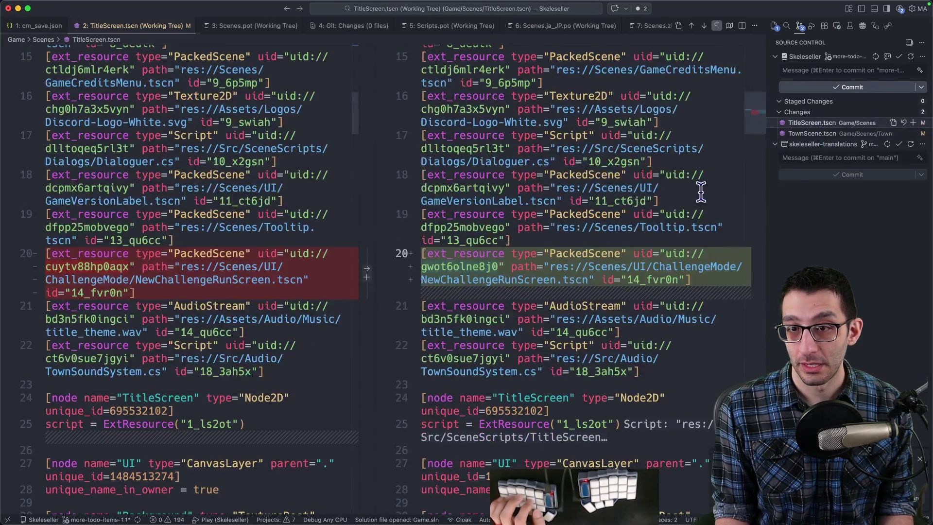
left_click(806, 134)
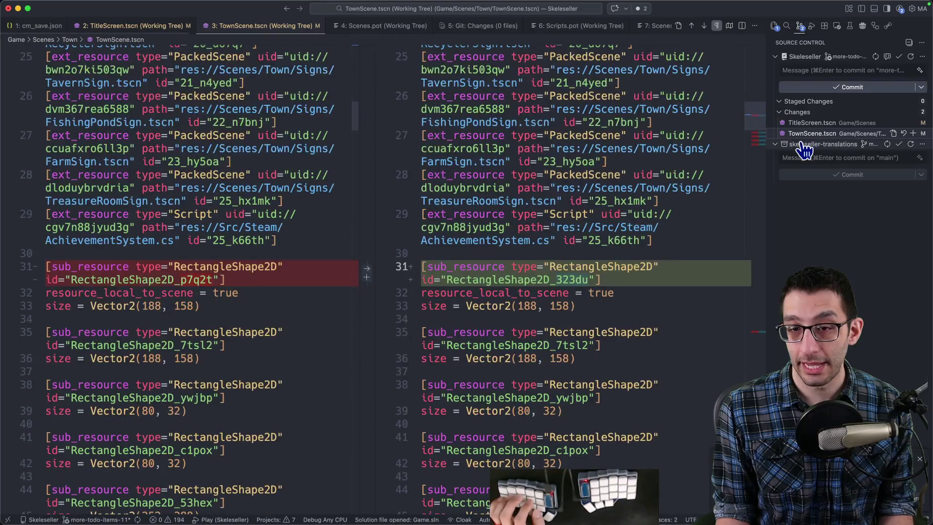
Step: Commit the two scene files with the message 'Fix UIDs', staging all changes
left_click(835, 69)
type("F")
type("s")
key("Return")
key("Return")
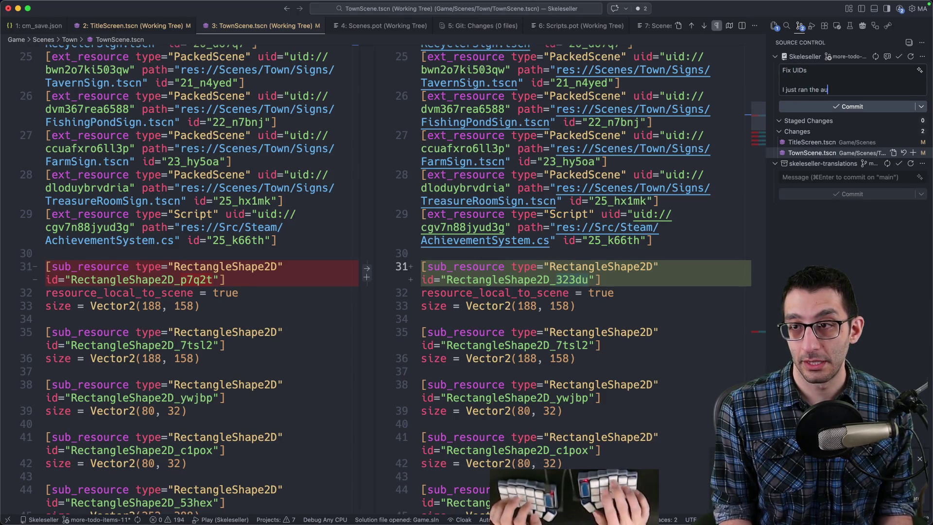
type(".")
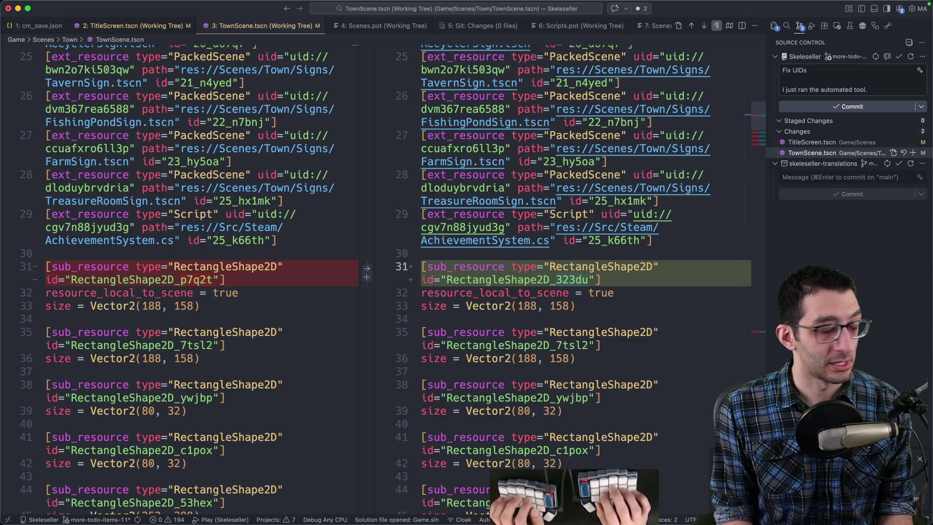
key("super+Return")
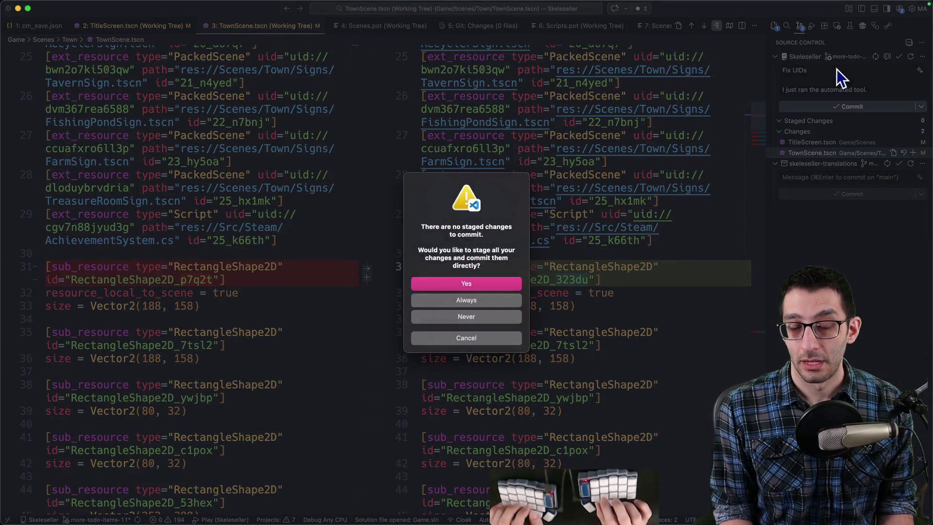
key("Return")
key("super+Tab")
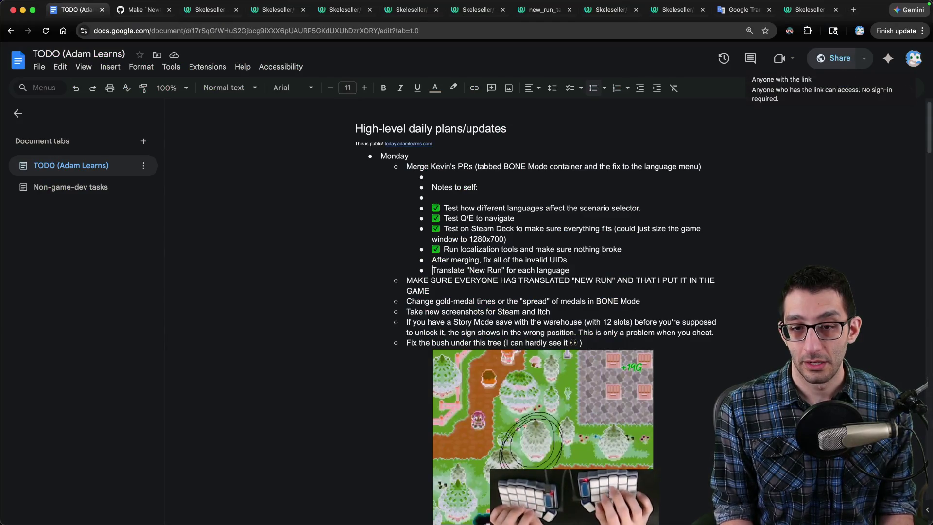
Step: Add a sub-bullet note under the MAKE SURE EVERYONE item and delete the word THAT
left_click(430, 291)
key("Return")
type("Re")
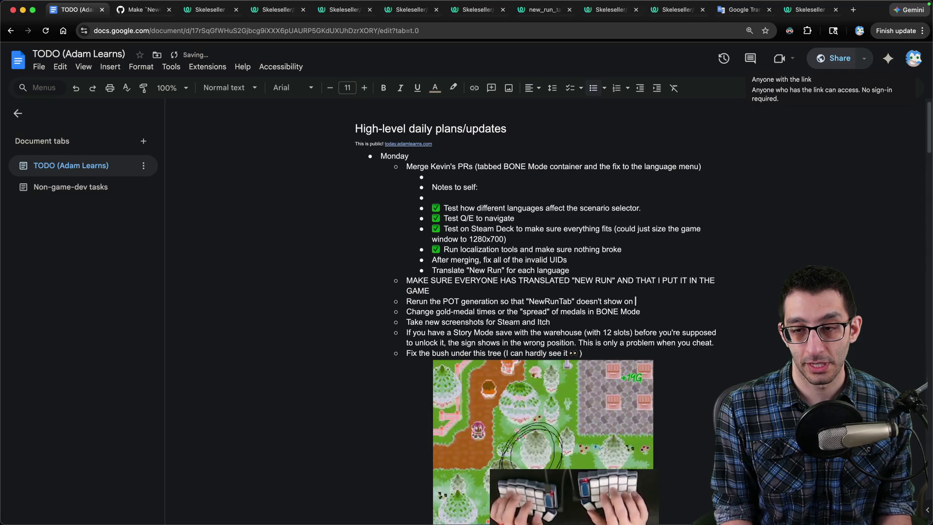
type("e.")
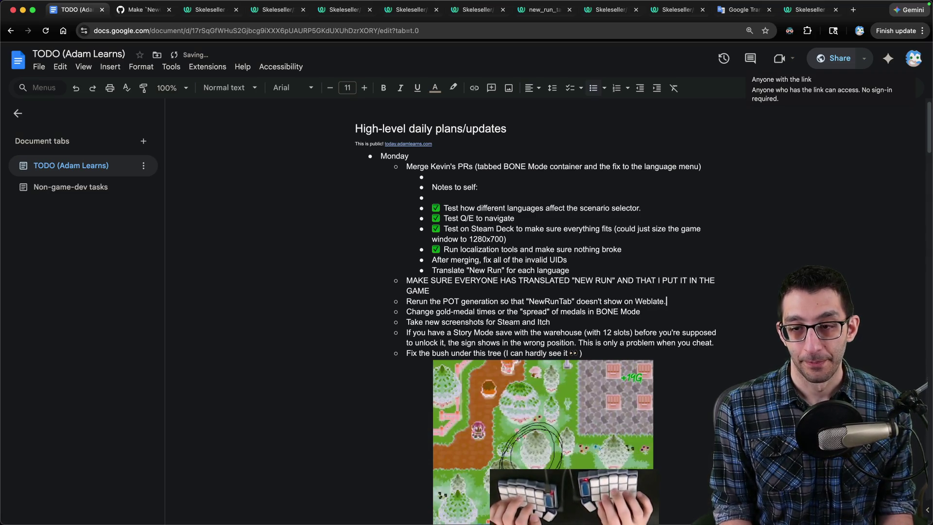
left_click(716, 281)
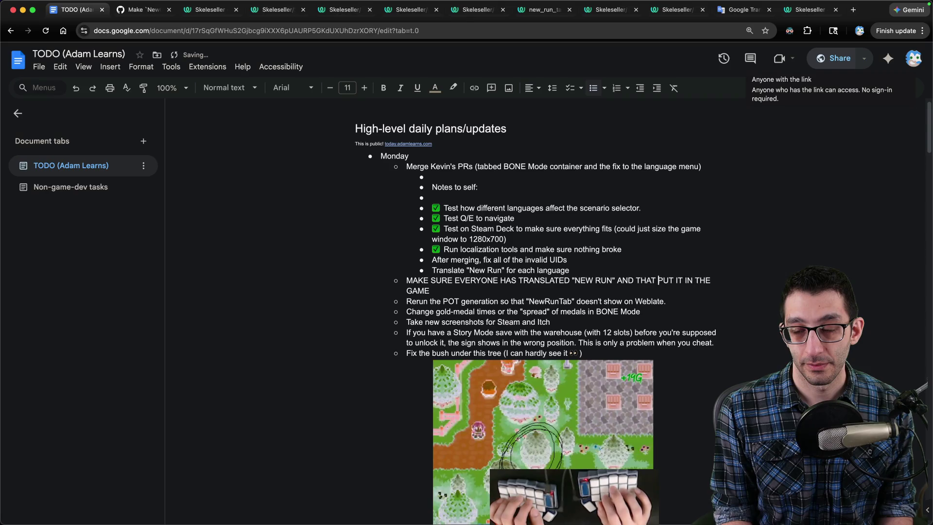
key("alt+BackSpace")
Step: Mark Translate "New Run" done with ✅ and delete the finished PR-merge item and its notes
key("Home")
type("✅ ")
type("✅")
key("Down")
key("End")
key("shift+Up")
key("shift+Up")
key("shift+Up")
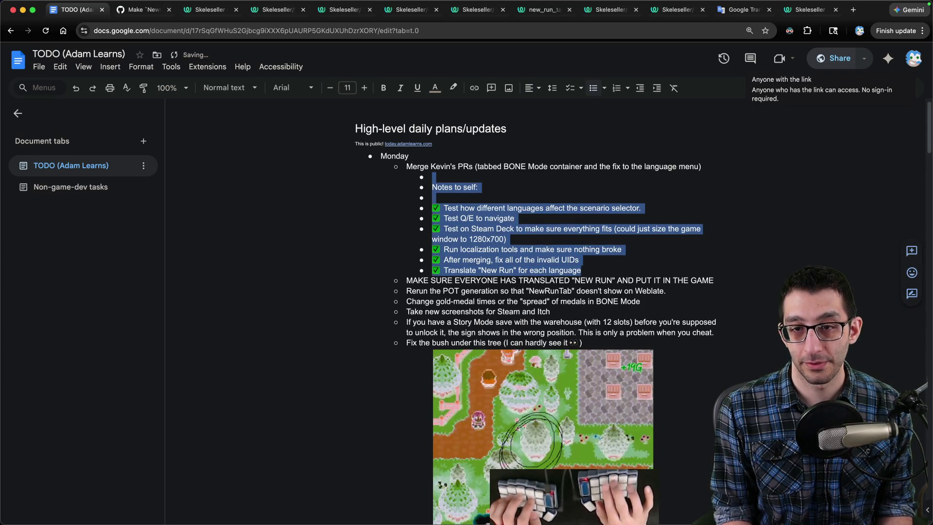
key("BackSpace")
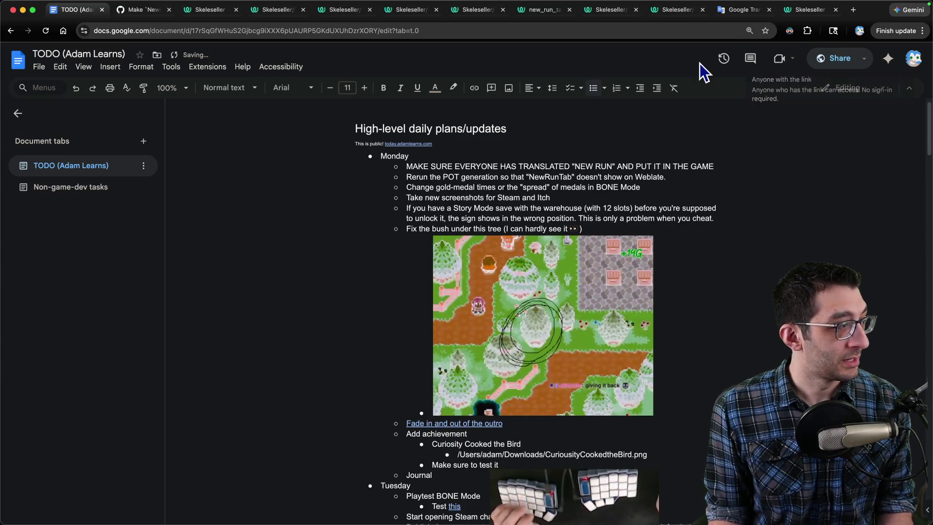
Step: Switch to the Weblate tab showing the empty French New Run translation
left_click(684, 13)
key("ctrl+Tab")
left_click(352, 10)
scroll(350, 97, "up", 3)
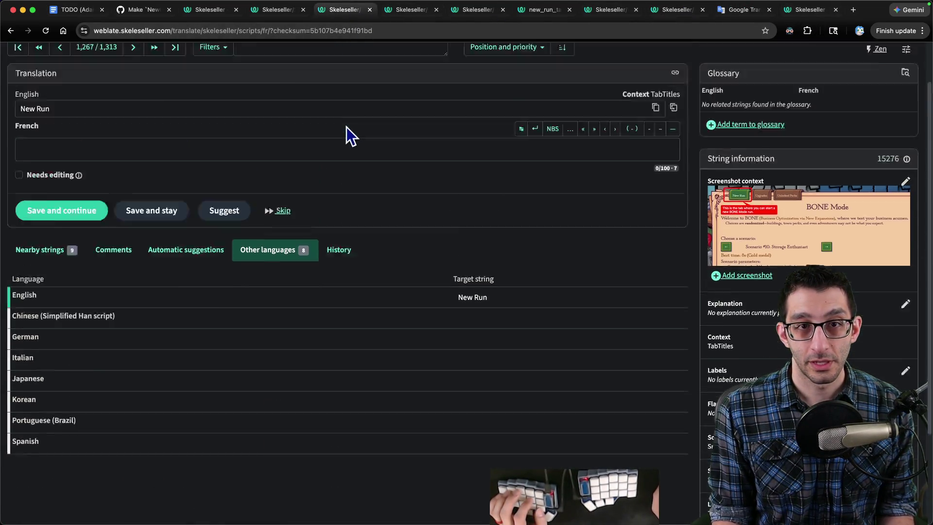
Step: Close the Weblate tabs to the right of the New Run translation tab
left_click(271, 12)
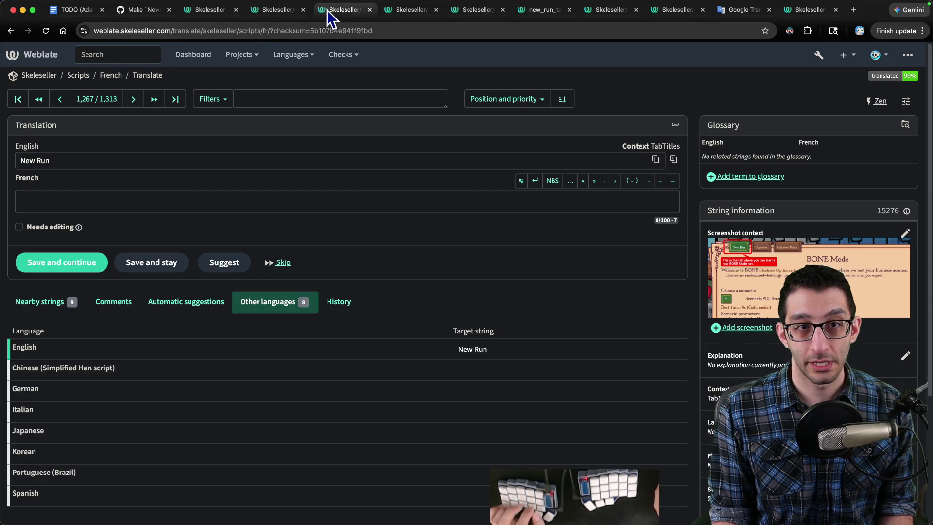
right_click(210, 10)
left_click(238, 160)
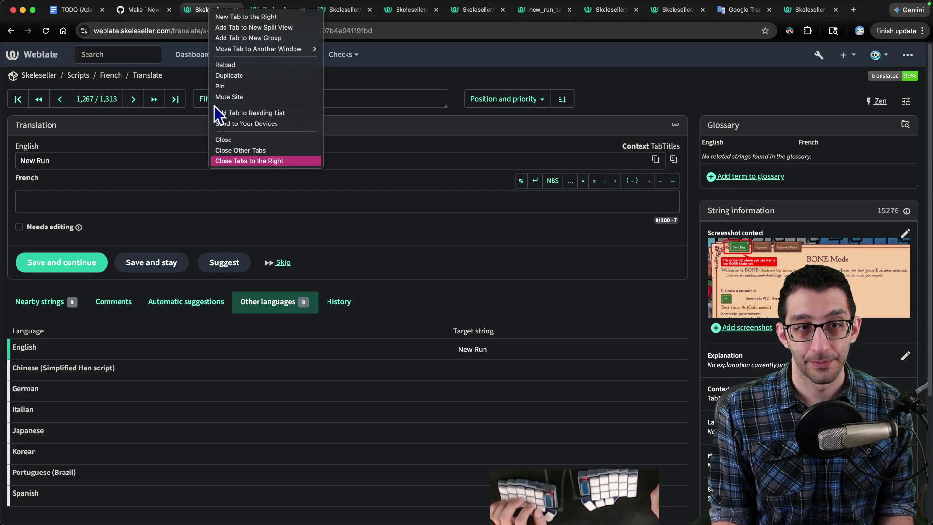
Step: Add an indented 'Just need French' note under the New Run item, with French linked
key("super+1")
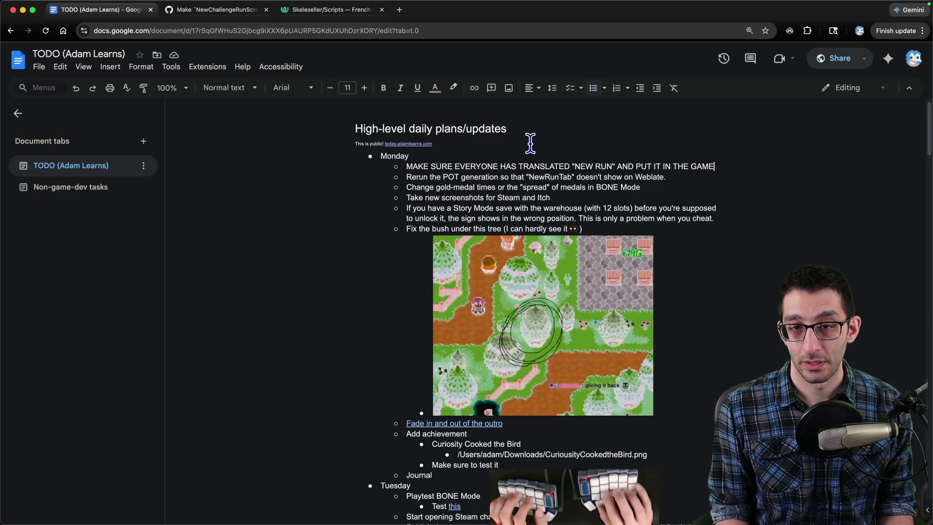
key("Return")
key("Tab")
type("Jus")
key("super+v")
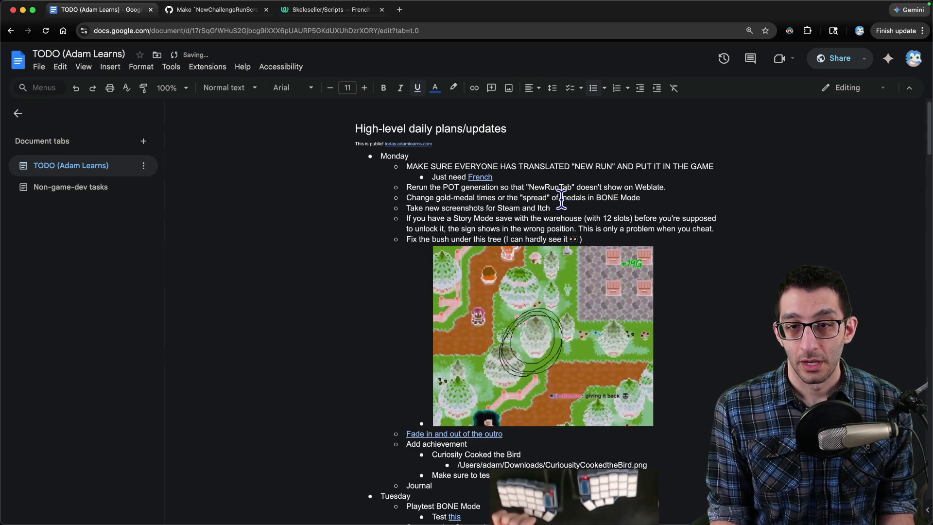
left_click(562, 208)
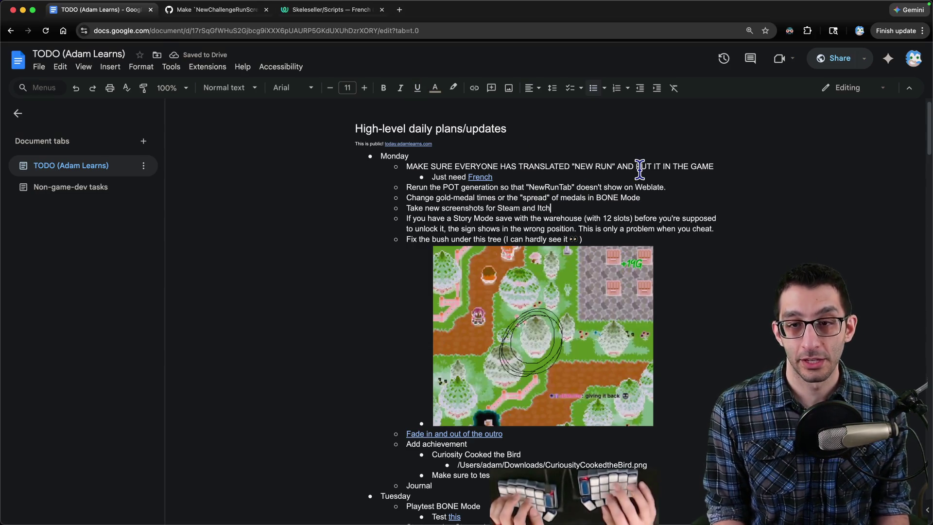
key("shift+super+Left")
Step: In VS Code, close all open editors without saving the German translation file
key("super+Tab")
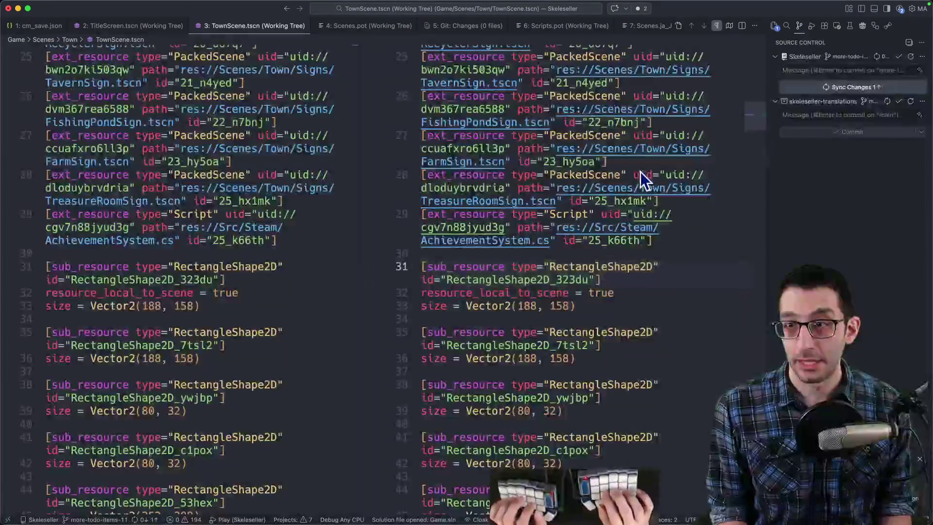
key("super+k")
key("super+w")
key("super+d")
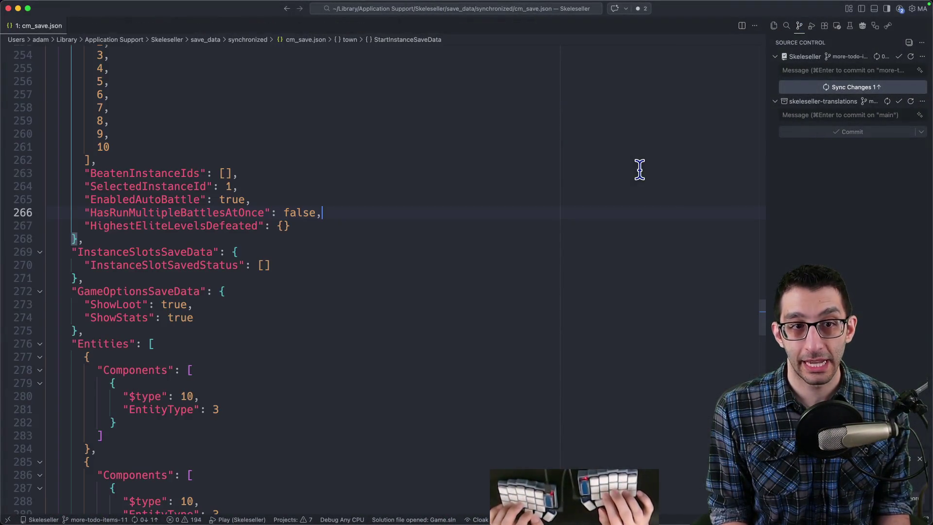
key("super+Tab")
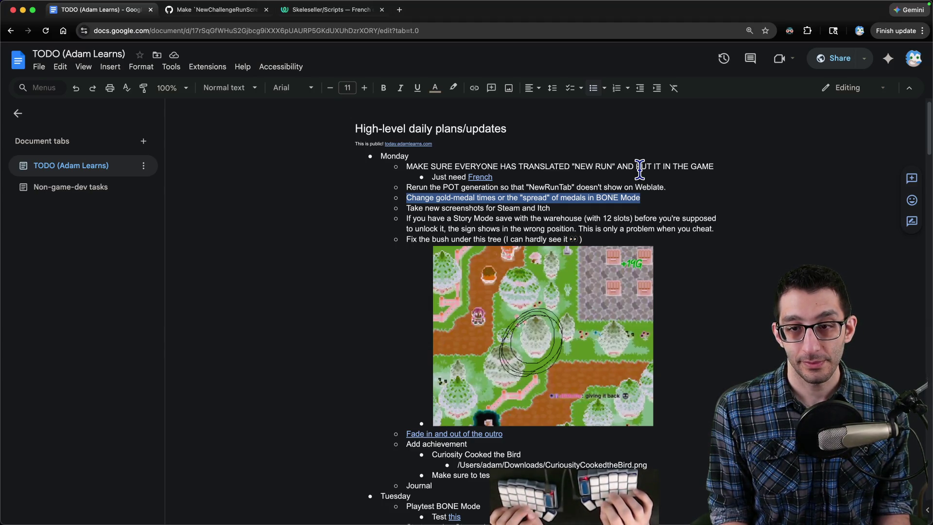
Step: Delete the Story Mode warehouse-sign paragraph from the TODO list
key("Down")
key("Down")
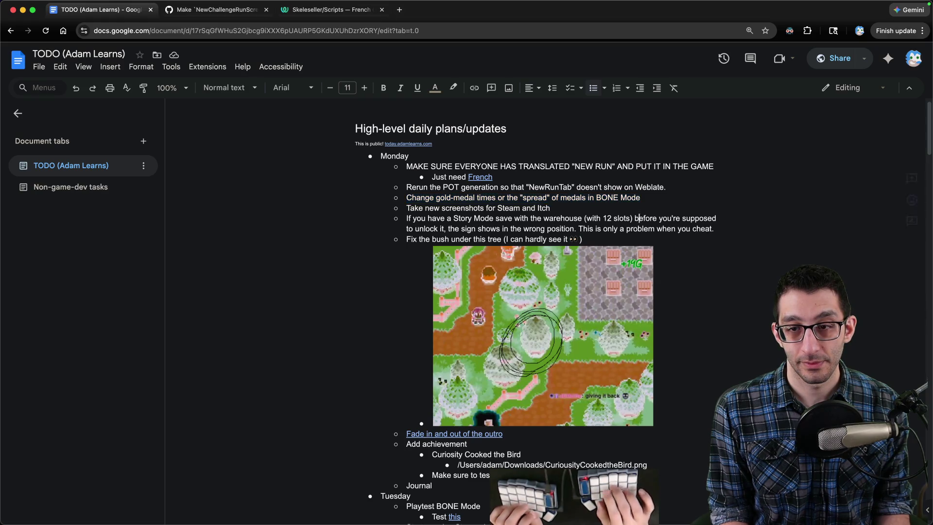
key("shift+Down")
key("shift+Down")
key("Delete")
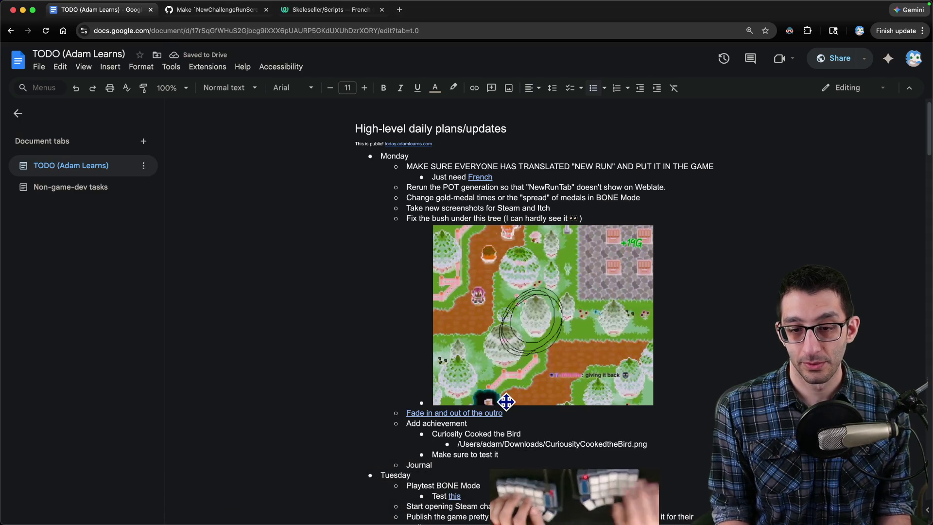
mouse_move(527, 493)
left_click(574, 493)
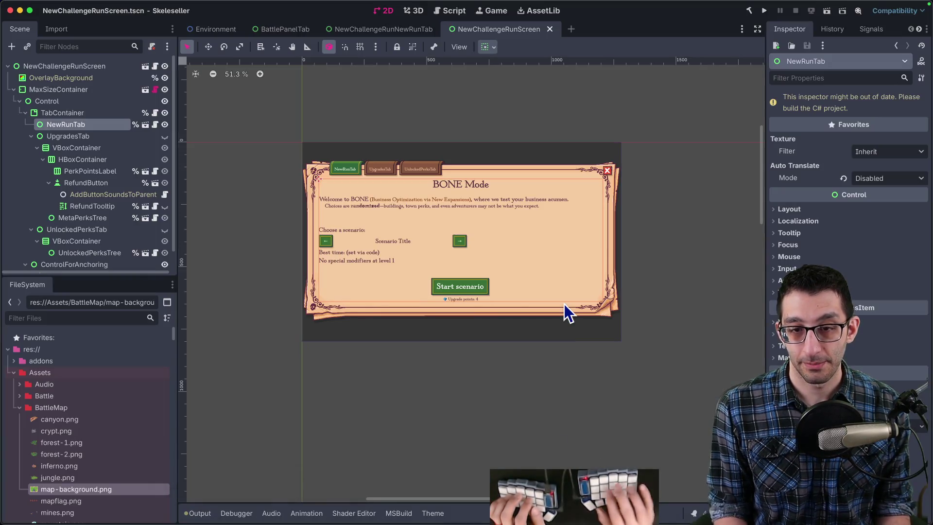
Step: Open the Environment.tscn scene with Quick Open Scene ('enviro') and look over its layers
key("super+shift+o")
type("enviro")
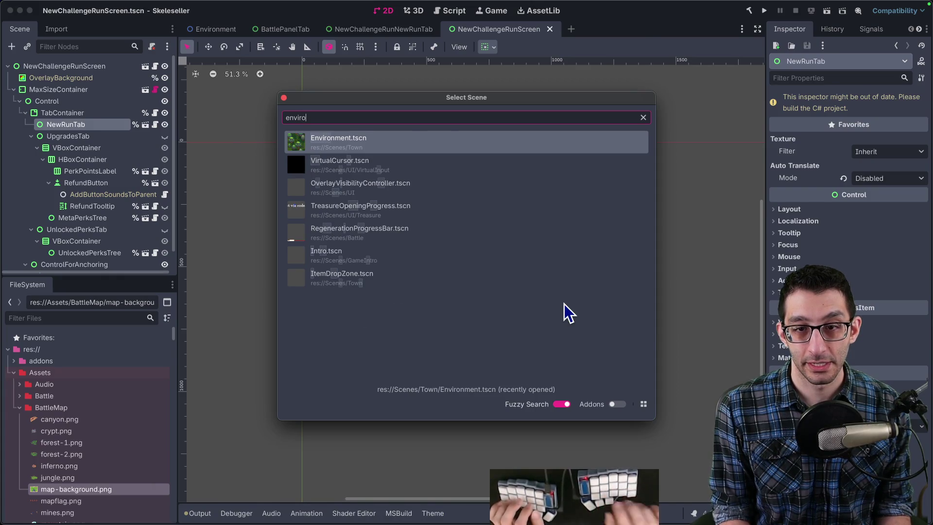
key("Return")
scroll(545, 290, "up", 5)
scroll(486, 248, "up", 15)
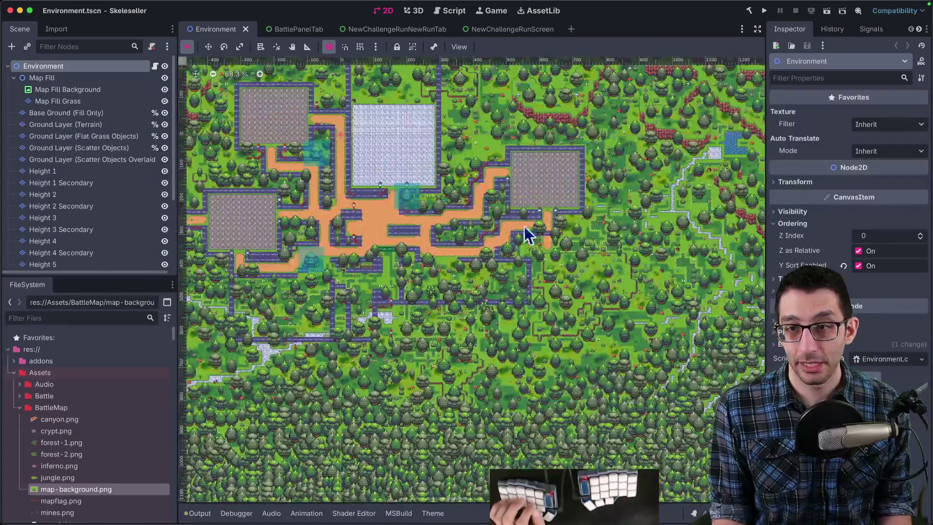
scroll(516, 243, "up", 7)
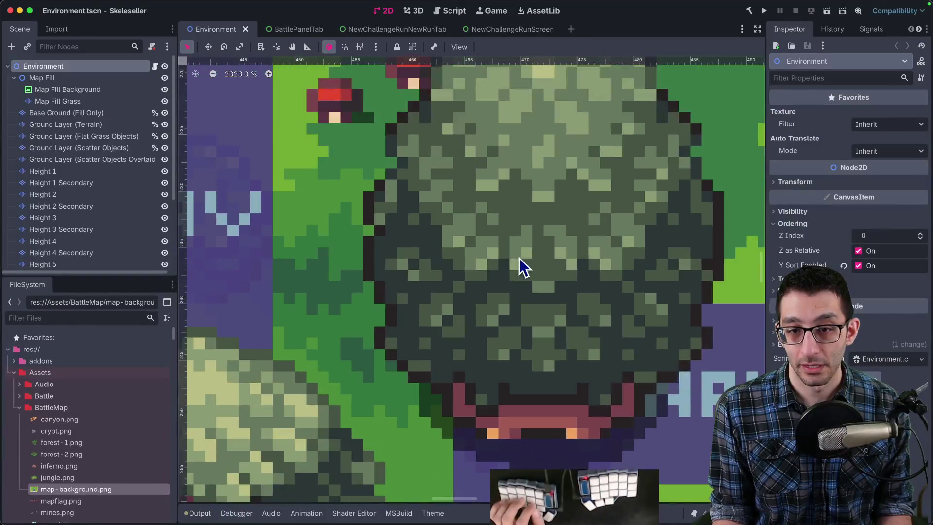
scroll(519, 258, "down", 7)
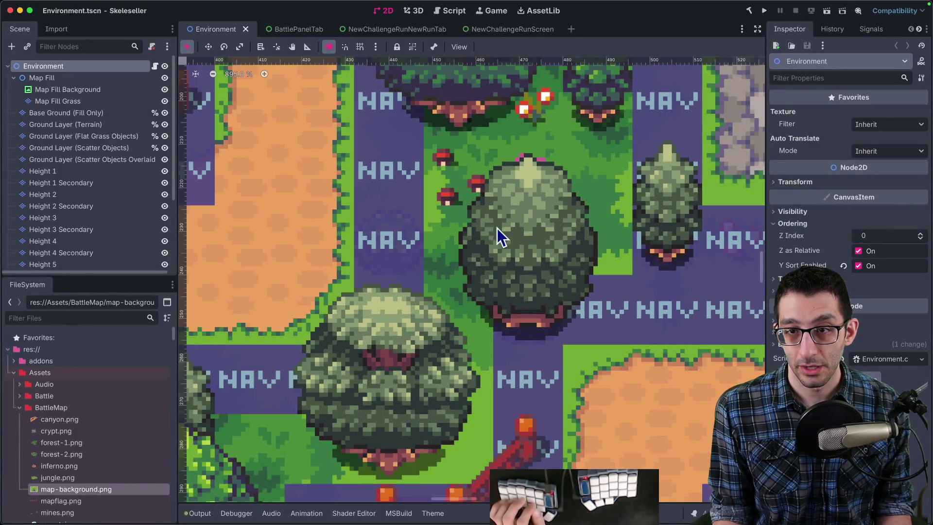
scroll(74, 145, "down", 5)
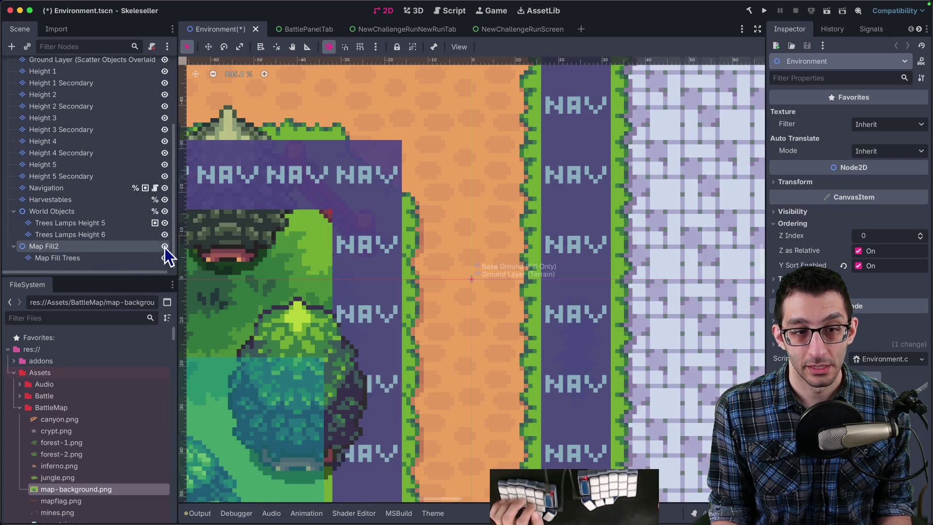
scroll(494, 253, "down", 5)
scroll(449, 296, "up", 8)
scroll(450, 295, "down", 5)
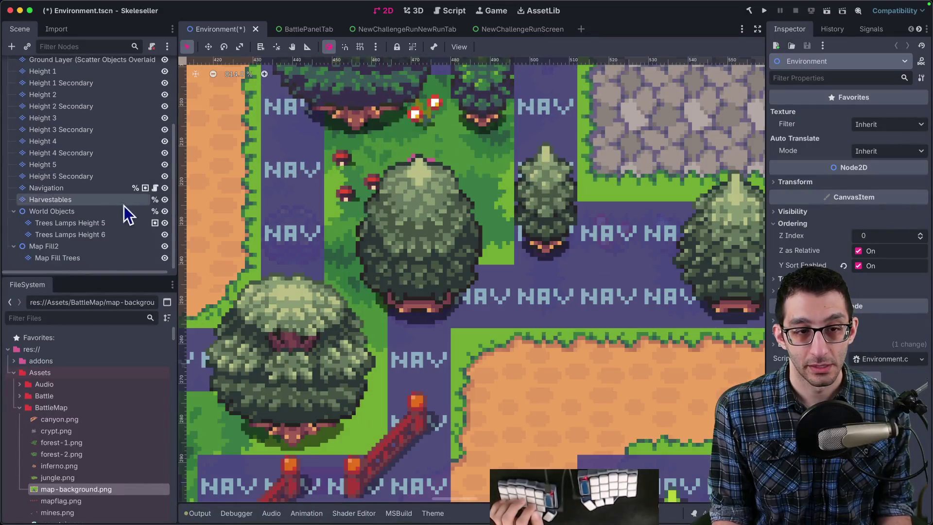
Step: Toggle the tree and navigation layers, leaving the trees hidden to reveal the bush
left_click(165, 223)
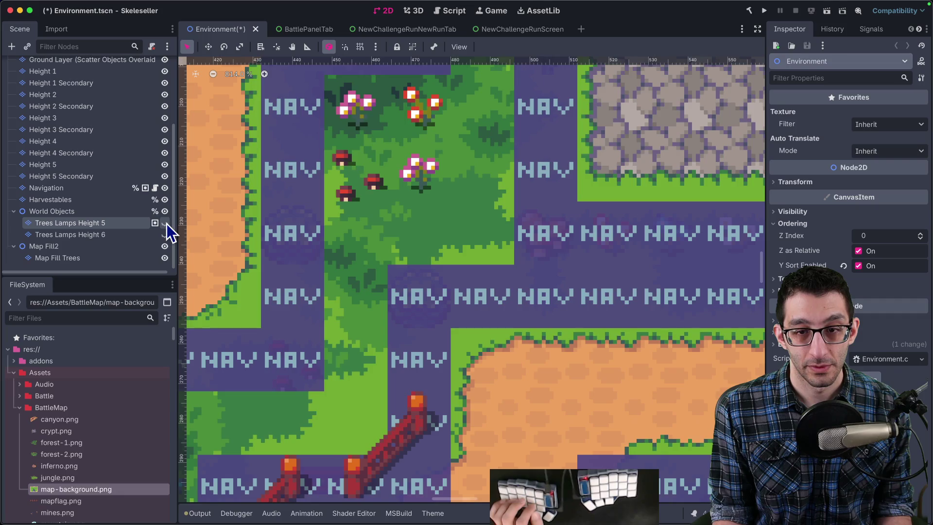
left_click(165, 223)
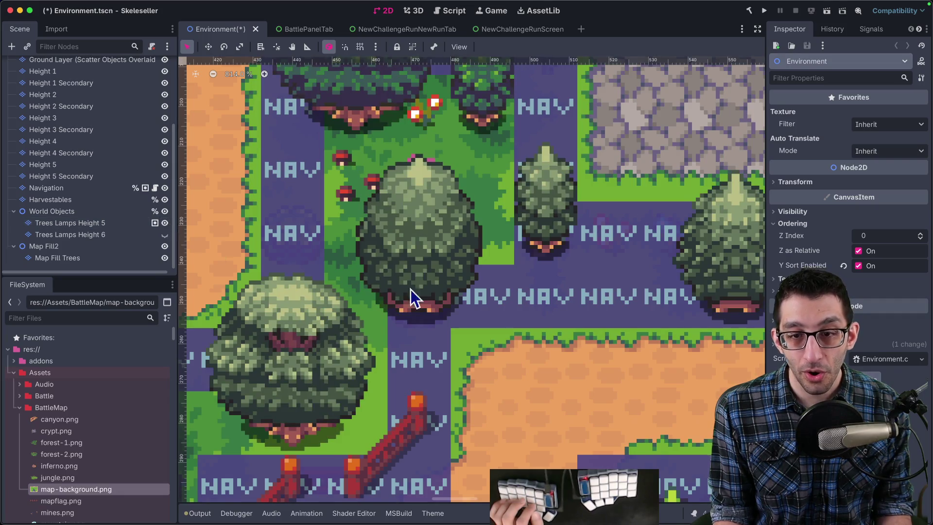
scroll(436, 309, "up", 8)
left_click(164, 235)
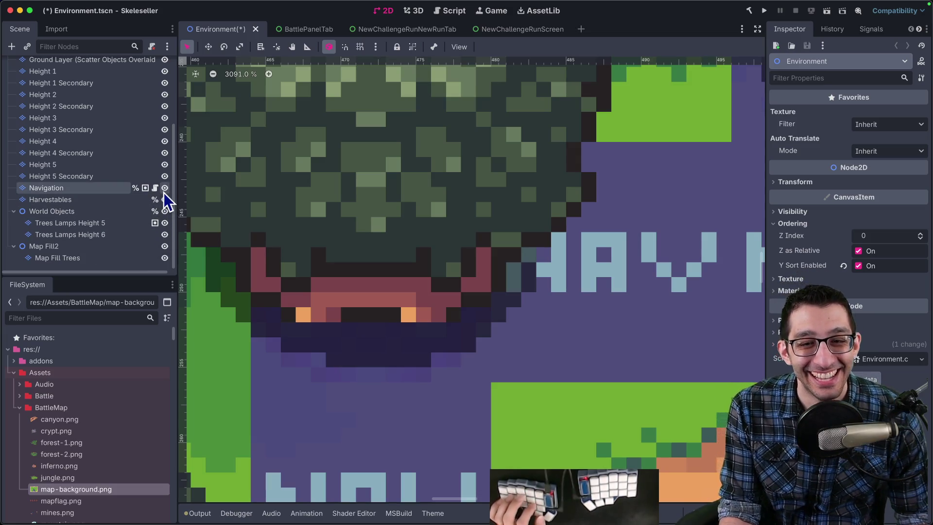
left_click(165, 188)
scroll(500, 216, "down", 8)
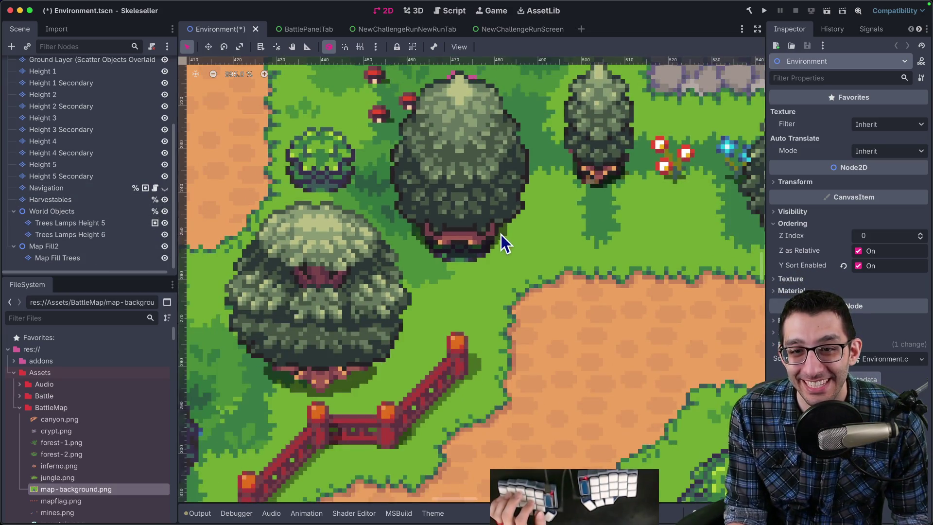
left_click(165, 188)
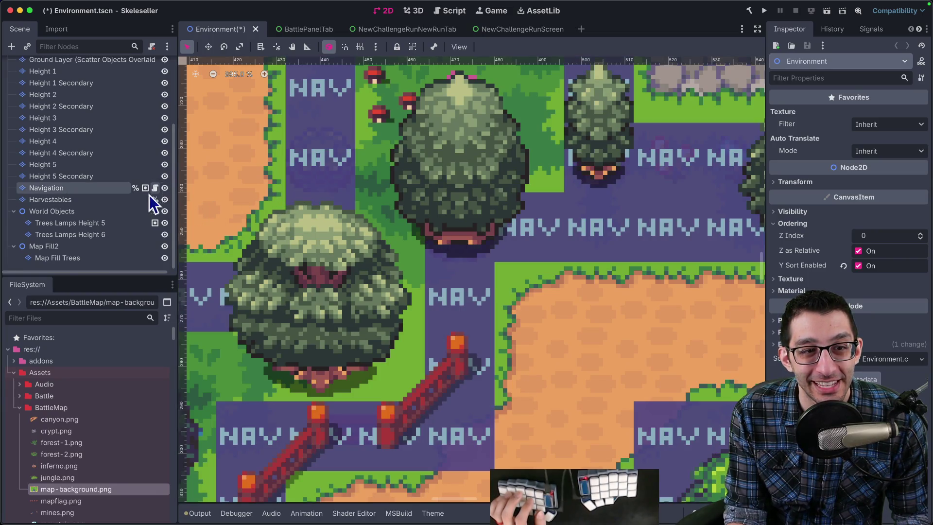
left_click(166, 225)
scroll(139, 203, "up", 3)
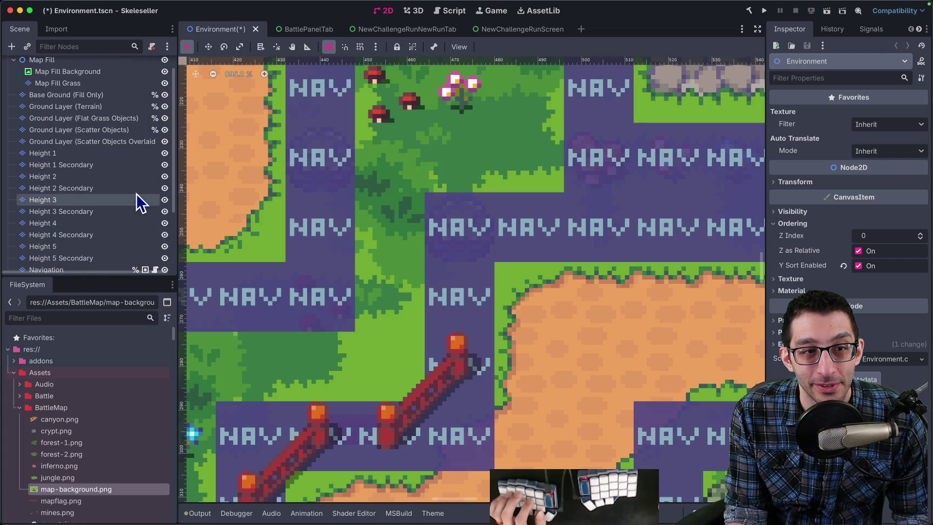
Step: Erase the bush tile on Ground Layer (Scatter Objects), show the trees again, and save
left_click(119, 142)
left_click(102, 130)
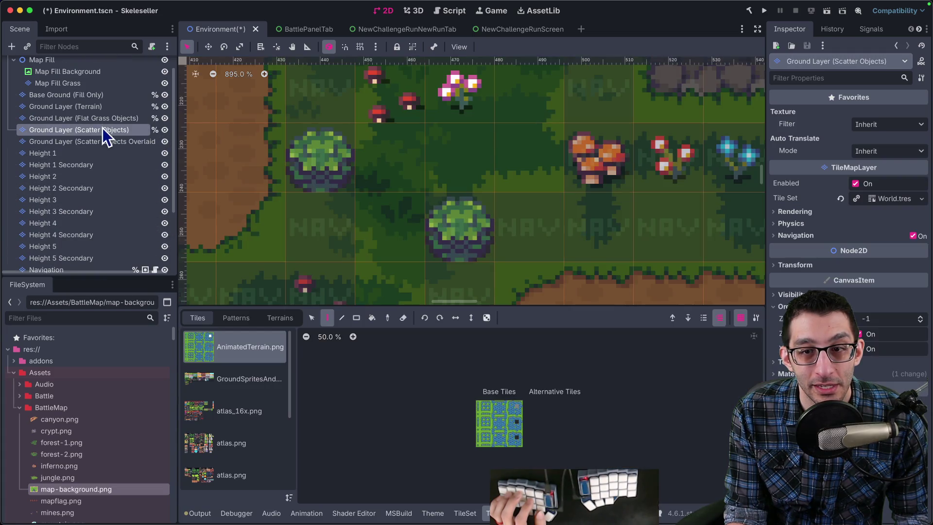
right_click(450, 222)
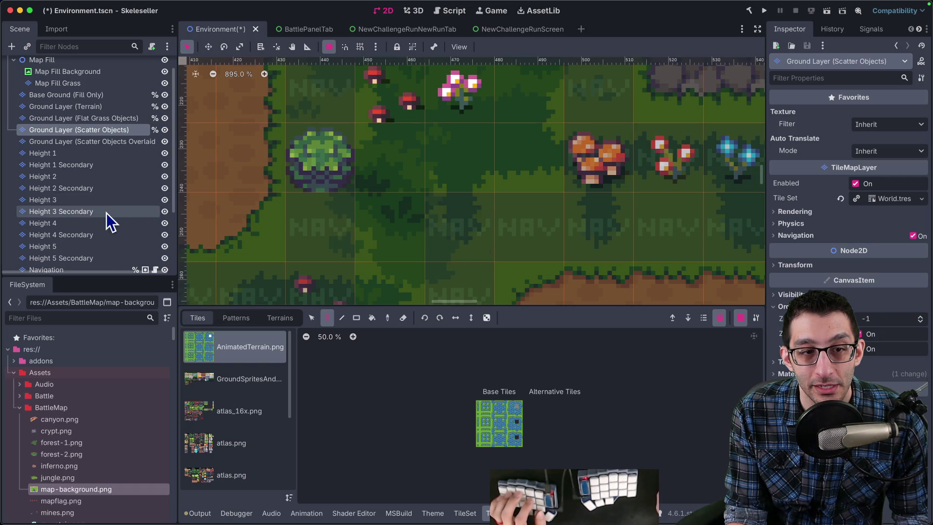
scroll(108, 212, "down", 4)
left_click(165, 223)
key("super+s")
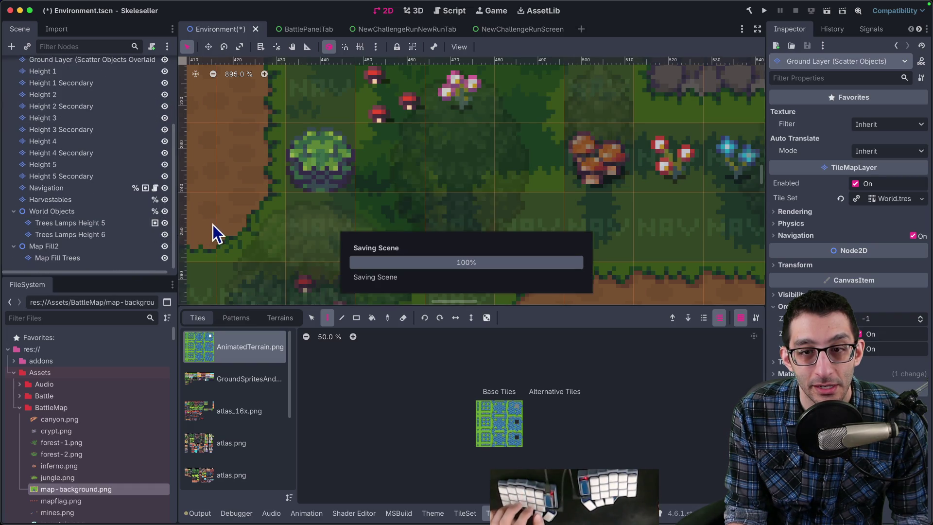
scroll(146, 196, "up", 5)
left_click(82, 69)
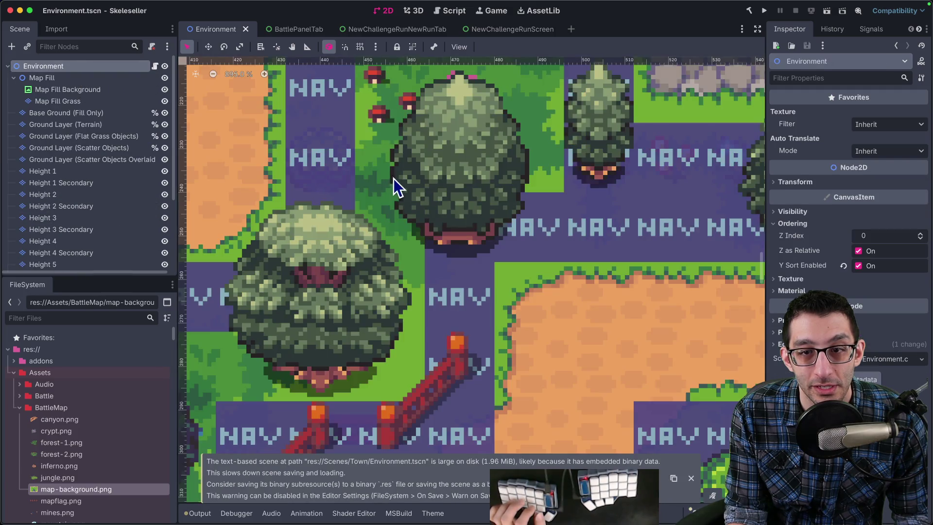
scroll(406, 185, "down", 1)
key("super+Tab")
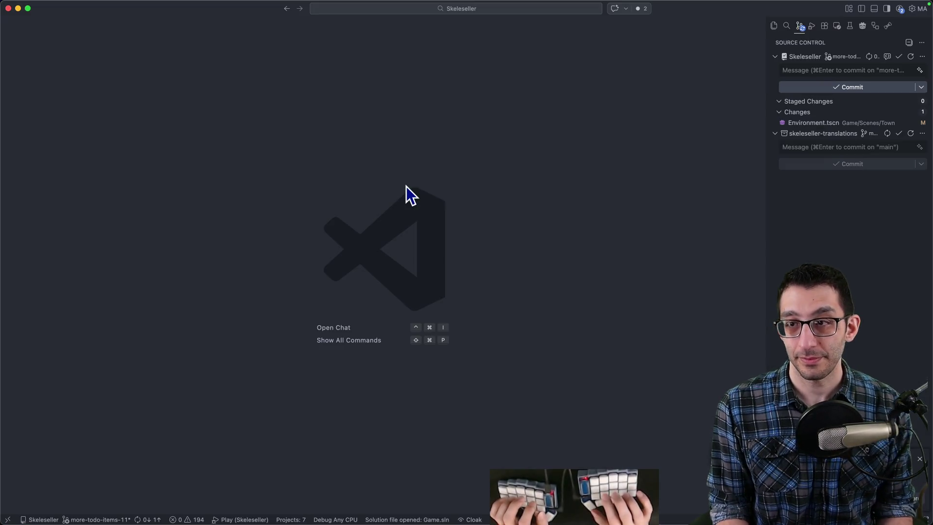
Step: Review the Environment.tscn diff and begin the commit message 'Remove a bush from underneath a tree'
left_click(821, 123)
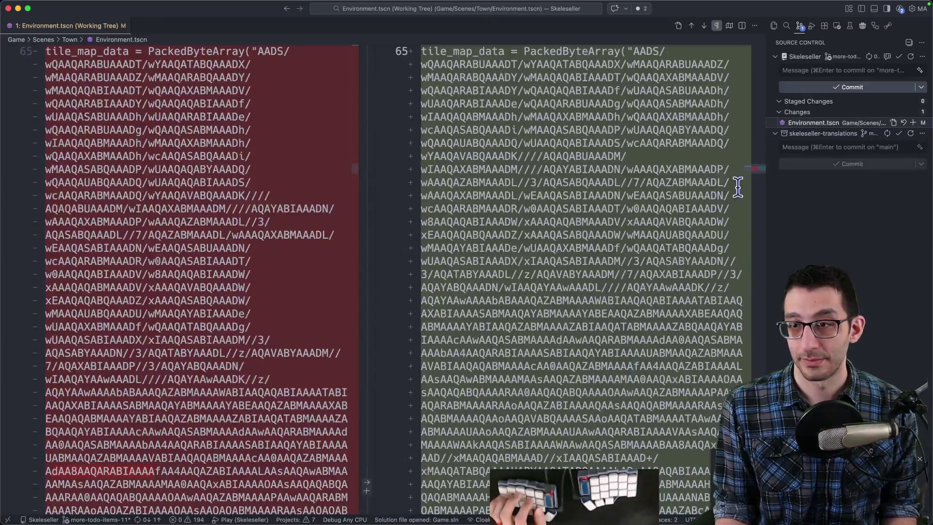
scroll(745, 179, "down", 20)
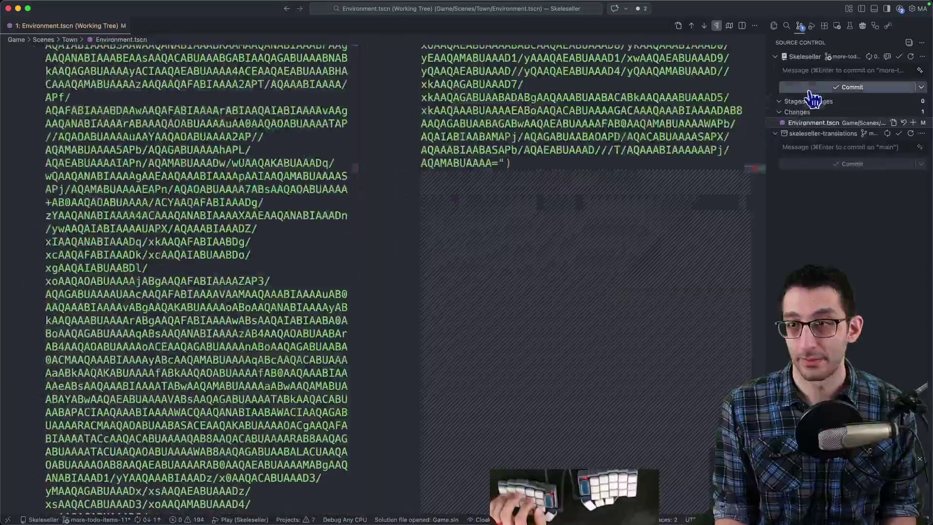
left_click(816, 73)
type("Remove a bush from underneath a")
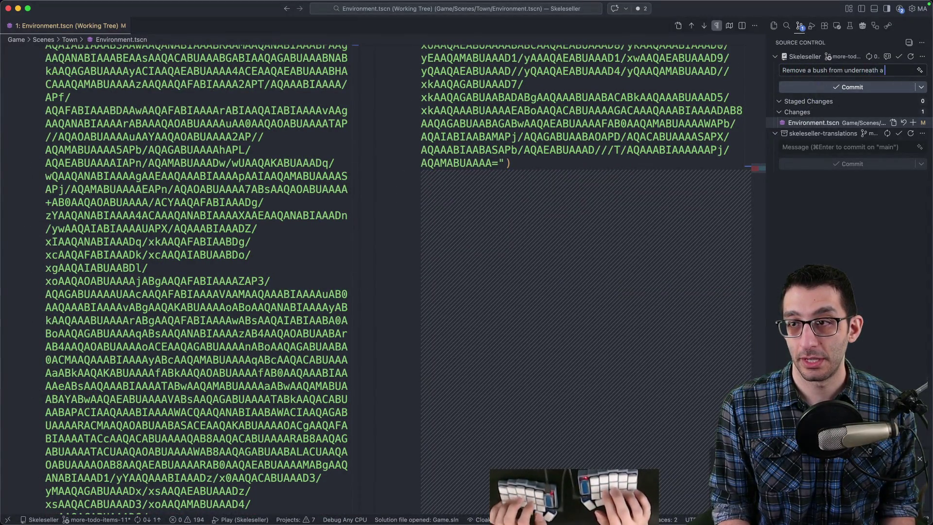
key("Return")
key("Return")
type("Dark found this.")
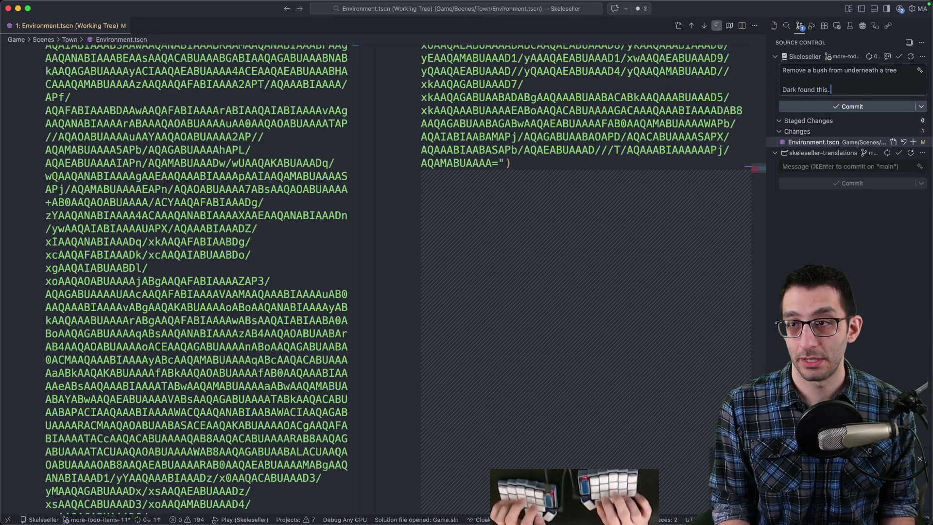
Step: Finish the message and commit with all changes staged, then select the TODO's bush-fix item
key("super+Tab")
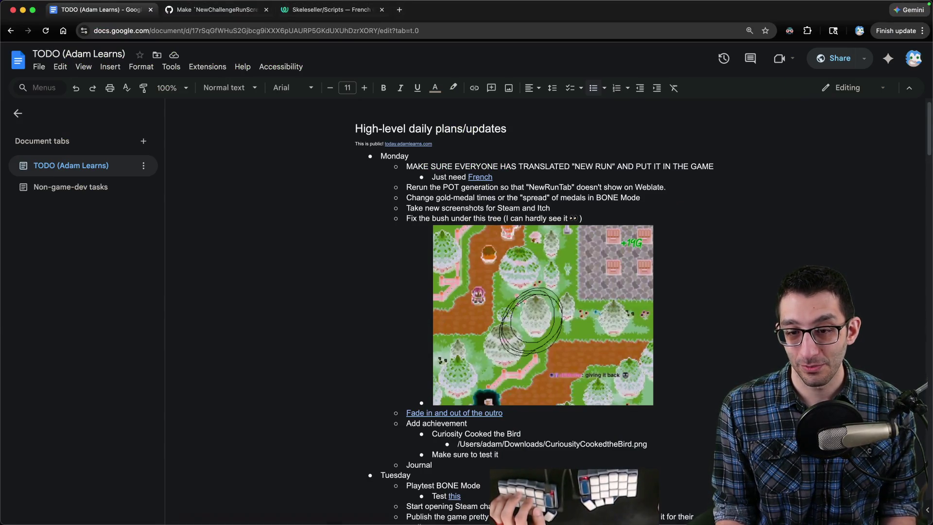
left_click(290, 500)
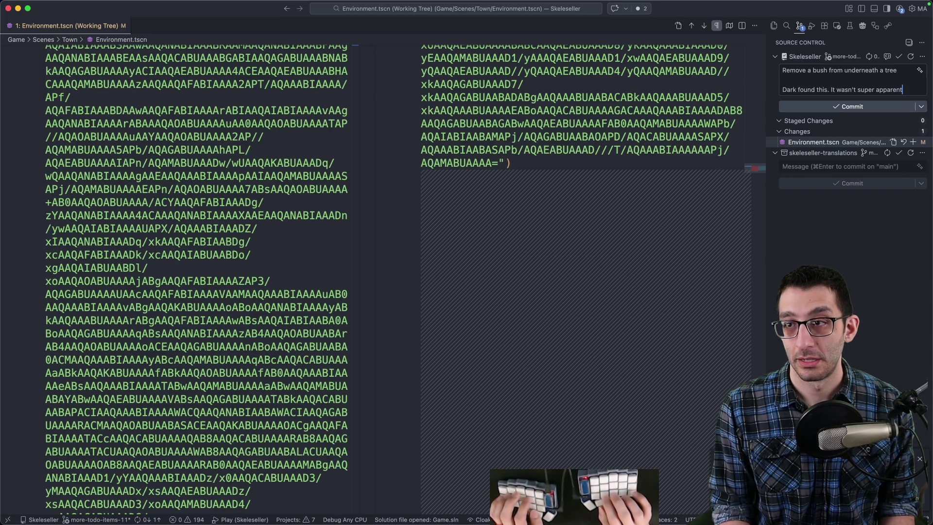
type(".")
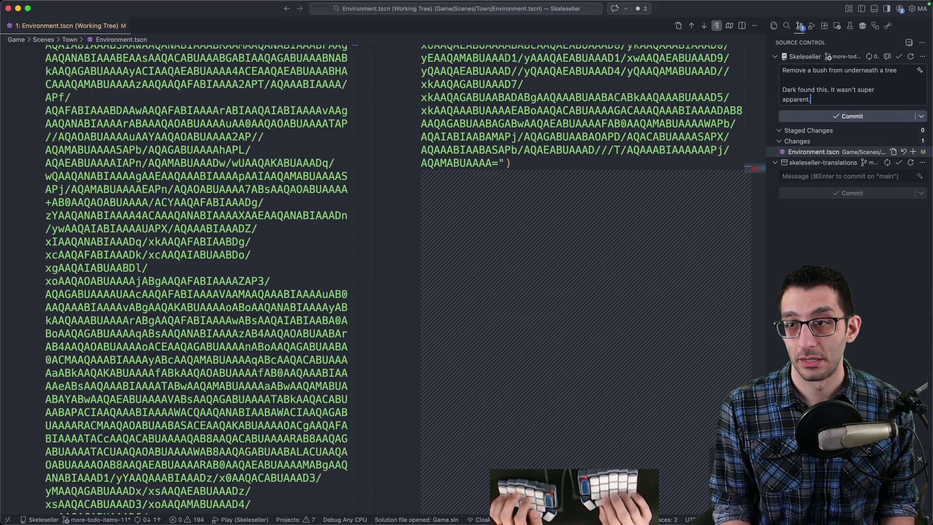
key("super+Return")
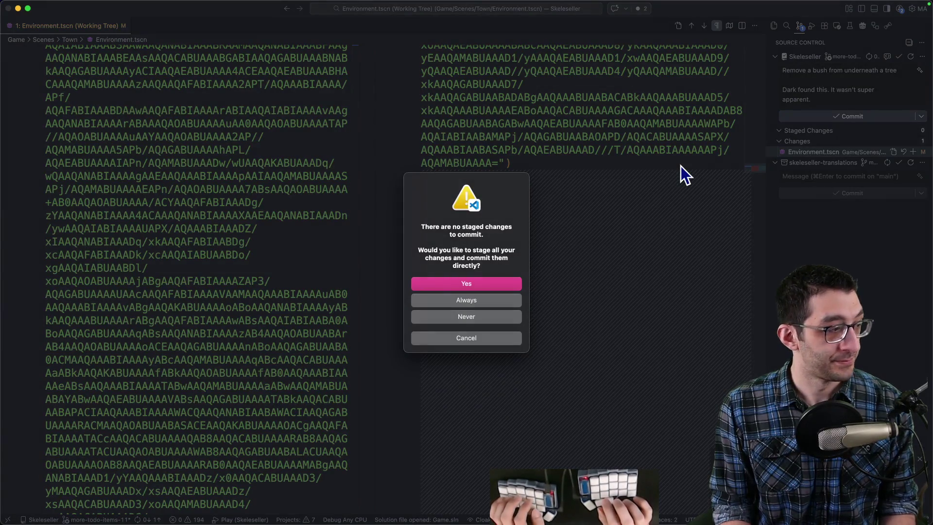
key("Return")
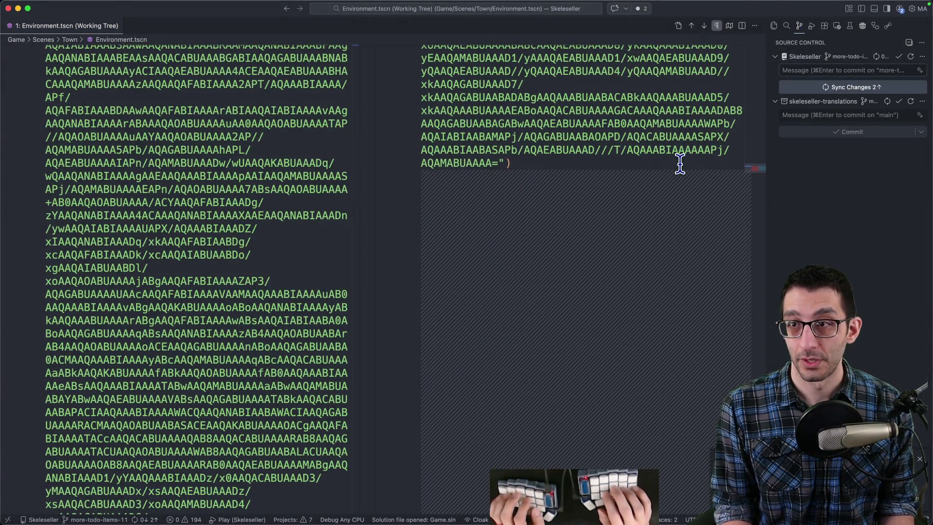
key("super+Tab")
key("shift+Down")
key("shift+Down")
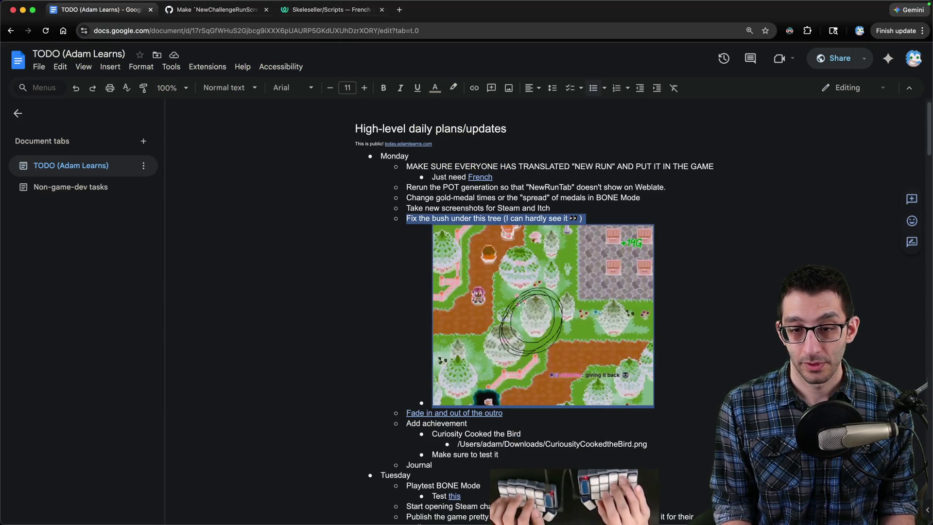
Step: Delete the bush-fix item with its screenshot and move the Add achievement block to the top
key("BackSpace")
key("BackSpace")
key("BackSpace")
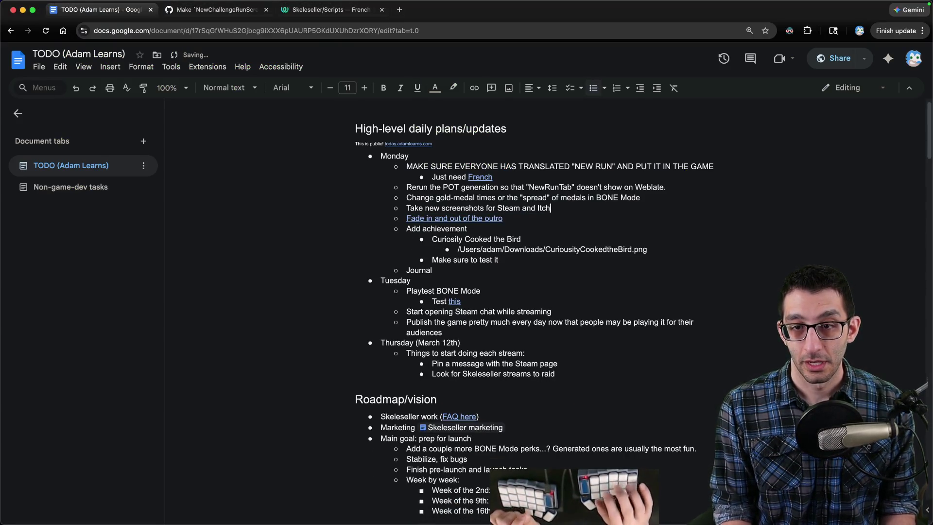
key("shift+Down")
key("shift+Down")
key("shift+Down")
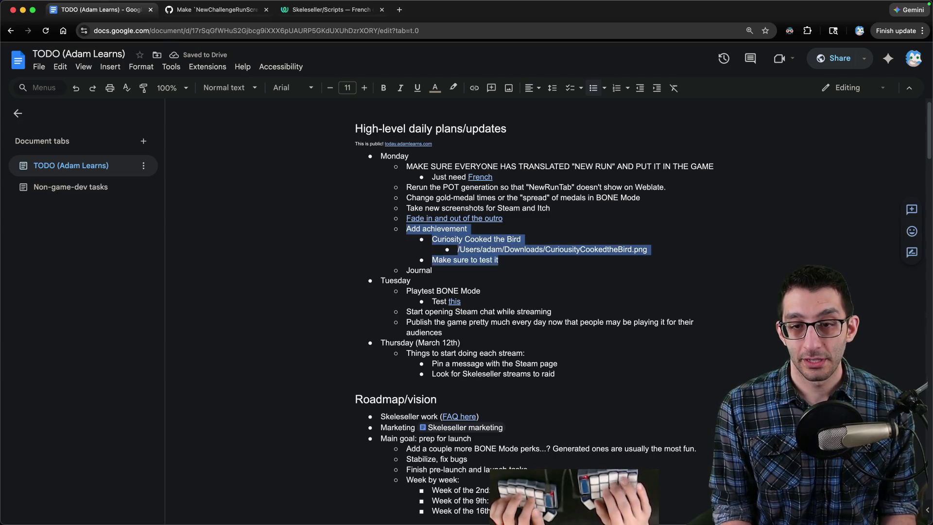
key("ctrl+shift+Up")
key("ctrl+shift+Up")
key("ctrl+shift+Up")
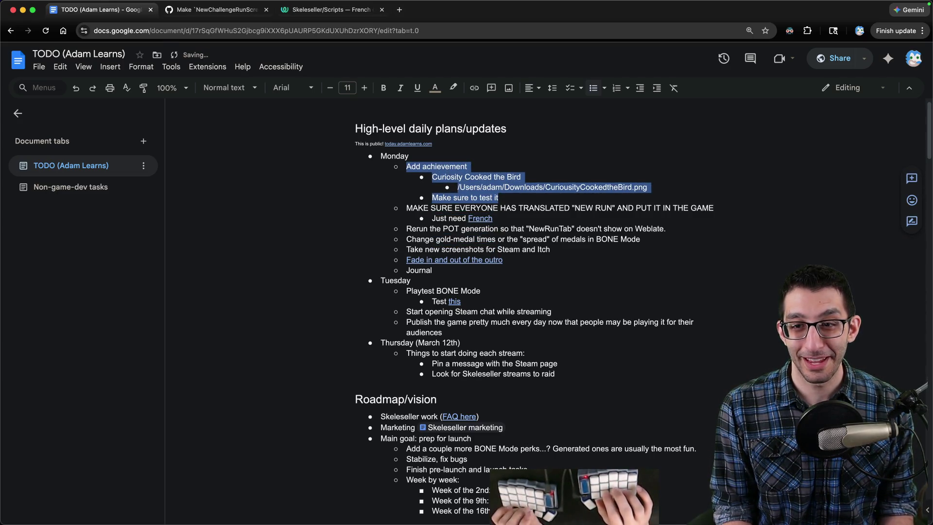
key("Down")
Step: In Finder, open the Downloads folder and select CuriousityCookedtheBird.png
key("super+Tab")
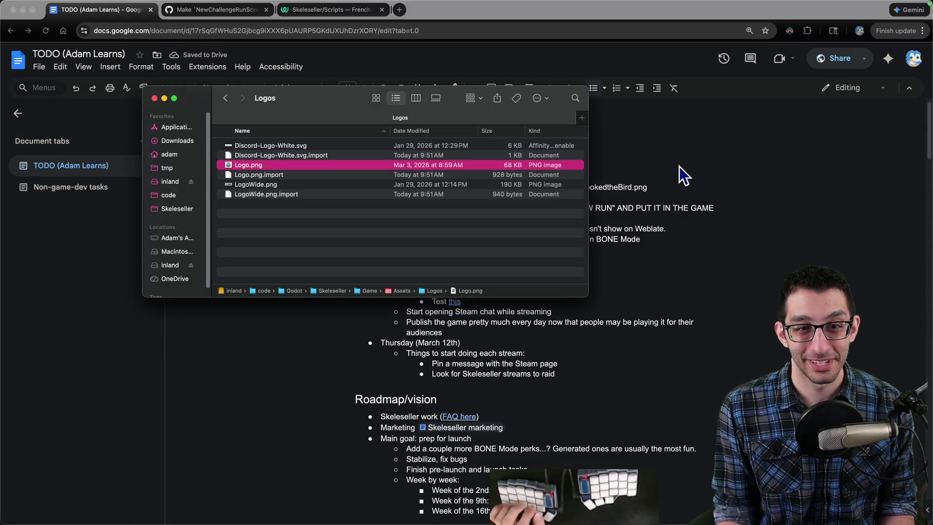
mouse_move(332, 122)
left_mouse_down()
mouse_move(288, 233)
mouse_move(266, 193)
left_mouse_up()
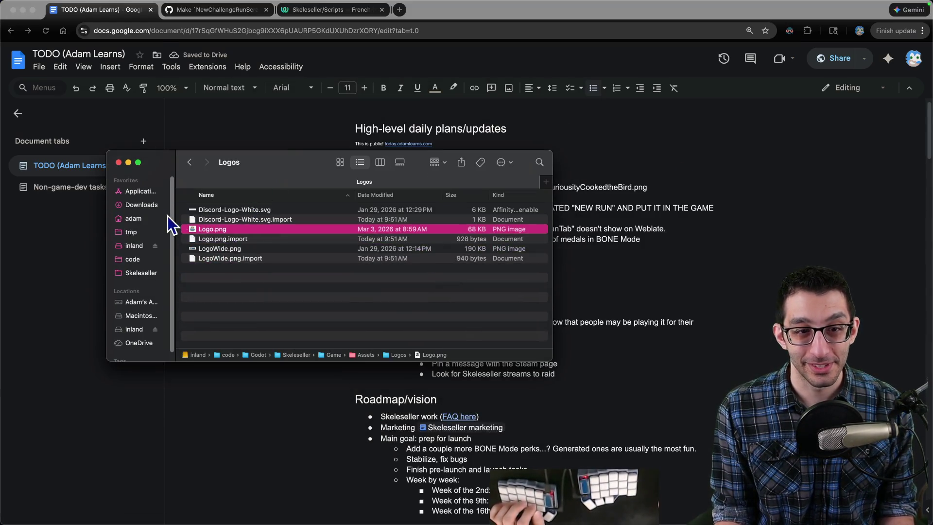
left_click(140, 204)
left_click(240, 299)
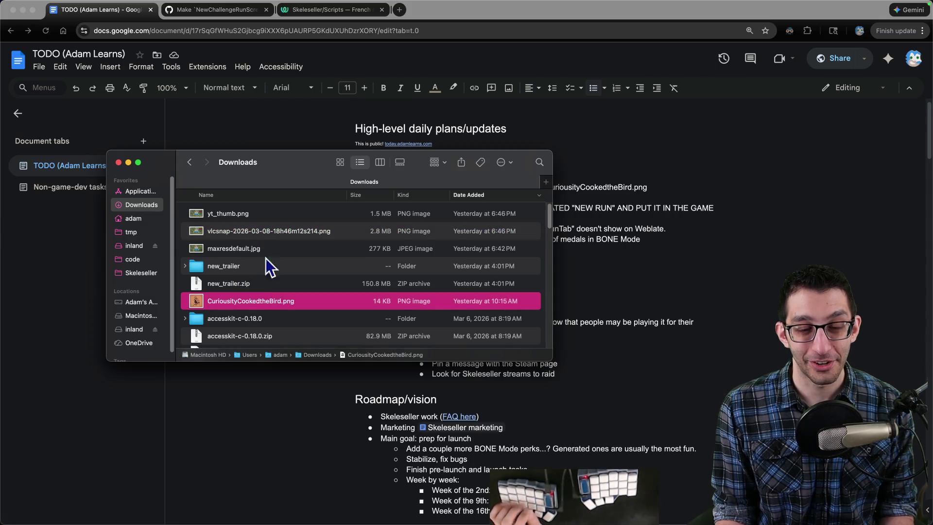
mouse_move(424, 505)
left_click(294, 491)
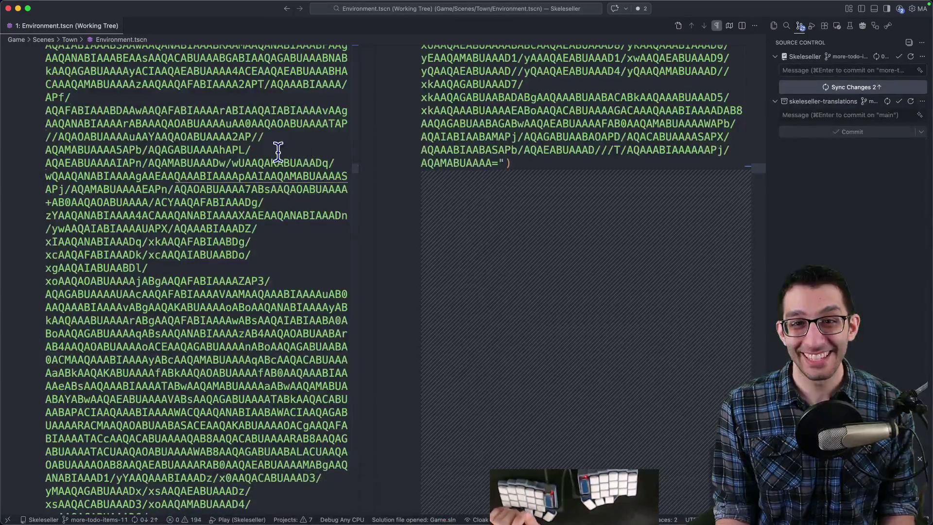
Step: Launch the debug build, start a new Story Mode game, build a farm, then quit to the title
key("super+w")
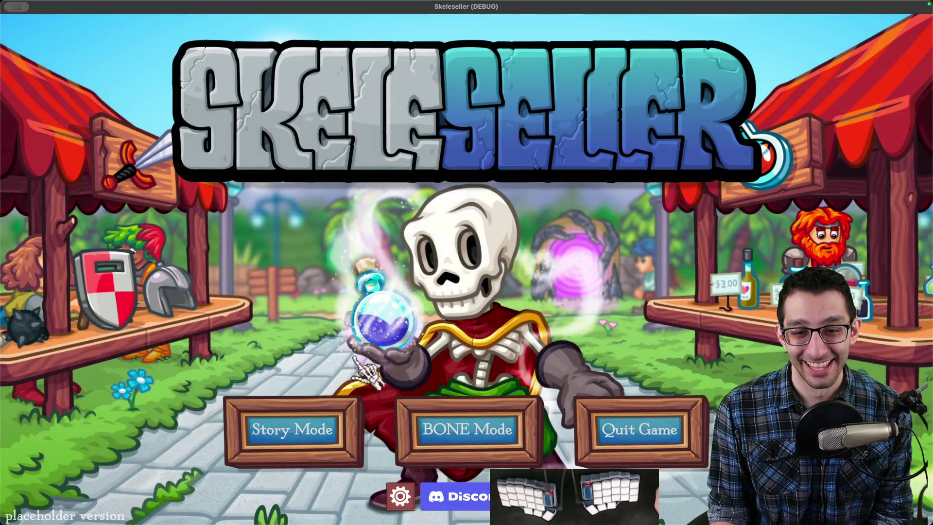
left_click(350, 423)
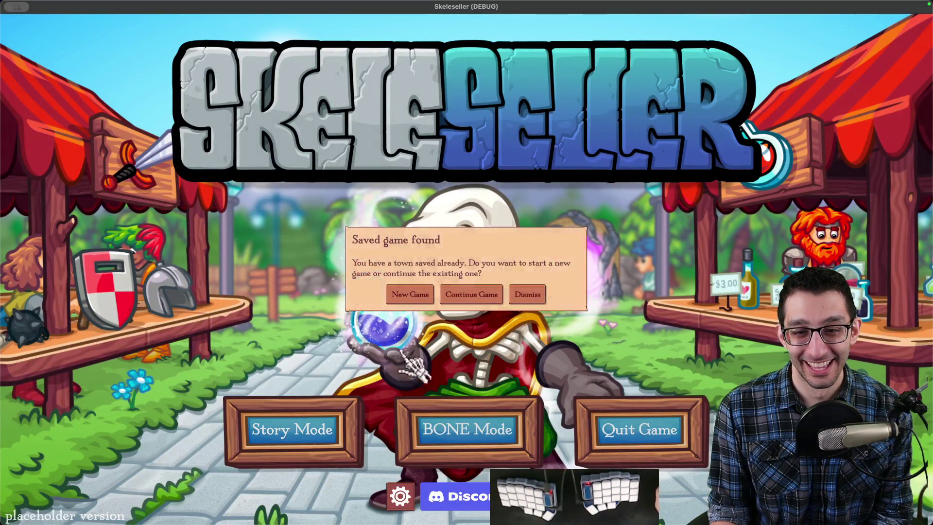
left_click(408, 292)
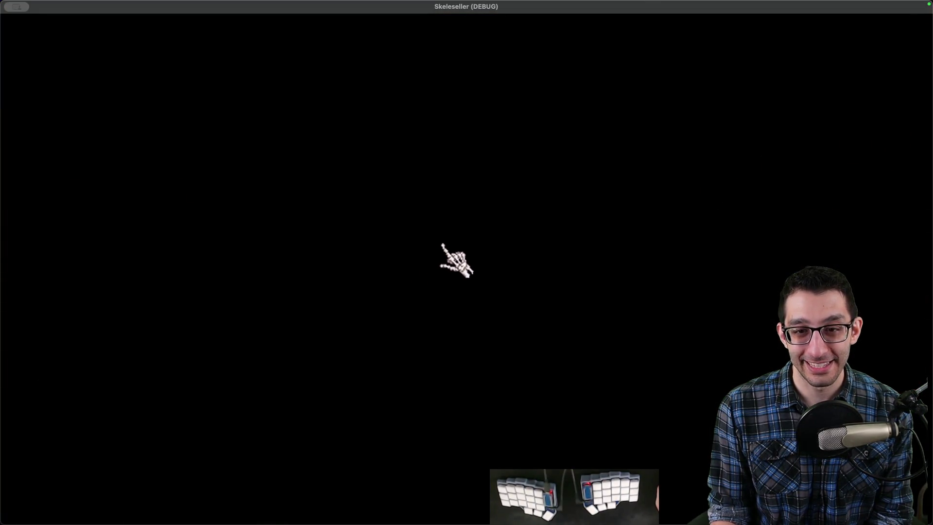
key("Escape")
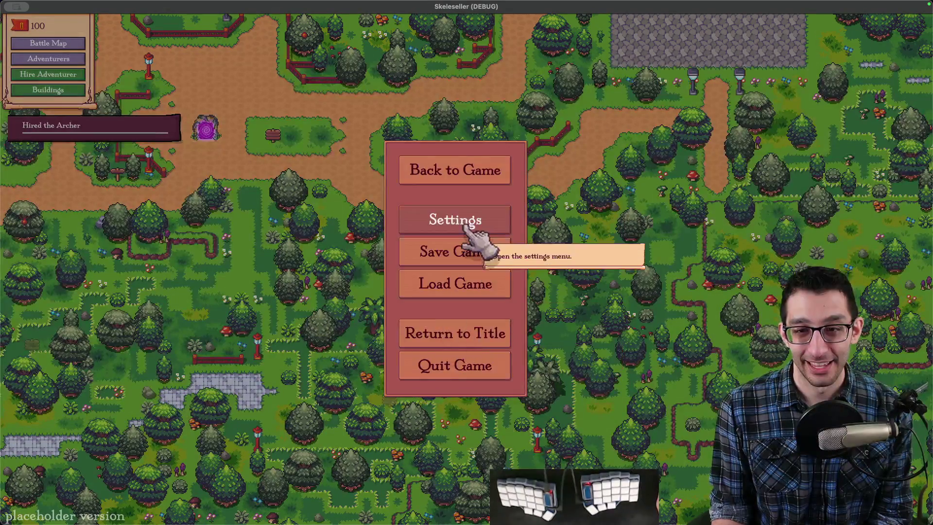
left_click(451, 221)
left_click_drag(495, 347, 455, 347)
key("Escape")
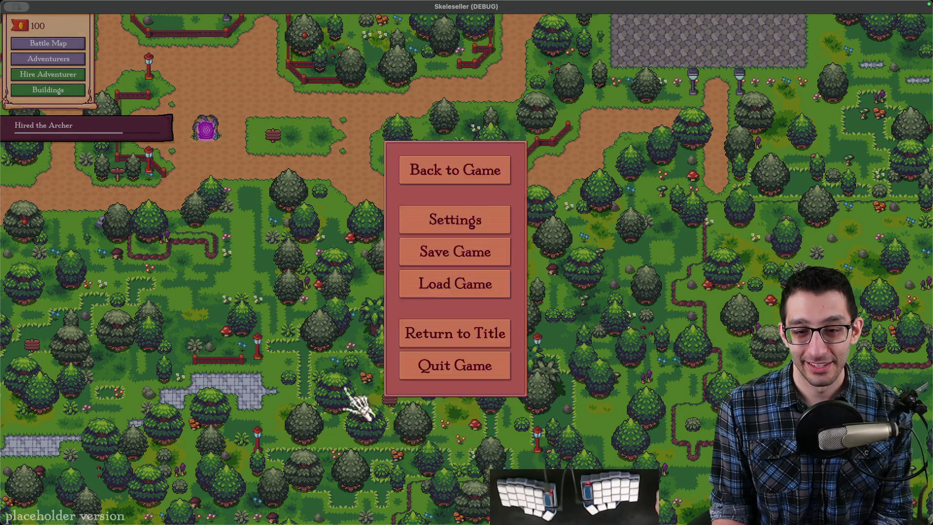
key("Escape")
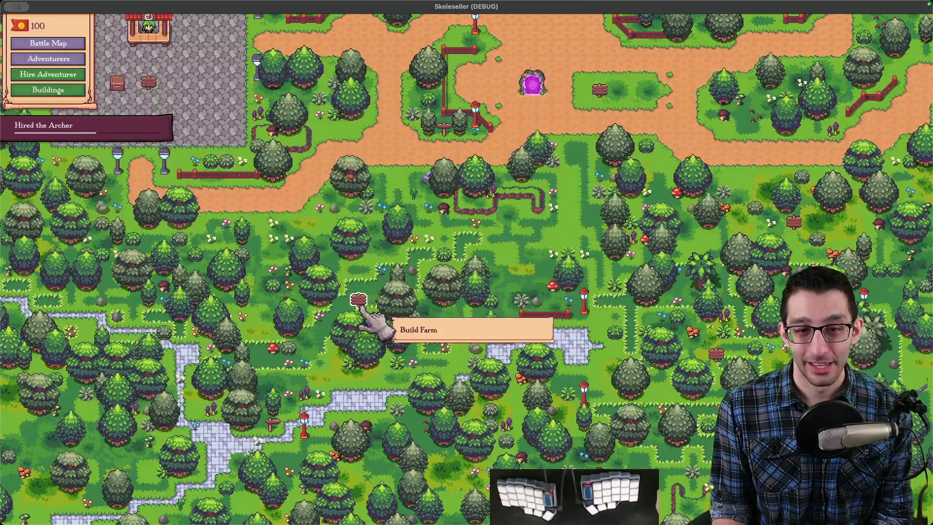
left_click(362, 310)
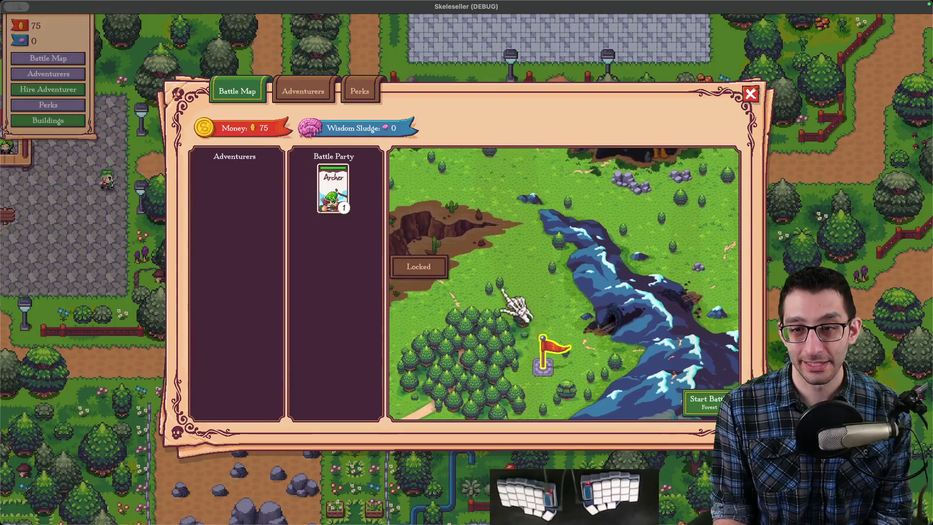
key("Escape")
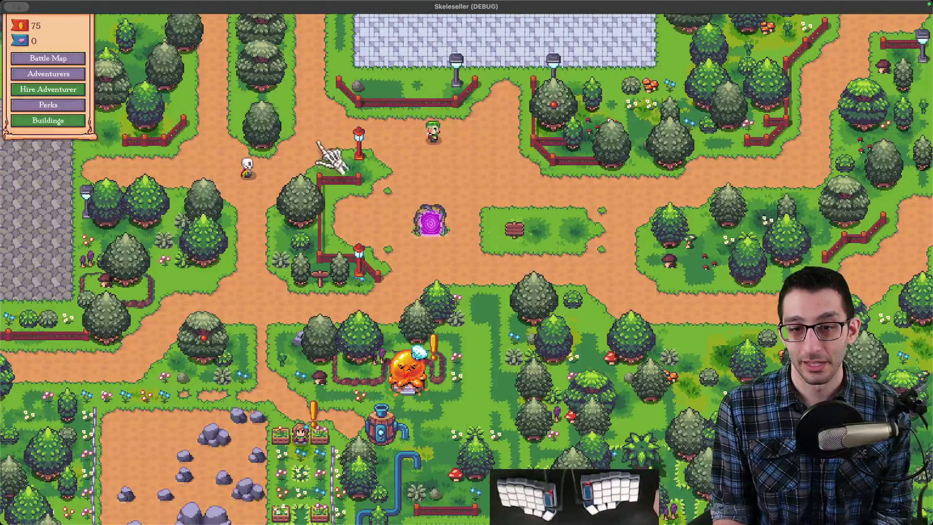
key("Escape")
left_click(488, 336)
Step: Start another fresh game, build the Perks building, and open and close the Battle Map
left_click(333, 437)
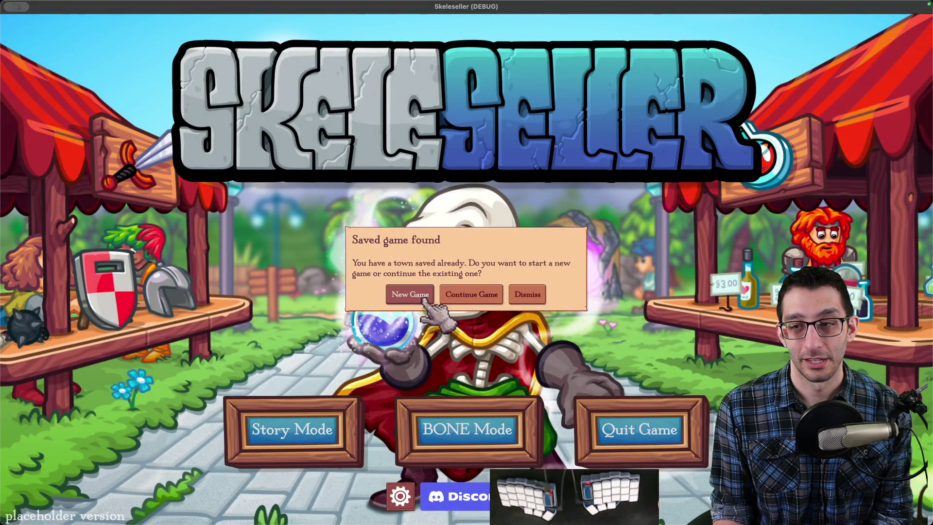
left_click(528, 294)
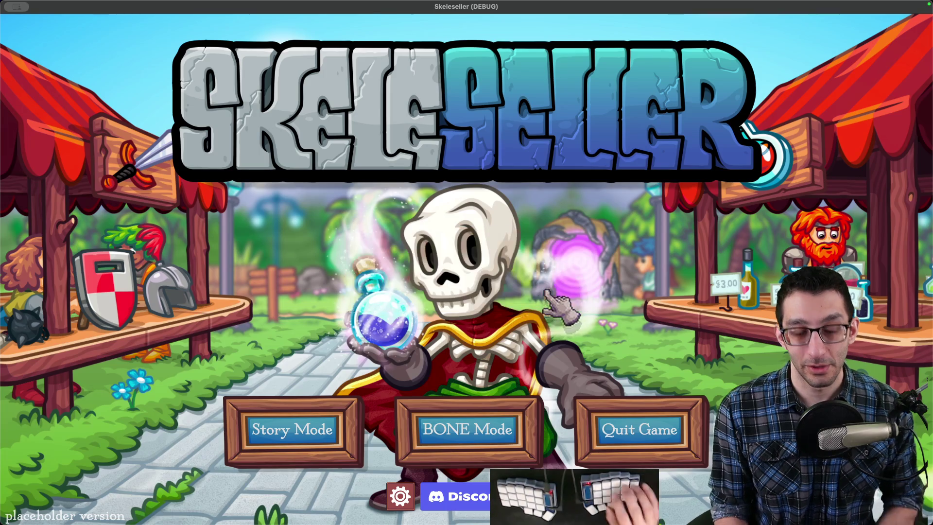
left_click(314, 401)
left_click(412, 292)
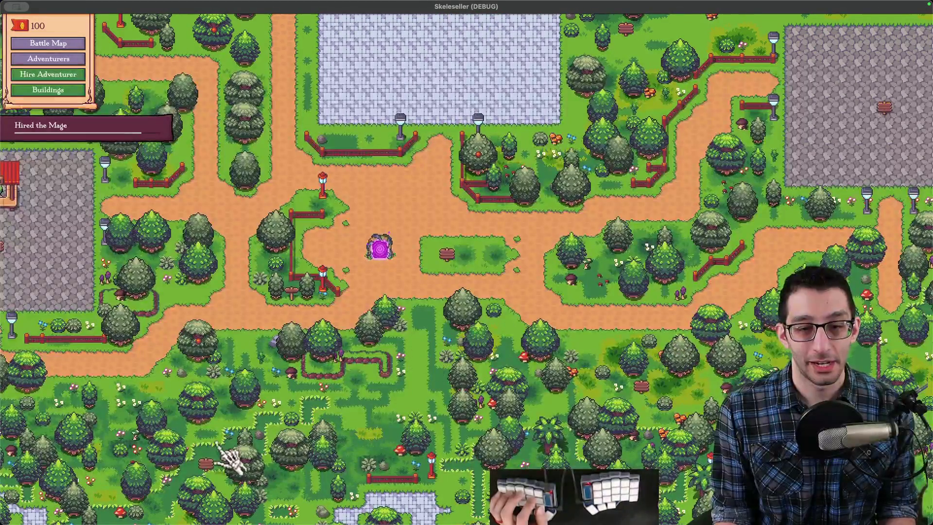
left_click(258, 476)
left_click(437, 348)
left_click(443, 232)
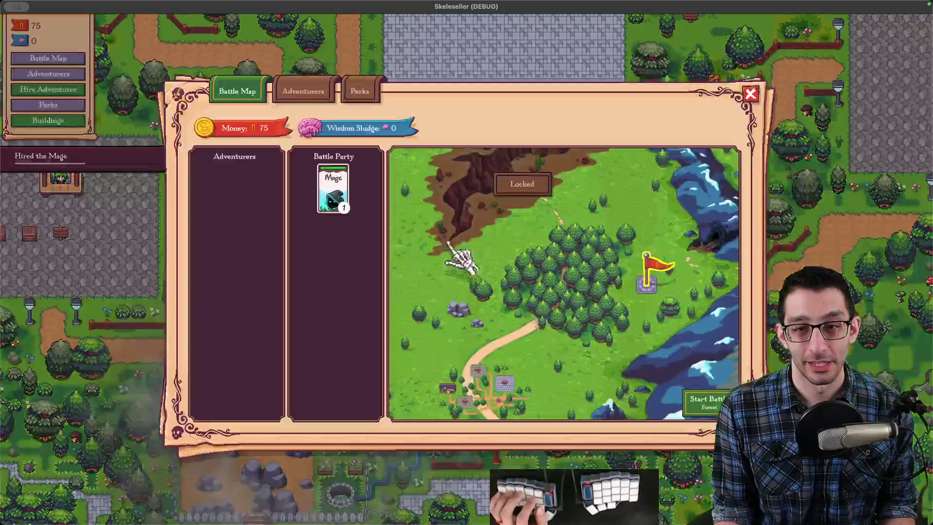
key("Escape")
key("Escape")
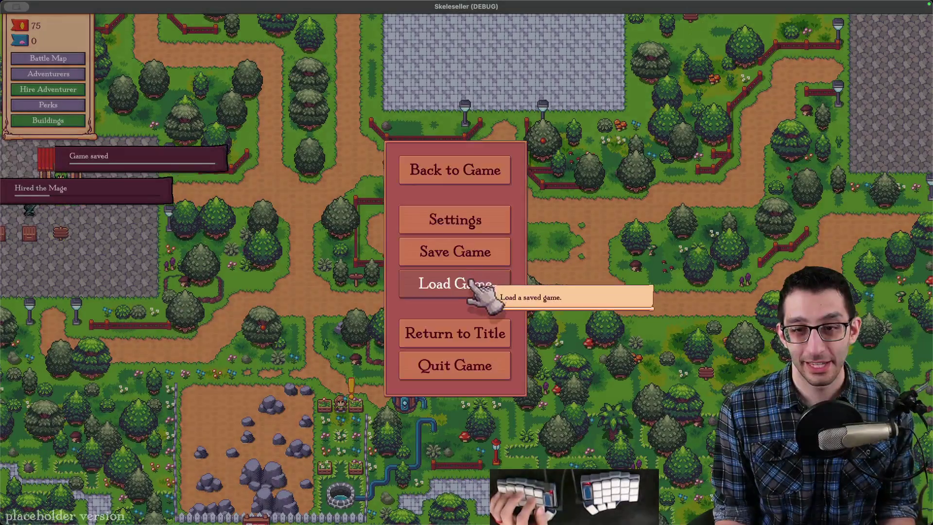
Step: Open save.json from the terminal and search it for 'highest'
key("super+Tab")
key("super+Tab")
key("super+2")
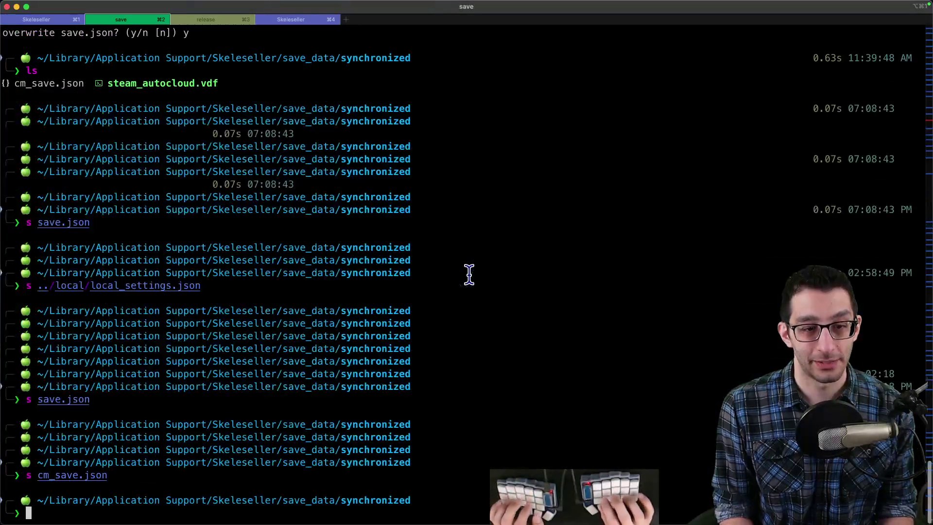
type("on")
key("Return")
key("super+f")
type("highest")
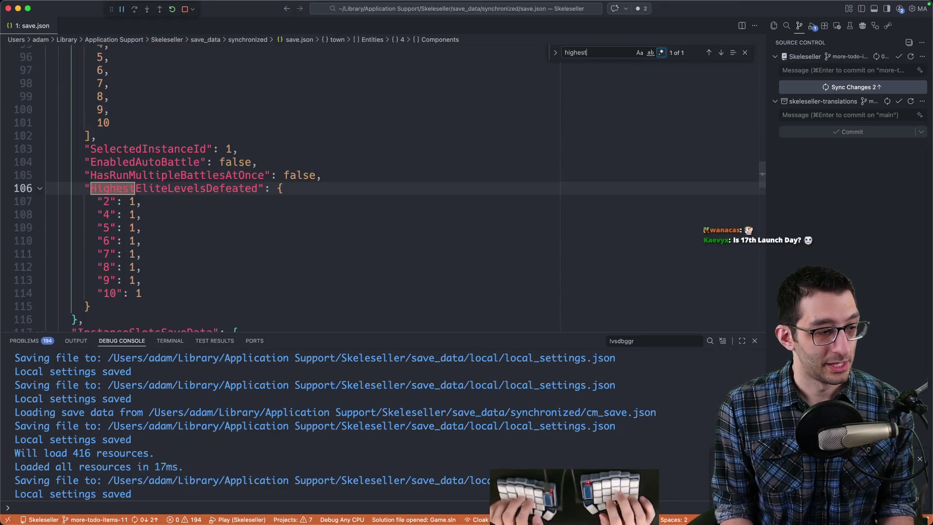